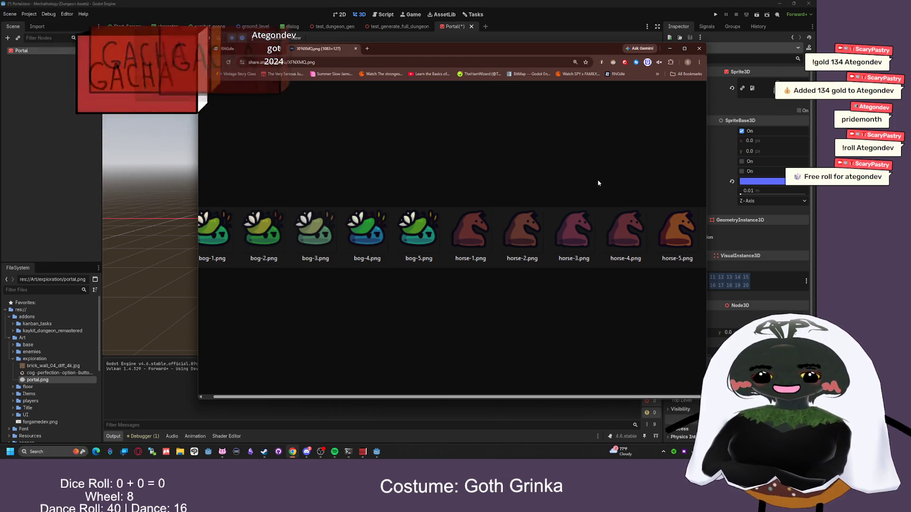
- Close the image tab, view the RNGdle rankings page, and minimize Chrome back to Godot
{"action": "scroll", "coordinate": [564, 242], "scroll_direction": "left", "scroll_amount": 1}
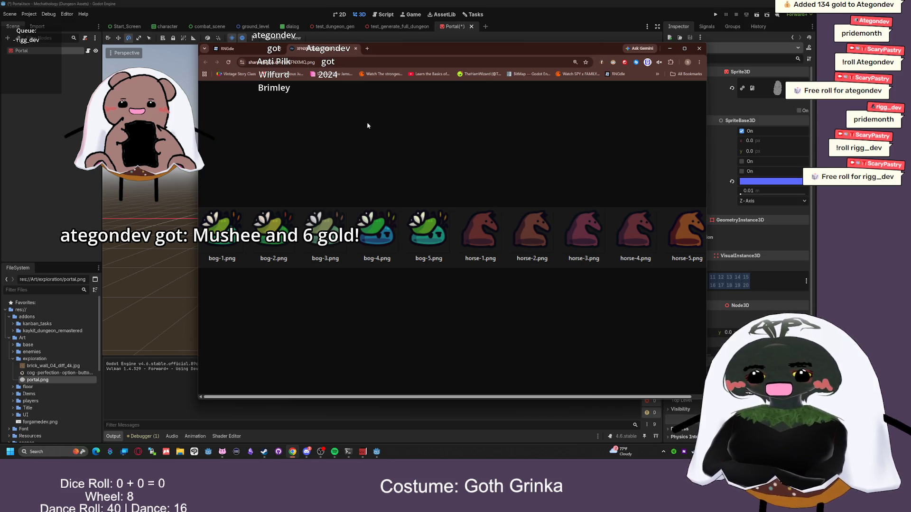
{"action": "left_click", "coordinate": [354, 49]}
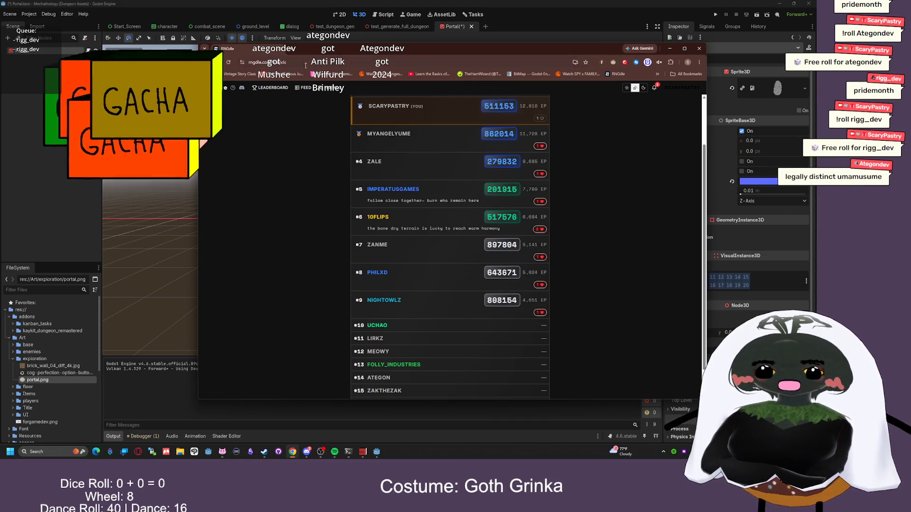
{"action": "left_click", "coordinate": [270, 87]}
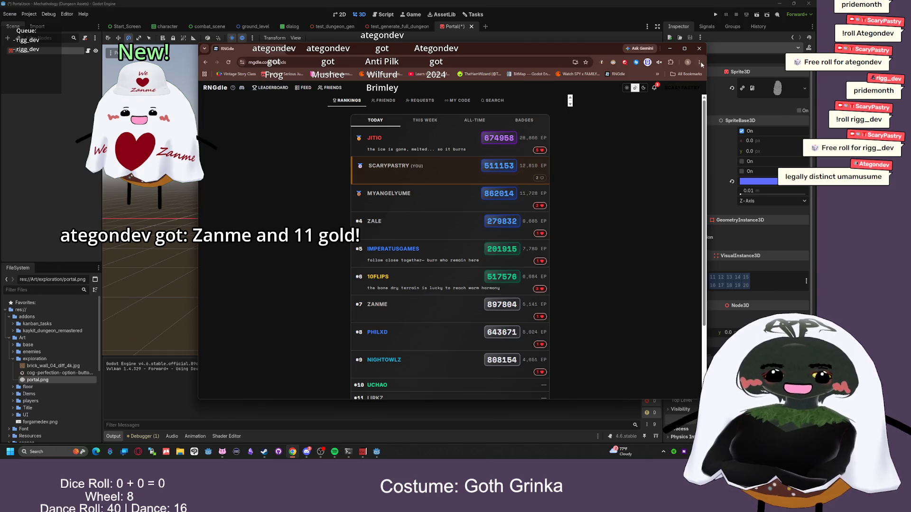
{"action": "left_click", "coordinate": [669, 48]}
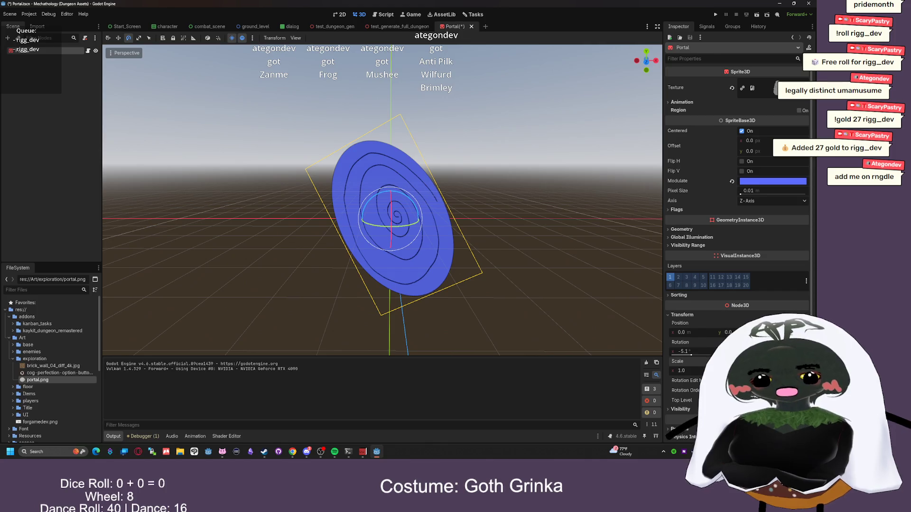
- Set the portal sprite's scale to 0.9 and tilt it on X with the Rotate tool
{"action": "left_click", "coordinate": [699, 371]}
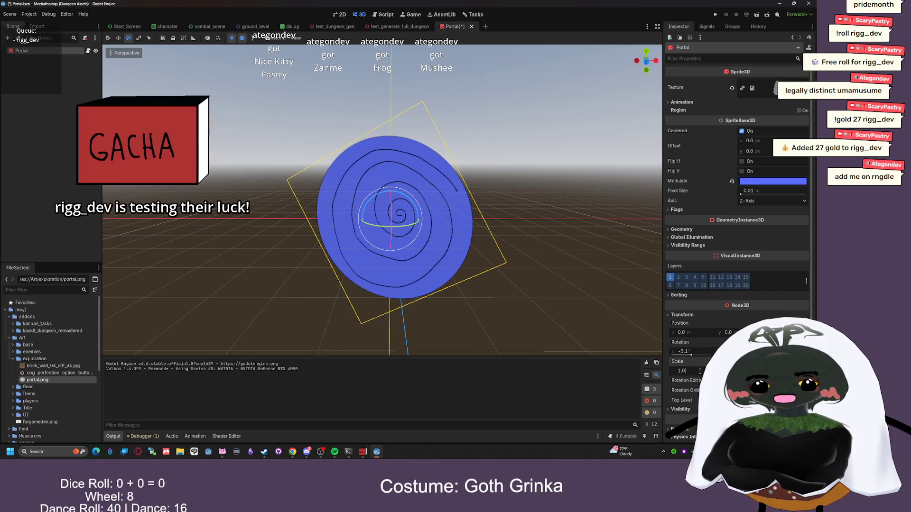
{"action": "type", "text": "0.9"}
{"action": "key", "text": "Return"}
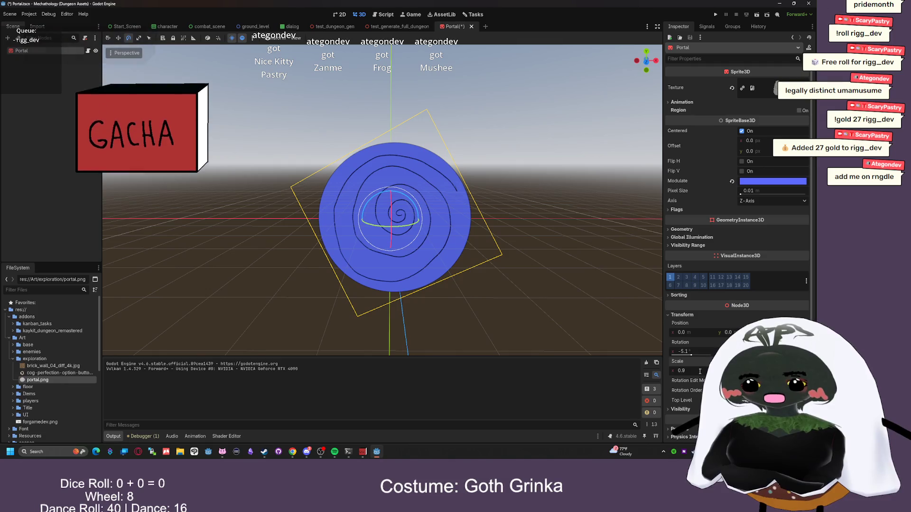
{"action": "key", "text": "r"}
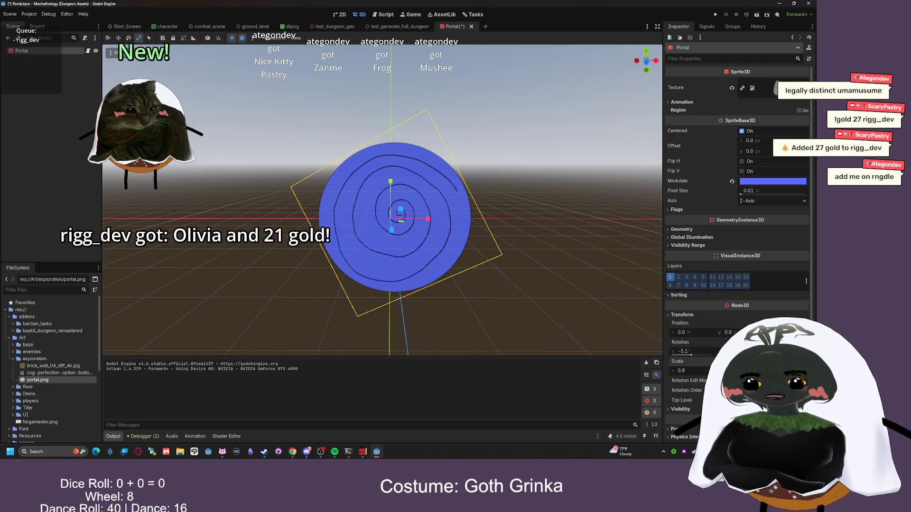
{"action": "left_click", "coordinate": [128, 38]}
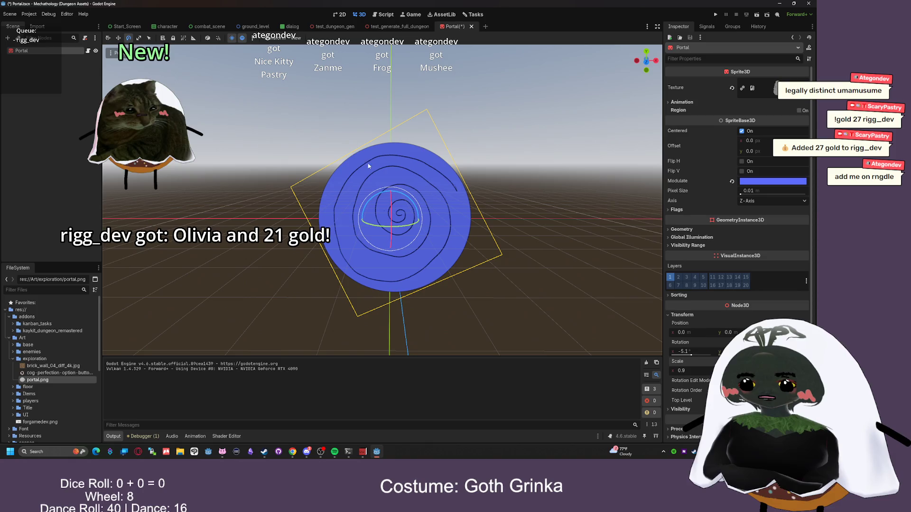
{"action": "mouse_move", "coordinate": [385, 188]}
{"action": "left_mouse_down"}
{"action": "mouse_move", "coordinate": [445, 204]}
{"action": "mouse_move", "coordinate": [647, 347]}
{"action": "left_mouse_up"}
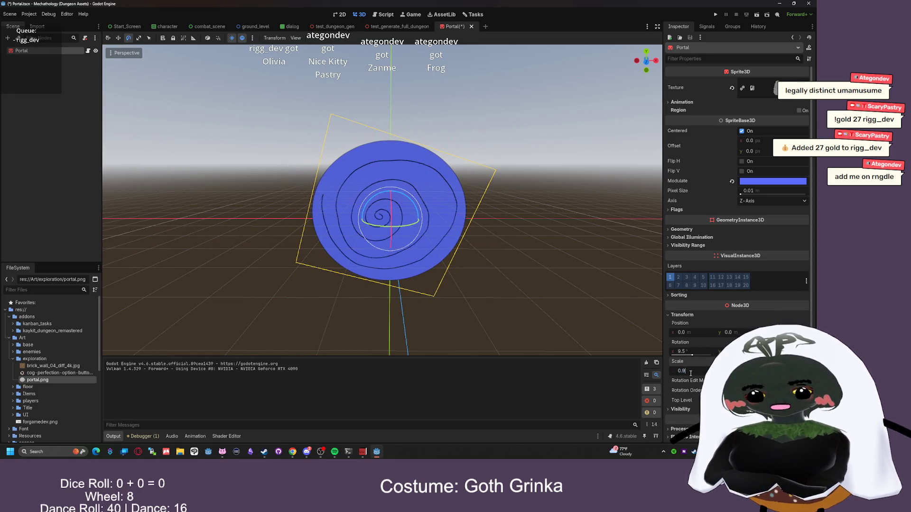
- Try portal scales of 0.8 and then 0.85
{"action": "key", "text": "BackSpace"}
{"action": "type", "text": "8"}
{"action": "key", "text": "Return"}
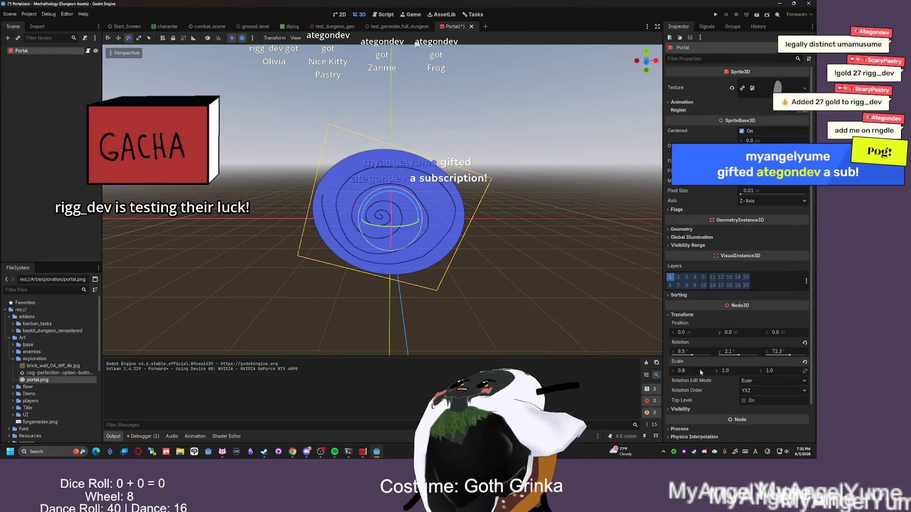
{"action": "left_click", "coordinate": [701, 372]}
{"action": "type", "text": "5"}
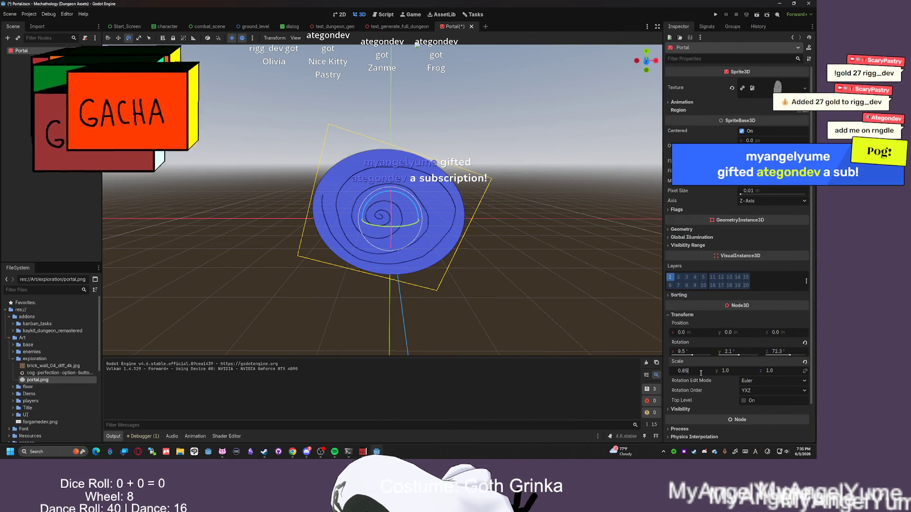
{"action": "key", "text": "Return"}
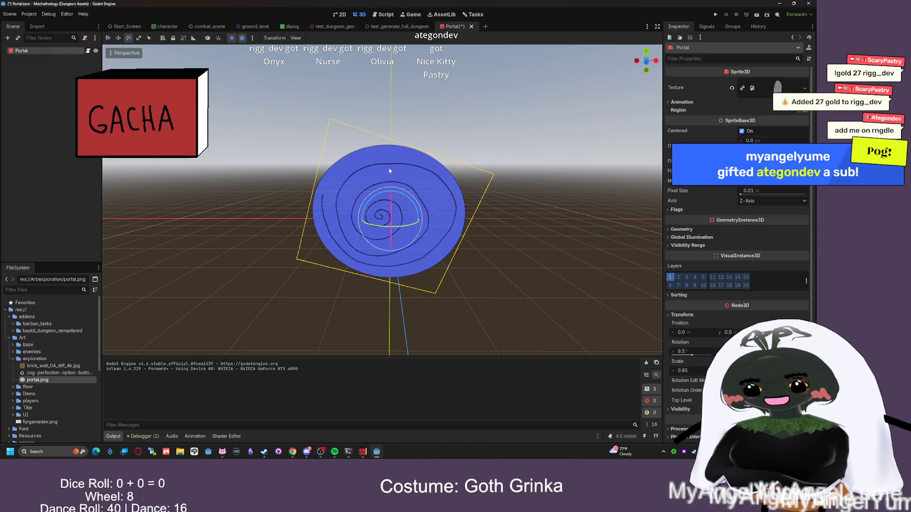
- Re-tilt the sprite to a 4.5° X rotation, trying 0.83 before settling the scale at 0.9
{"action": "mouse_move", "coordinate": [387, 195]}
{"action": "left_mouse_down"}
{"action": "mouse_move", "coordinate": [431, 177]}
{"action": "mouse_move", "coordinate": [703, 356]}
{"action": "left_mouse_up"}
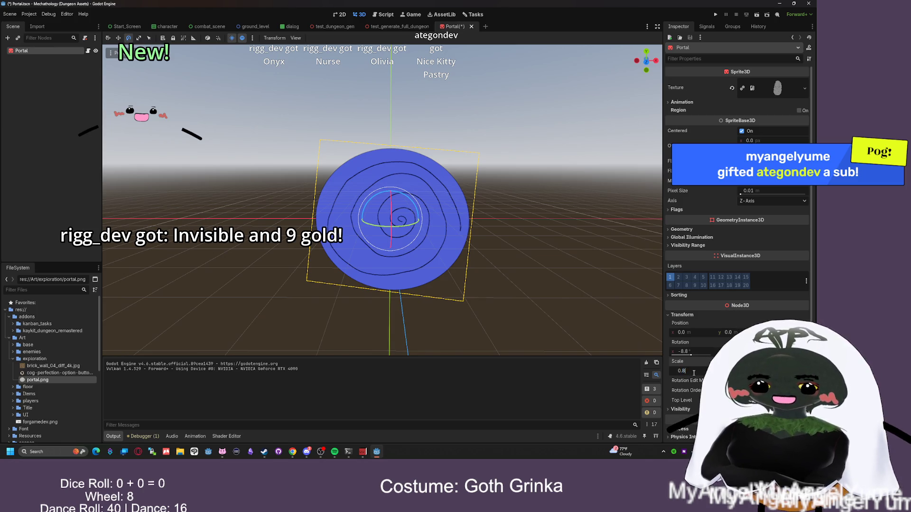
{"action": "type", "text": "3"}
{"action": "key", "text": "Return"}
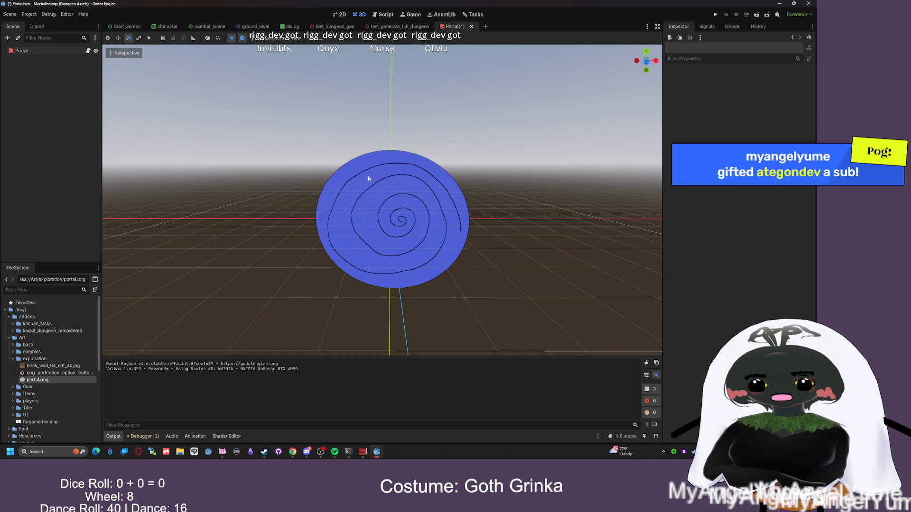
{"action": "mouse_move", "coordinate": [385, 195]}
{"action": "left_mouse_down"}
{"action": "mouse_move", "coordinate": [425, 193]}
{"action": "mouse_move", "coordinate": [496, 280]}
{"action": "left_mouse_up"}
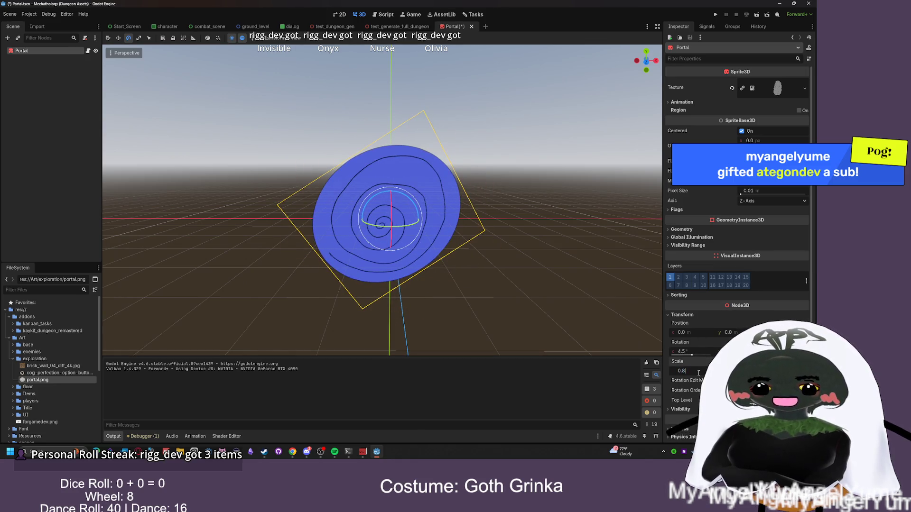
{"action": "key", "text": "BackSpace"}
{"action": "key", "text": "BackSpace"}
{"action": "type", "text": "9"}
{"action": "key", "text": "Return"}
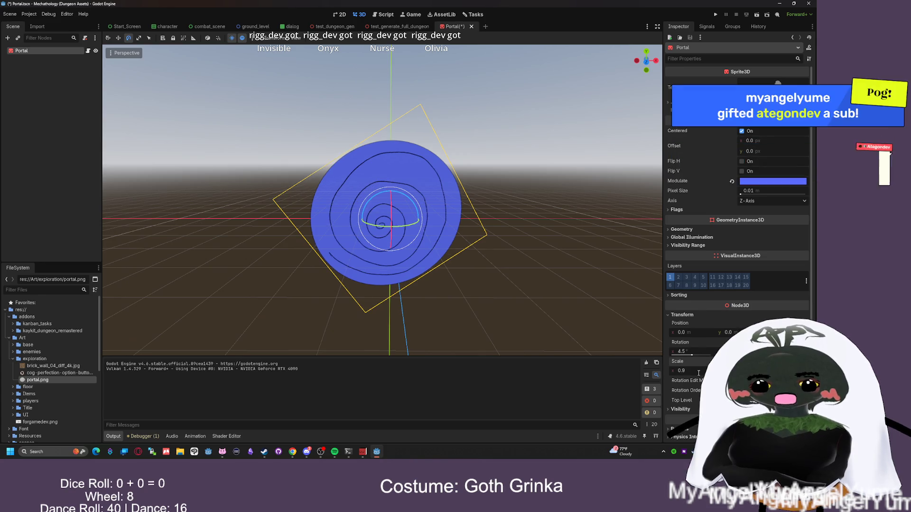
- Drag the portal's rotate gizmo, then undo back to a 0° X rotation facing straight ahead
{"action": "mouse_move", "coordinate": [361, 222]}
{"action": "left_mouse_down"}
{"action": "mouse_move", "coordinate": [297, 209]}
{"action": "mouse_move", "coordinate": [311, 311]}
{"action": "mouse_move", "coordinate": [411, 234]}
{"action": "mouse_move", "coordinate": [291, 189]}
{"action": "mouse_move", "coordinate": [335, 280]}
{"action": "mouse_move", "coordinate": [308, 294]}
{"action": "mouse_move", "coordinate": [254, 243]}
{"action": "mouse_move", "coordinate": [489, 272]}
{"action": "mouse_move", "coordinate": [370, 294]}
{"action": "mouse_move", "coordinate": [256, 272]}
{"action": "mouse_move", "coordinate": [429, 291]}
{"action": "mouse_move", "coordinate": [319, 291]}
{"action": "mouse_move", "coordinate": [112, 228]}
{"action": "mouse_move", "coordinate": [332, 284]}
{"action": "mouse_move", "coordinate": [533, 311]}
{"action": "mouse_move", "coordinate": [200, 197]}
{"action": "mouse_move", "coordinate": [474, 284]}
{"action": "mouse_move", "coordinate": [608, 214]}
{"action": "left_mouse_up"}
{"action": "key", "text": "ctrl+z"}
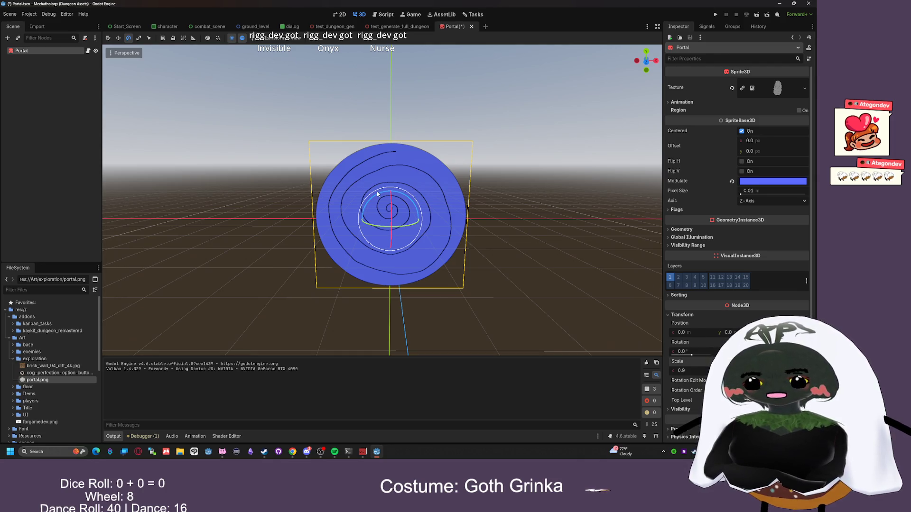
{"action": "mouse_move", "coordinate": [377, 194]}
{"action": "left_mouse_down"}
{"action": "mouse_move", "coordinate": [410, 263]}
{"action": "mouse_move", "coordinate": [370, 237]}
{"action": "mouse_move", "coordinate": [247, 271]}
{"action": "mouse_move", "coordinate": [237, 213]}
{"action": "mouse_move", "coordinate": [199, 294]}
{"action": "mouse_move", "coordinate": [427, 223]}
{"action": "mouse_move", "coordinate": [281, 3]}
{"action": "mouse_move", "coordinate": [299, 300]}
{"action": "mouse_move", "coordinate": [409, 300]}
{"action": "mouse_move", "coordinate": [455, 256]}
{"action": "mouse_move", "coordinate": [365, 52]}
{"action": "mouse_move", "coordinate": [518, 204]}
{"action": "mouse_move", "coordinate": [345, 120]}
{"action": "mouse_move", "coordinate": [441, 291]}
{"action": "mouse_move", "coordinate": [433, 127]}
{"action": "mouse_move", "coordinate": [366, 213]}
{"action": "mouse_move", "coordinate": [372, 223]}
{"action": "mouse_move", "coordinate": [508, 193]}
{"action": "mouse_move", "coordinate": [494, 167]}
{"action": "left_mouse_up"}
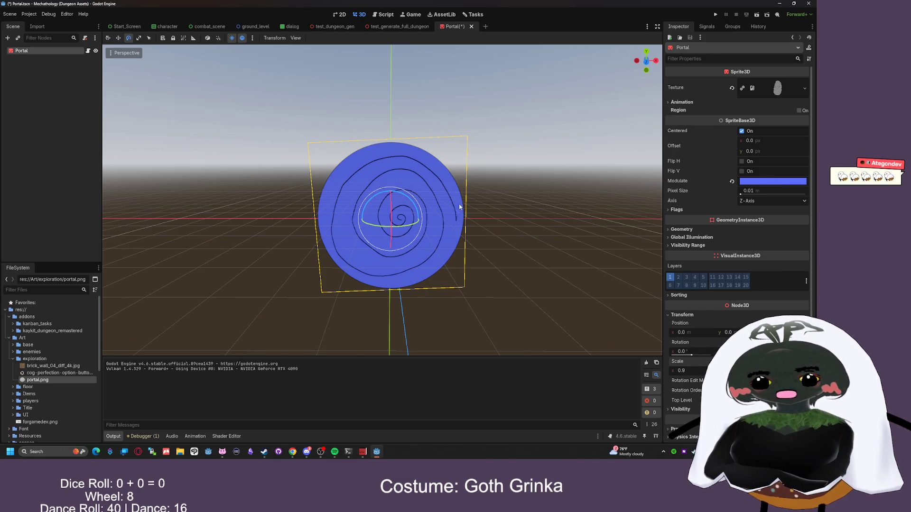
- Test near-white, magenta, blue and dark green Modulate tints, then revert the tint to white
{"action": "left_click", "coordinate": [781, 182]}
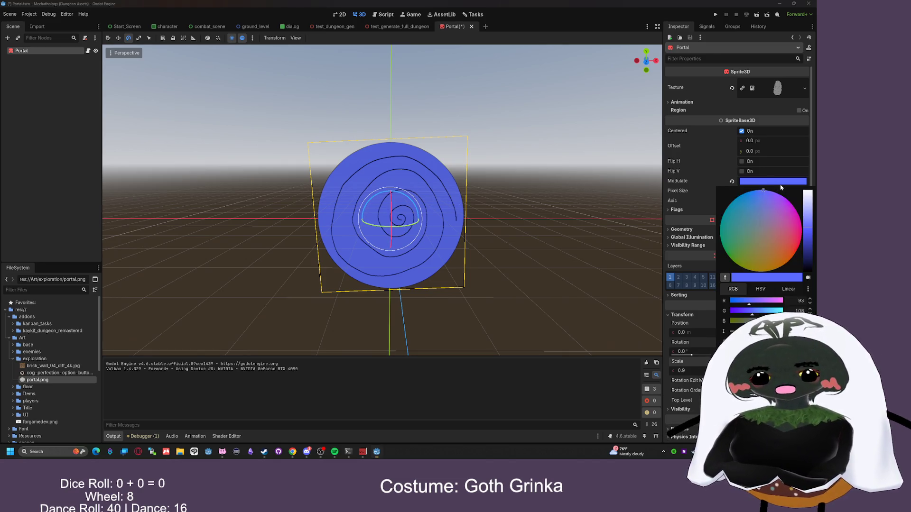
{"action": "left_click", "coordinate": [807, 193]}
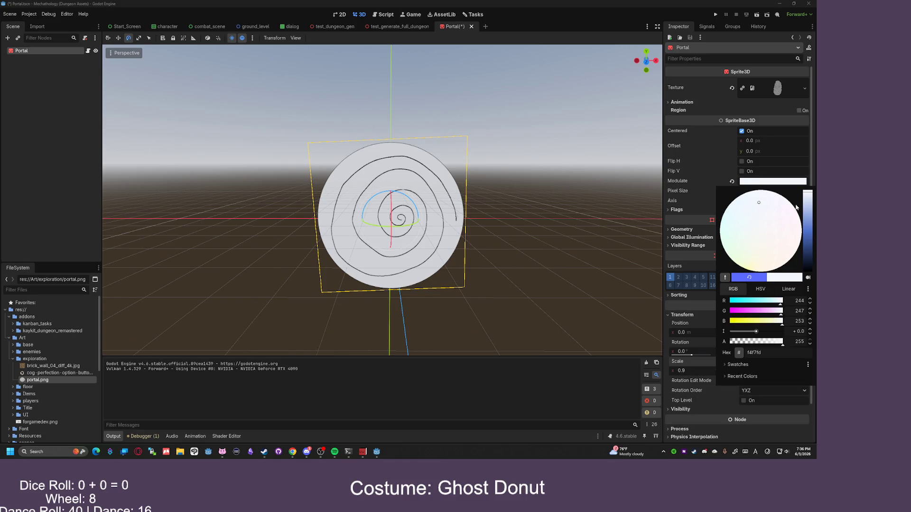
{"action": "left_click_drag", "start_coordinate": [764, 311], "coordinate": [751, 312]}
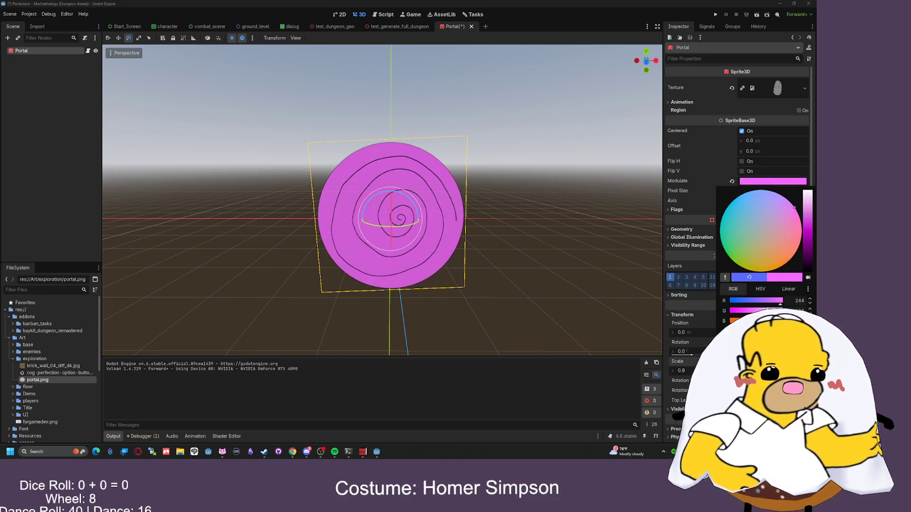
{"action": "left_click", "coordinate": [744, 302]}
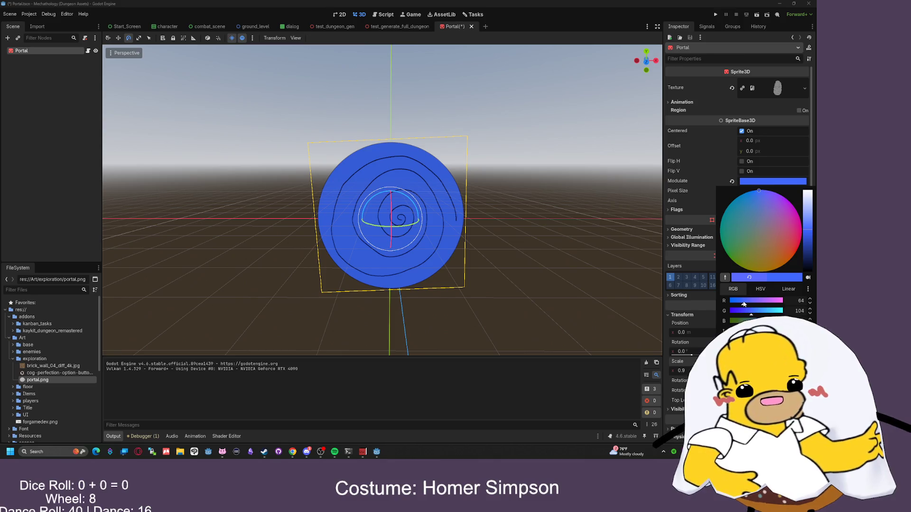
{"action": "left_click", "coordinate": [740, 321]}
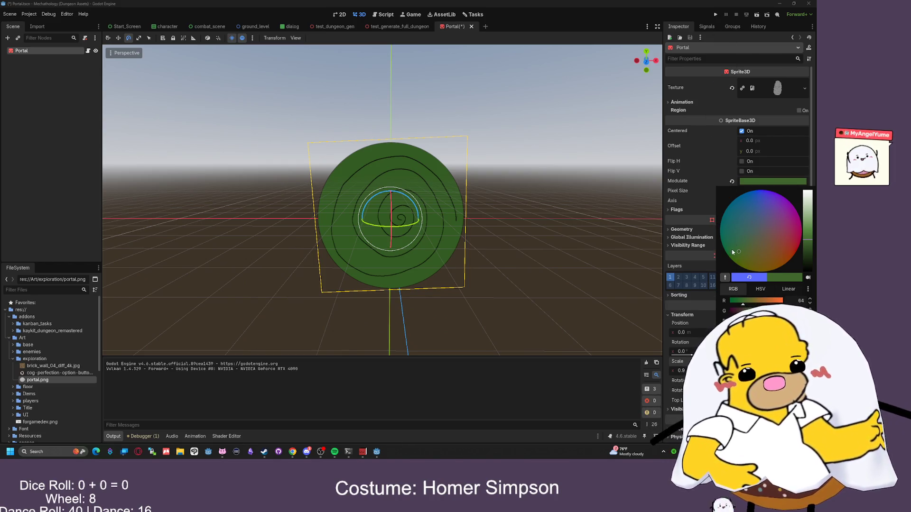
{"action": "left_click", "coordinate": [646, 249]}
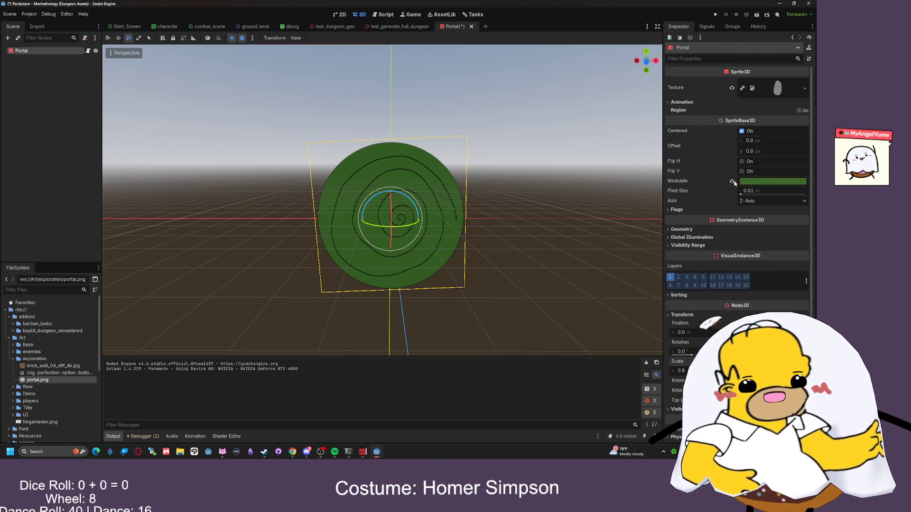
{"action": "key", "text": "ctrl+z"}
{"action": "left_click", "coordinate": [565, 206]}
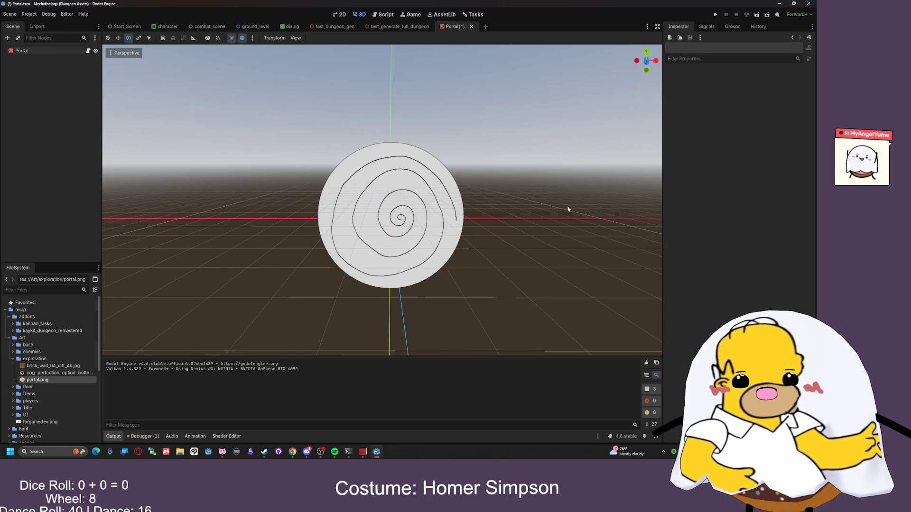
{"action": "scroll", "coordinate": [539, 213], "scroll_direction": "up", "scroll_amount": 4}
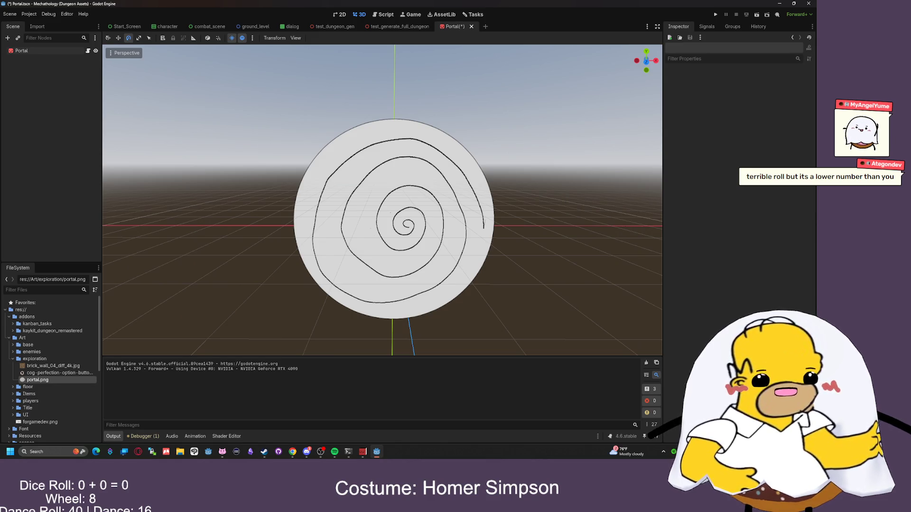
- Scroll through the RNGdle friends leaderboard, like the #10 ranking entry, then switch back to Godot
{"action": "key", "text": "alt+Tab"}
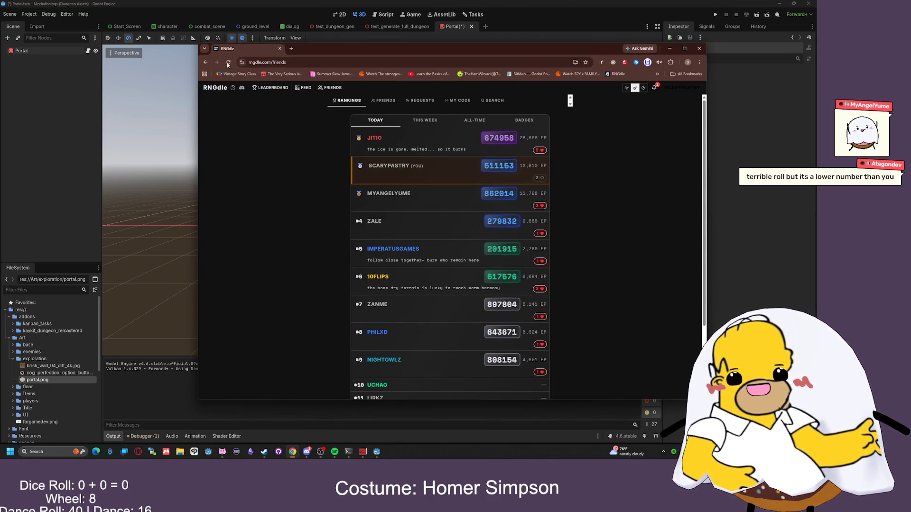
{"action": "scroll", "coordinate": [530, 320], "scroll_direction": "down", "scroll_amount": 3}
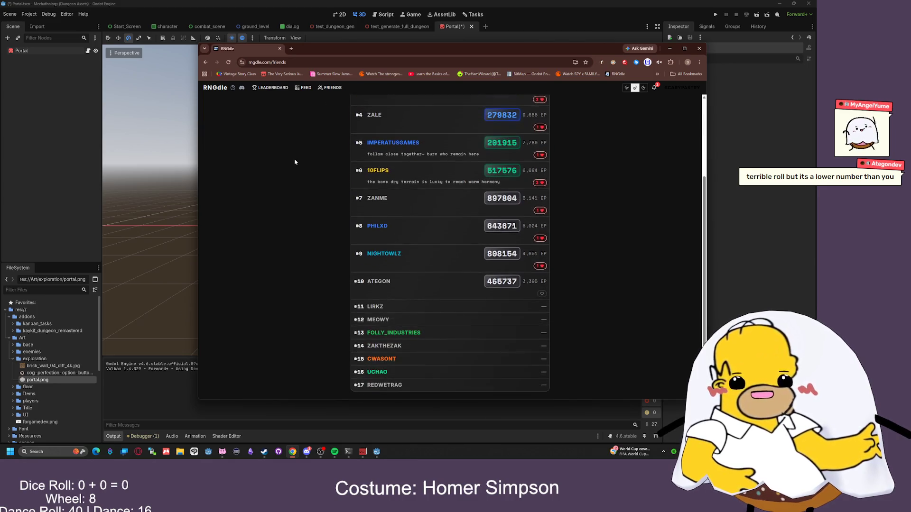
{"action": "scroll", "coordinate": [531, 320], "scroll_direction": "up", "scroll_amount": 1}
{"action": "left_click", "coordinate": [541, 325]}
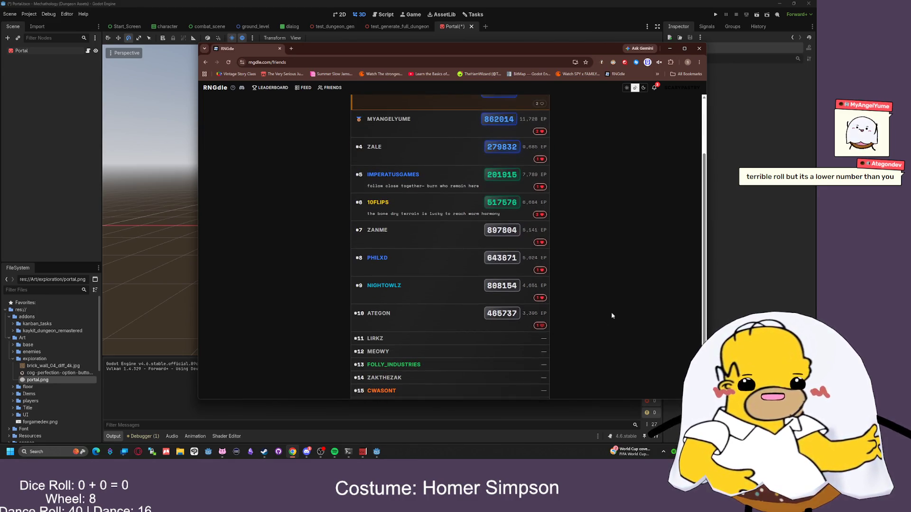
{"action": "scroll", "coordinate": [437, 314], "scroll_direction": "up", "scroll_amount": 2}
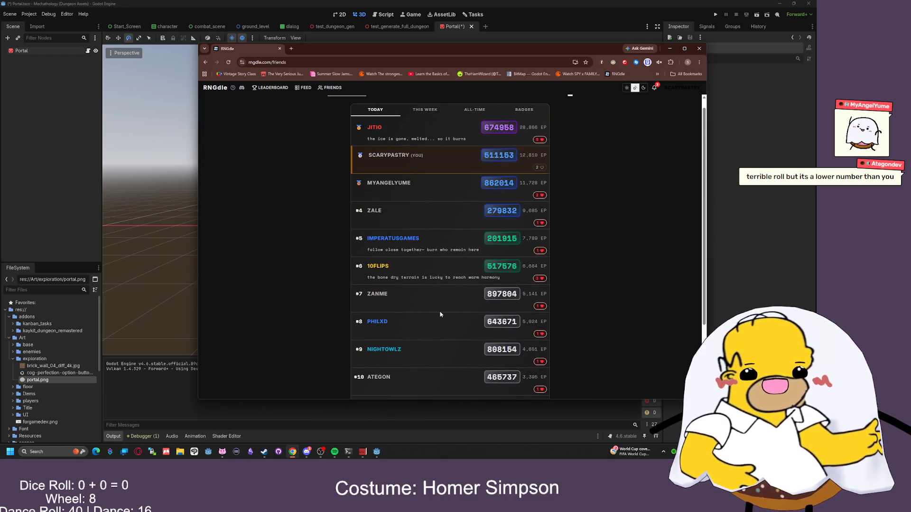
{"action": "scroll", "coordinate": [439, 315], "scroll_direction": "down", "scroll_amount": 1}
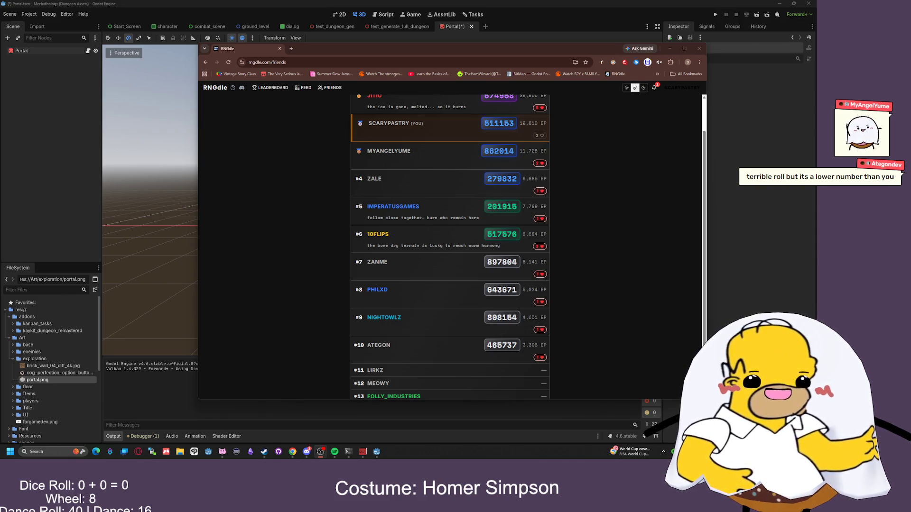
{"action": "left_click", "coordinate": [628, 156]}
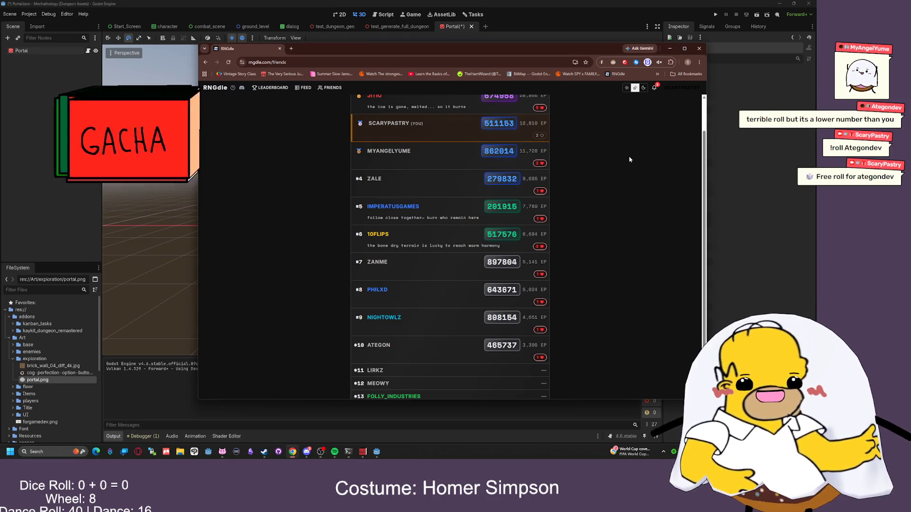
{"action": "scroll", "coordinate": [628, 156], "scroll_direction": "up", "scroll_amount": 2}
{"action": "key", "text": "alt+Tab"}
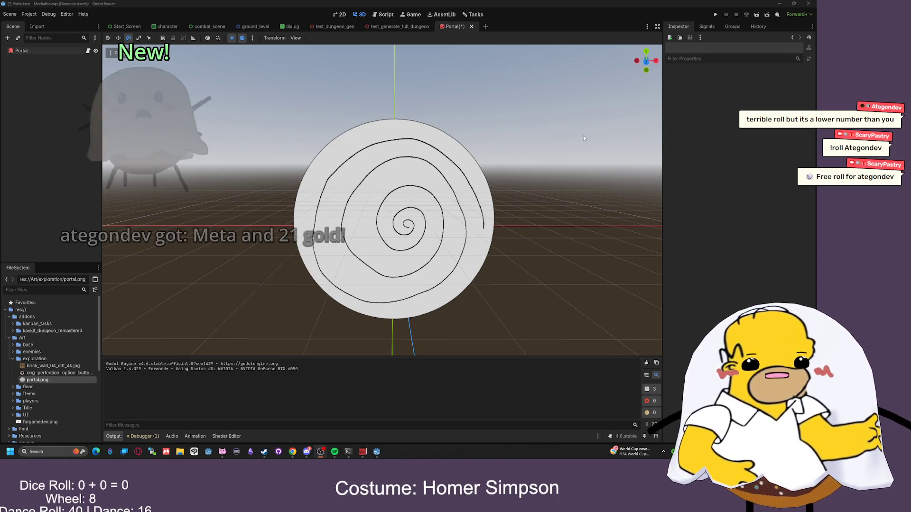
- Open the test_generate_full_dungeon scene tab and orbit the view to a corner of the dungeon wall
{"action": "left_click", "coordinate": [388, 27]}
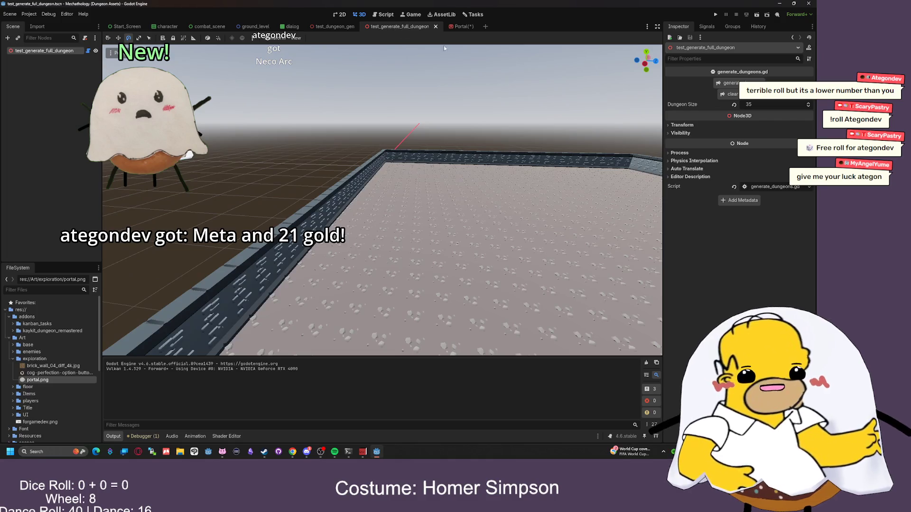
{"action": "left_click_drag", "start_coordinate": [382, 199], "coordinate": [382, 164]}
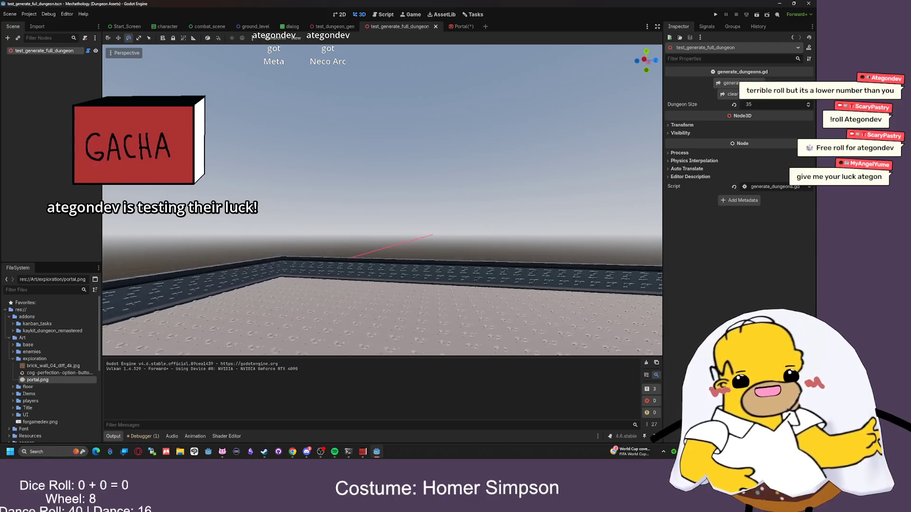
{"action": "scroll", "coordinate": [382, 199], "scroll_direction": "up", "scroll_amount": 5}
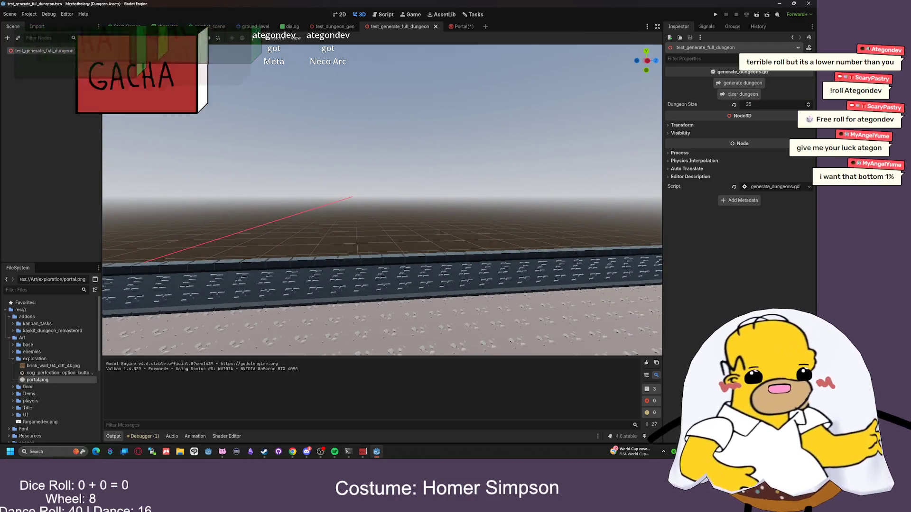
{"action": "mouse_move", "coordinate": [382, 199]}
{"action": "left_mouse_down"}
{"action": "mouse_move", "coordinate": [426, 200]}
{"action": "mouse_move", "coordinate": [399, 194]}
{"action": "mouse_move", "coordinate": [448, 170]}
{"action": "mouse_move", "coordinate": [455, 161]}
{"action": "mouse_move", "coordinate": [442, 136]}
{"action": "left_mouse_up"}
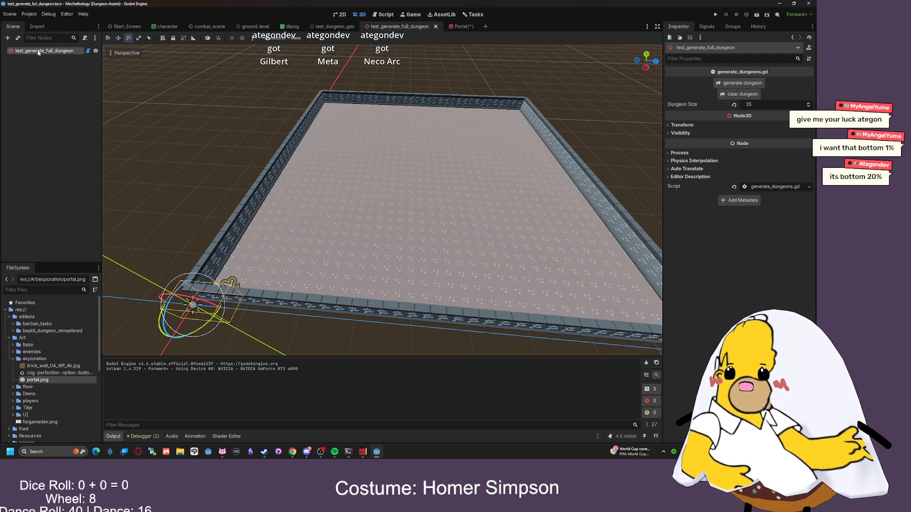
{"action": "key", "text": "ctrl+a"}
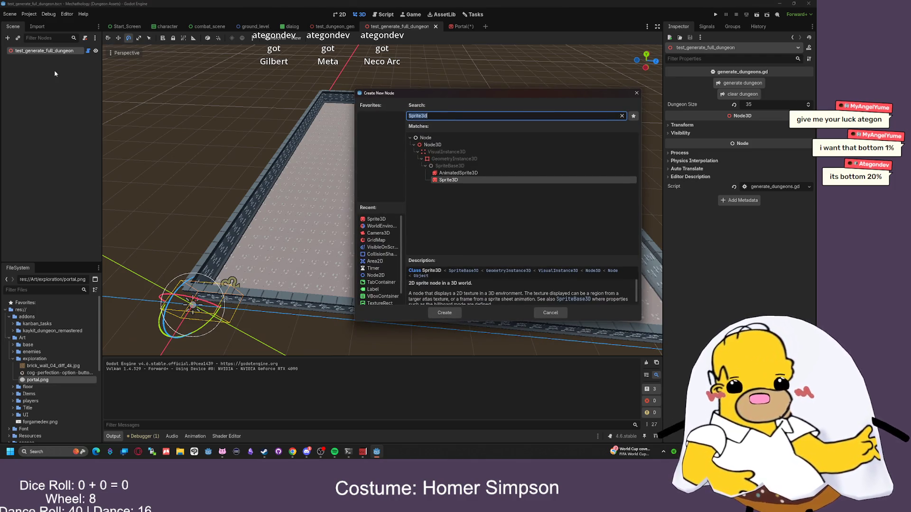
{"action": "type", "text": "point"}
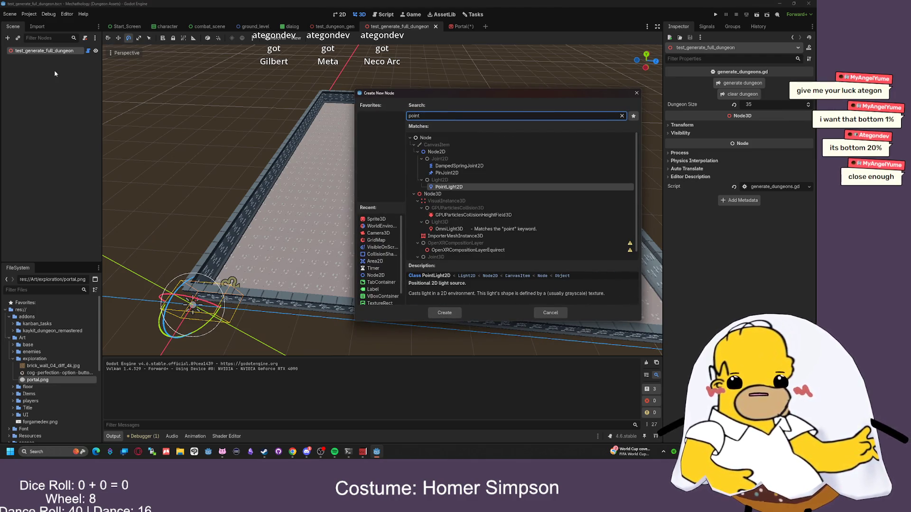
{"action": "key", "text": "ctrl+a"}
{"action": "type", "text": "mar"}
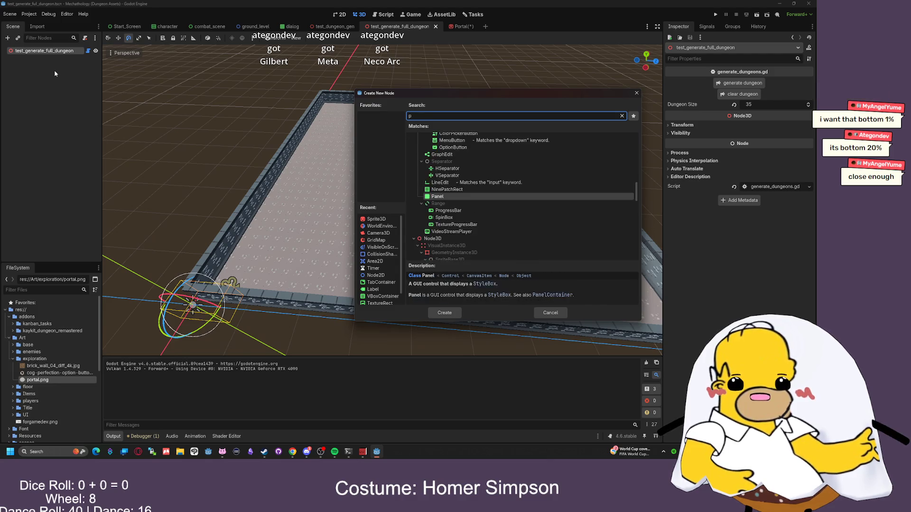
{"action": "type", "text": "k"}
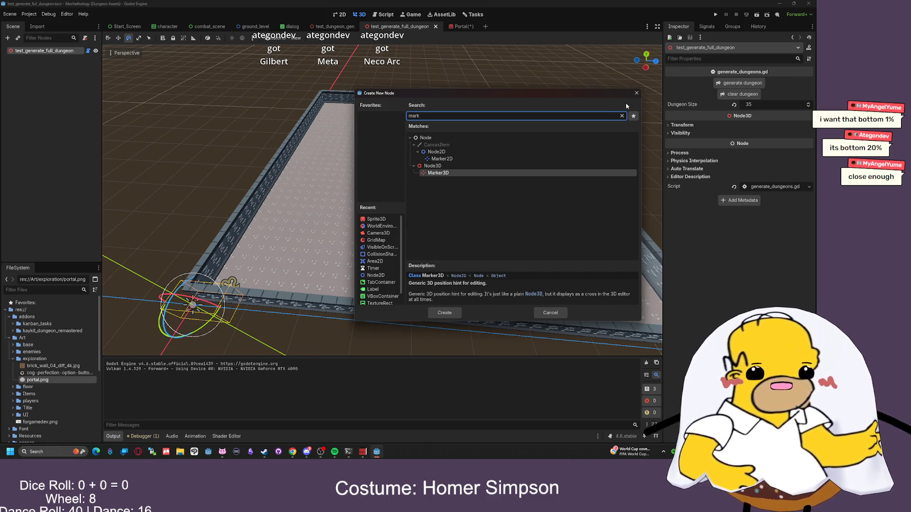
{"action": "left_click", "coordinate": [637, 93]}
{"action": "scroll", "coordinate": [355, 245], "scroll_direction": "up", "scroll_amount": 5}
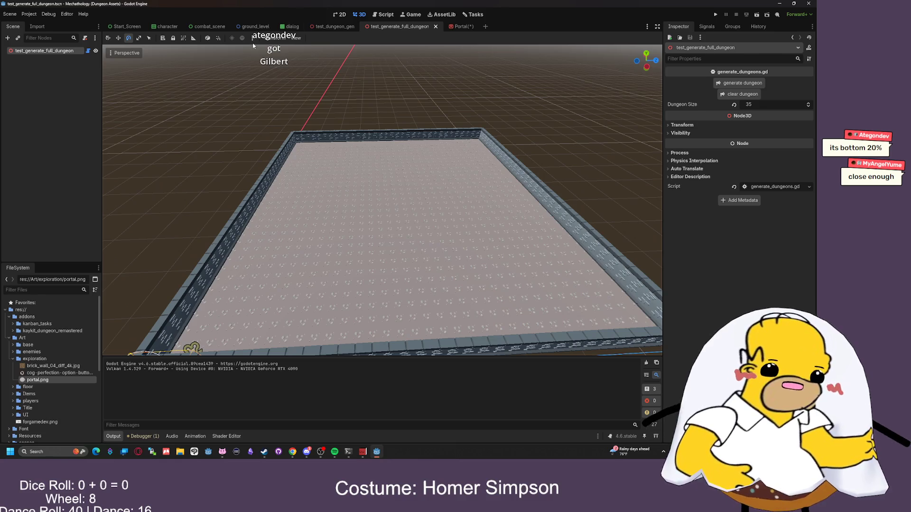
- Zoom around the dungeon, then switch to the Script workspace showing node_3d.gd
{"action": "scroll", "coordinate": [308, 120], "scroll_direction": "up", "scroll_amount": 5}
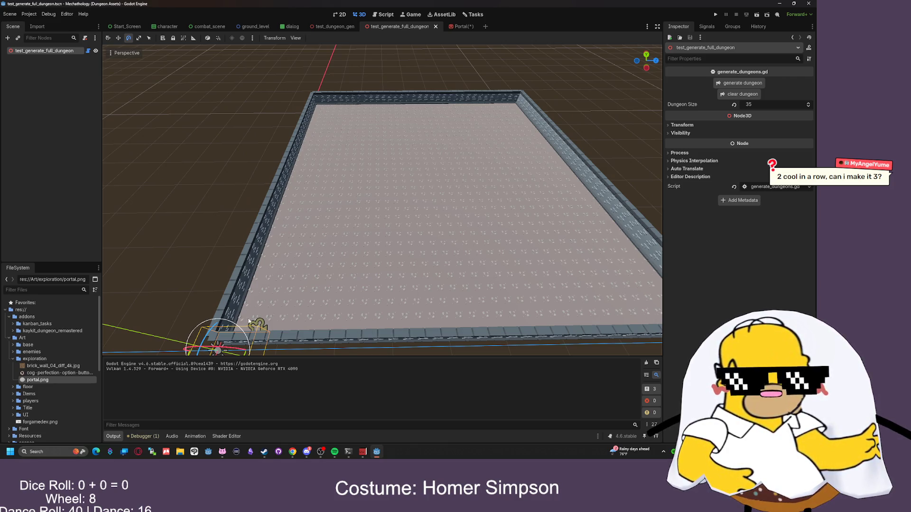
{"action": "scroll", "coordinate": [270, 298], "scroll_direction": "up", "scroll_amount": 5}
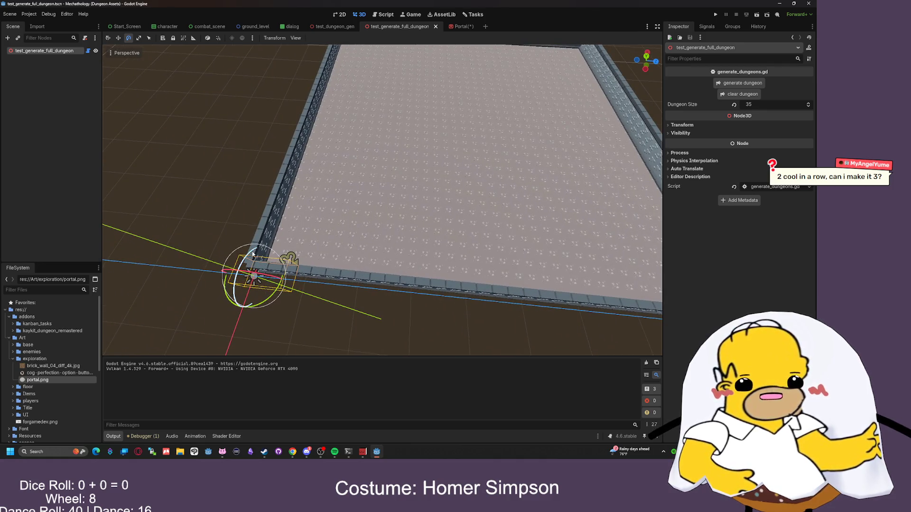
{"action": "scroll", "coordinate": [366, 208], "scroll_direction": "down", "scroll_amount": 5}
{"action": "scroll", "coordinate": [366, 207], "scroll_direction": "up", "scroll_amount": 8}
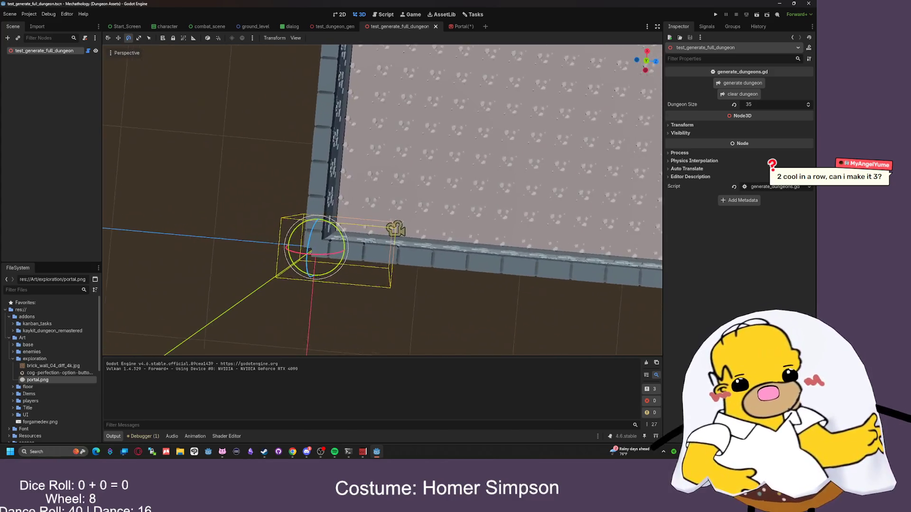
{"action": "scroll", "coordinate": [441, 166], "scroll_direction": "up", "scroll_amount": 2}
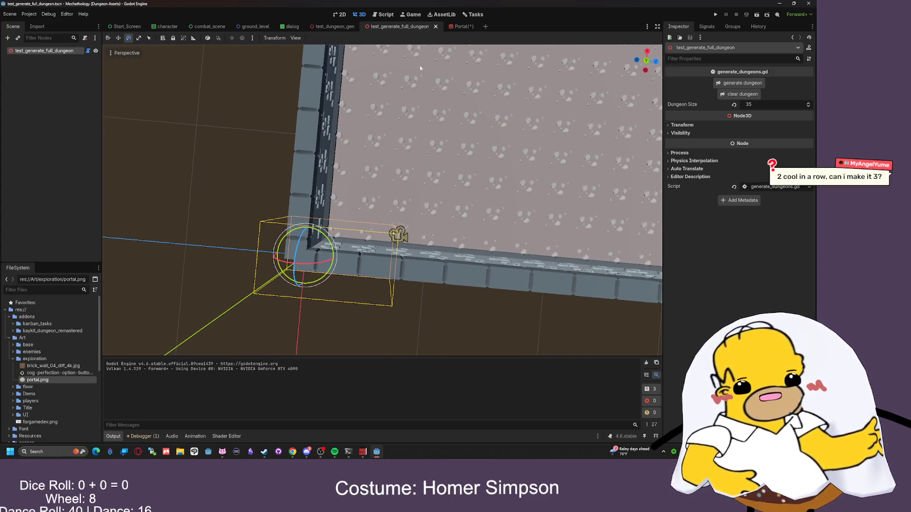
{"action": "left_click", "coordinate": [385, 15]}
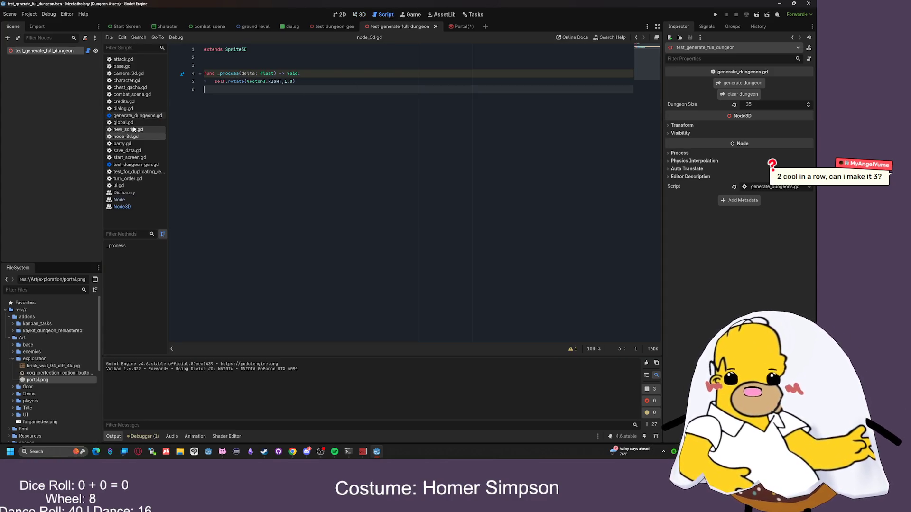
- Open generate_dungeons.gd, then test_dungeon_gen.gd, and scroll down to make_dungeon
{"action": "left_click", "coordinate": [135, 116]}
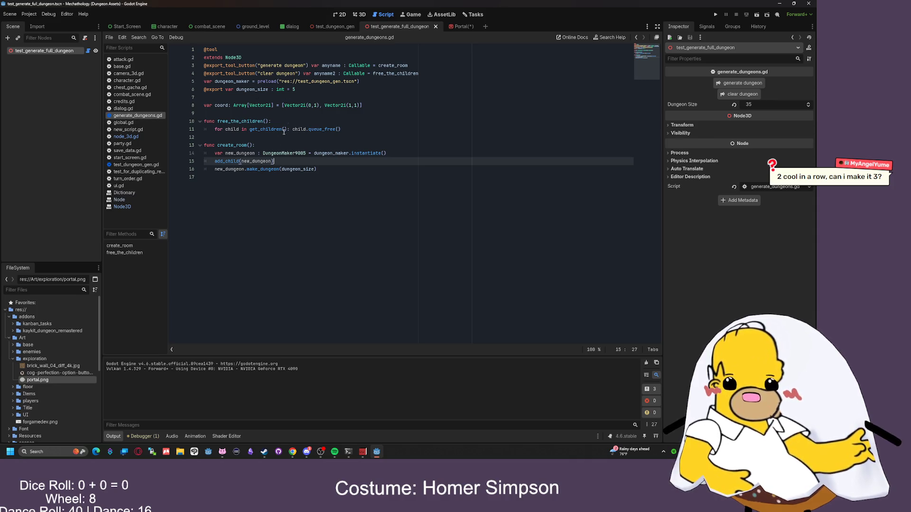
{"action": "left_click", "coordinate": [145, 165]}
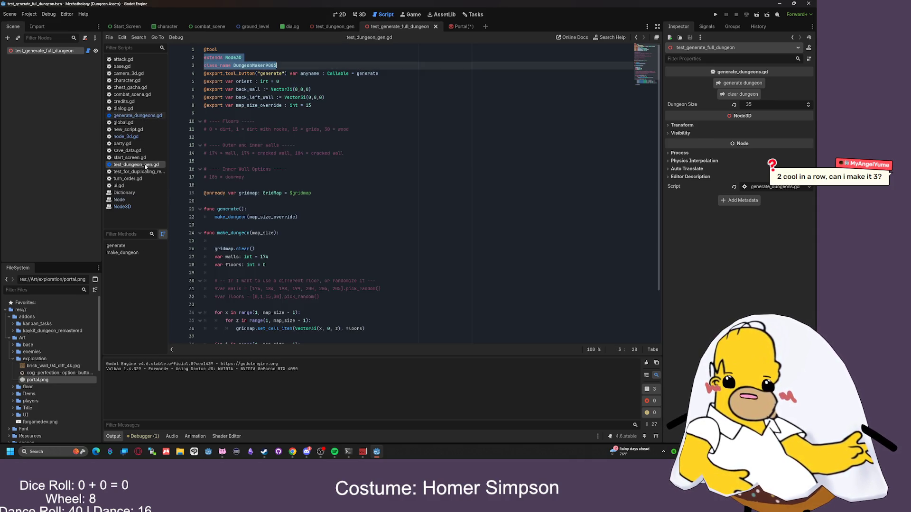
{"action": "scroll", "coordinate": [304, 159], "scroll_direction": "down", "scroll_amount": 3}
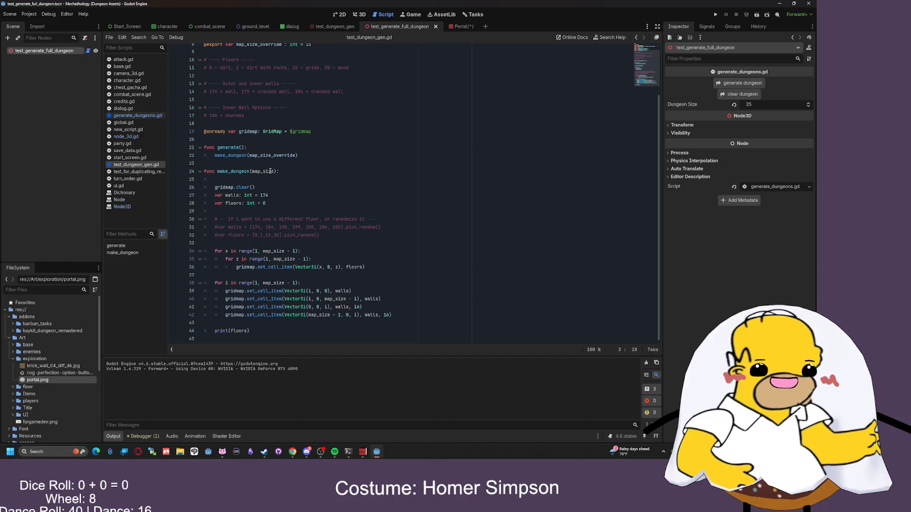
- Click into lines 25 and 26 of test_dungeon_gen.gd and zoom the code to 129%
{"action": "left_click", "coordinate": [364, 182]}
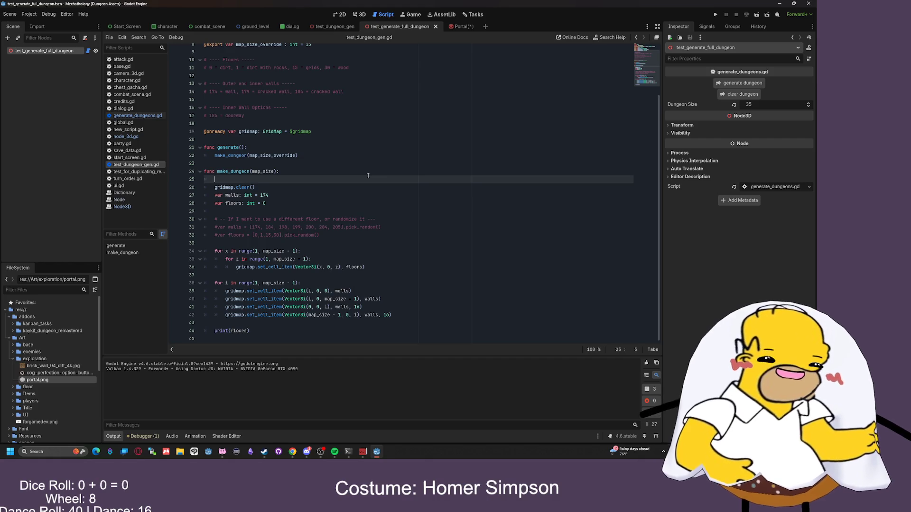
{"action": "left_click", "coordinate": [364, 187]}
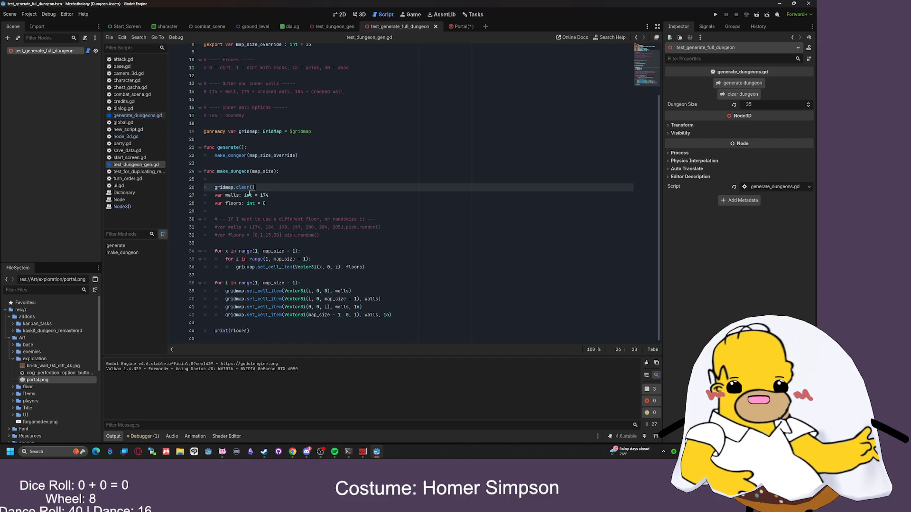
{"action": "scroll", "coordinate": [255, 179], "scroll_direction": "up", "scroll_amount": 3}
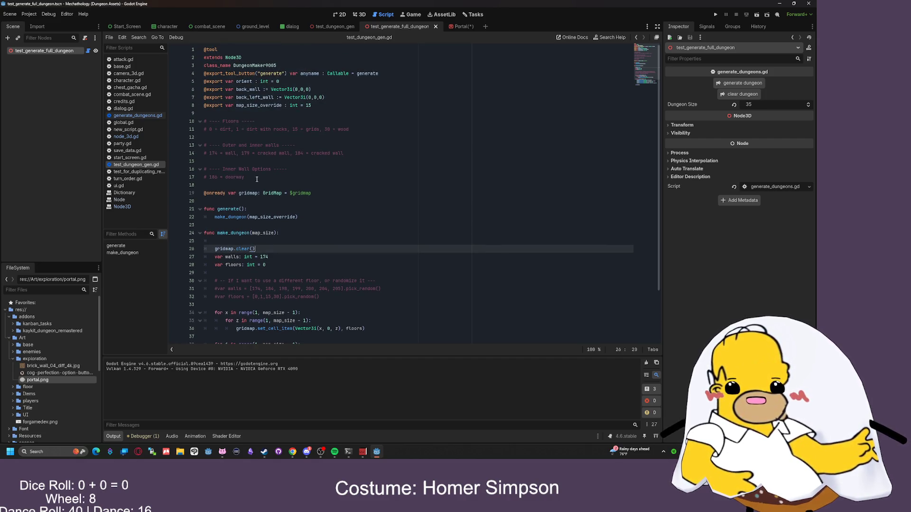
{"action": "scroll", "coordinate": [259, 180], "scroll_direction": "down", "scroll_amount": 3}
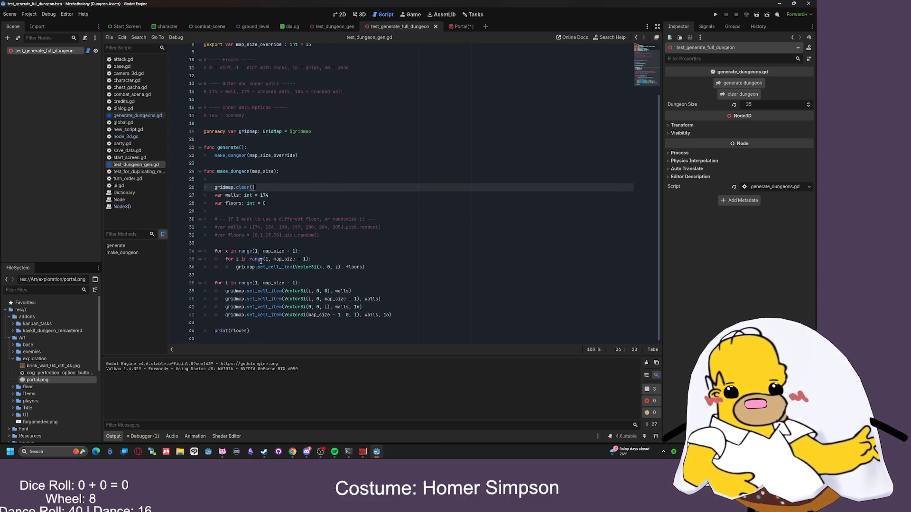
{"action": "scroll", "coordinate": [305, 276], "scroll_direction": "up", "scroll_amount": 4}
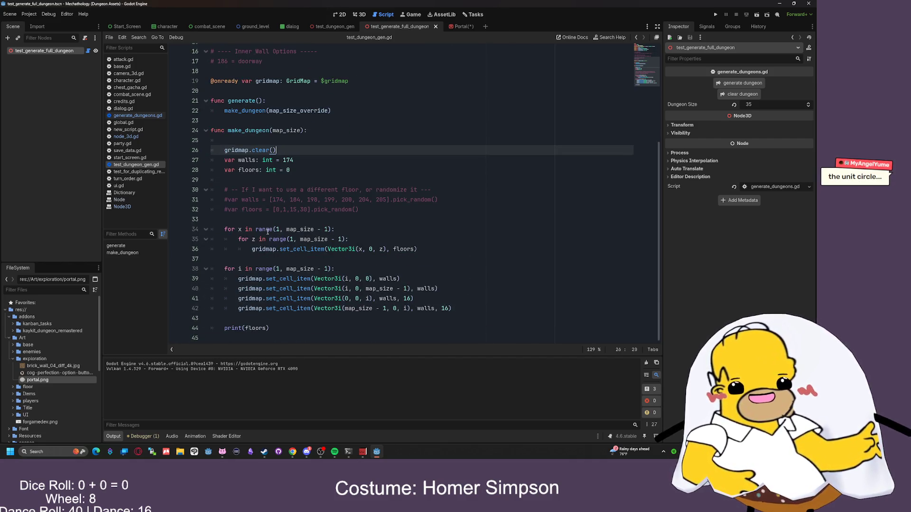
{"action": "left_click_drag", "start_coordinate": [245, 229], "coordinate": [294, 229]}
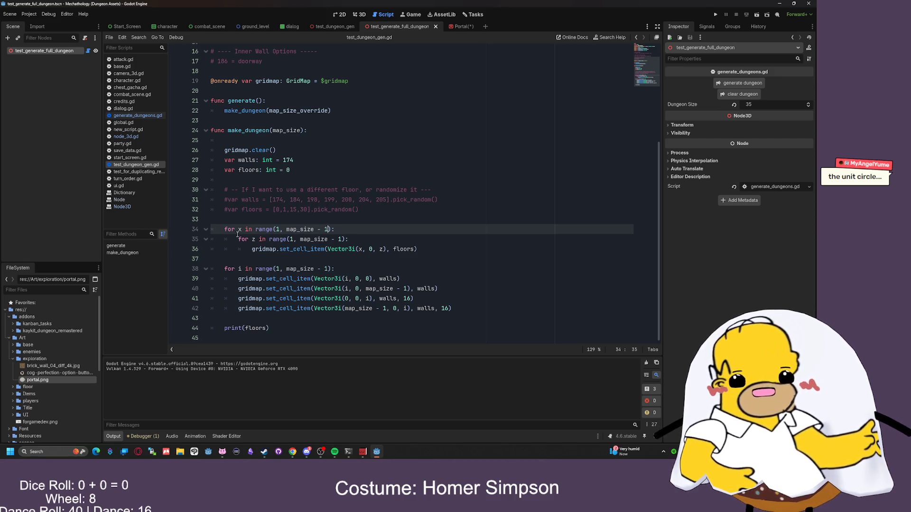
{"action": "left_click_drag", "start_coordinate": [237, 232], "coordinate": [379, 249]}
{"action": "left_click", "coordinate": [380, 249]}
{"action": "left_click_drag", "start_coordinate": [463, 247], "coordinate": [252, 230]}
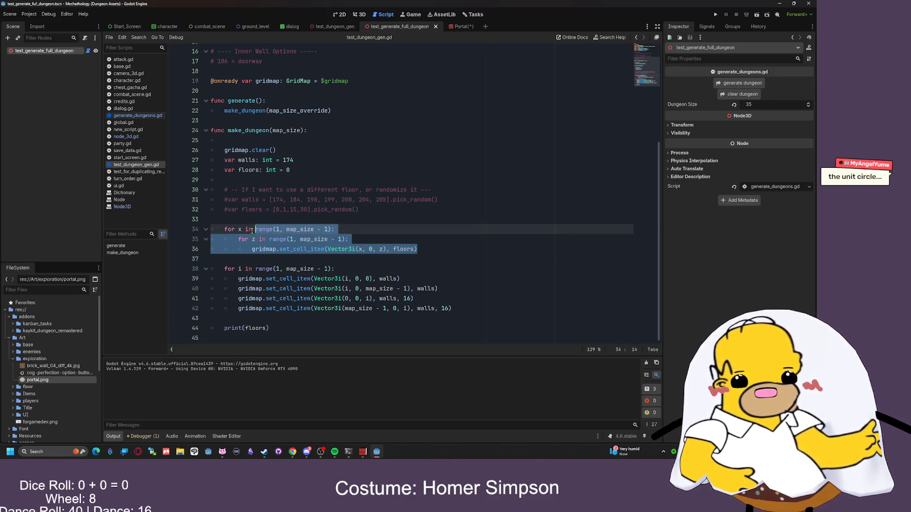
{"action": "left_click_drag", "start_coordinate": [510, 318], "coordinate": [212, 268]}
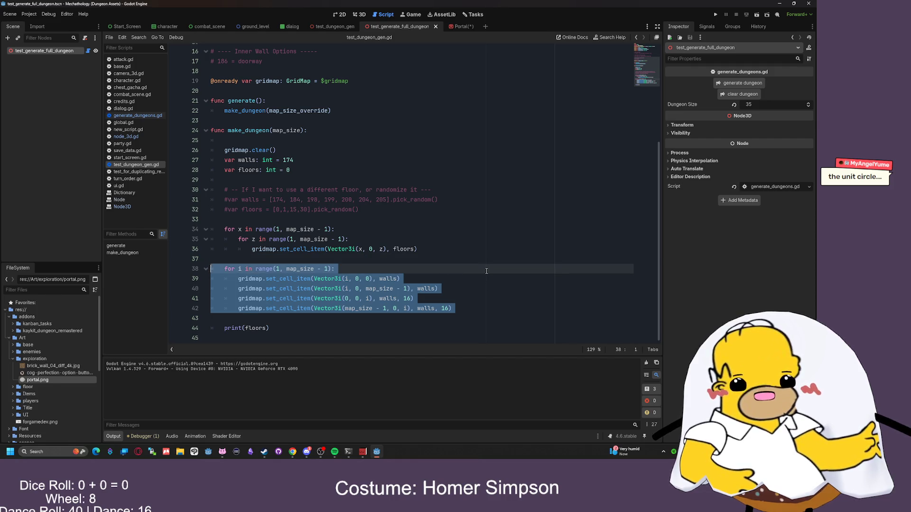
{"action": "left_click", "coordinate": [486, 270]}
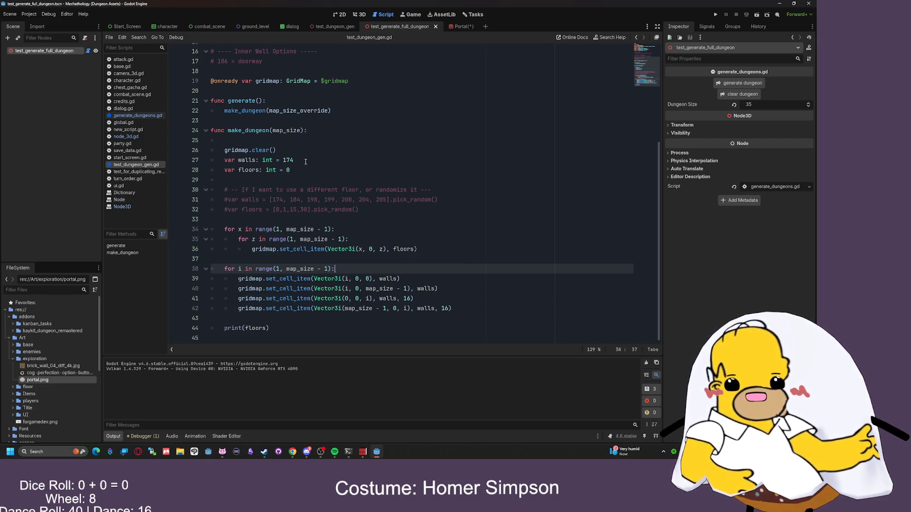
{"action": "left_click_drag", "start_coordinate": [306, 162], "coordinate": [279, 161]}
{"action": "left_click", "coordinate": [292, 171]}
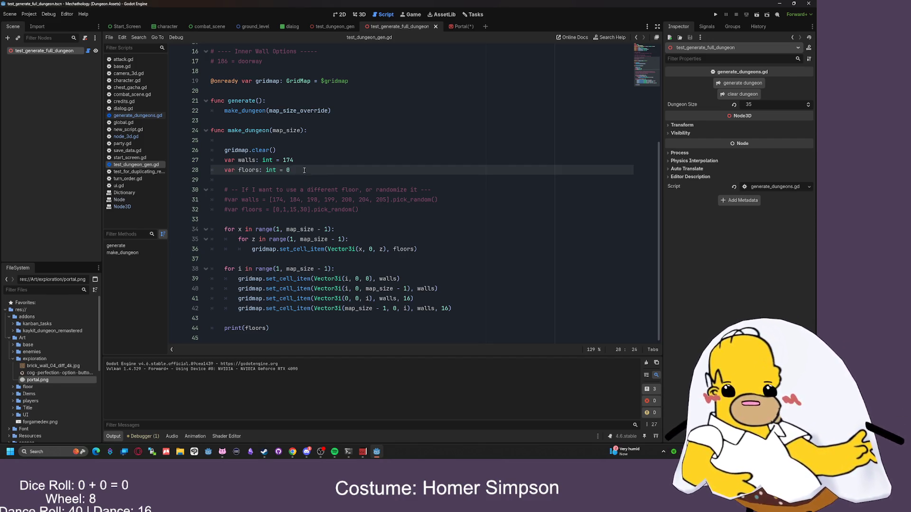
{"action": "scroll", "coordinate": [322, 172], "scroll_direction": "up", "scroll_amount": 5}
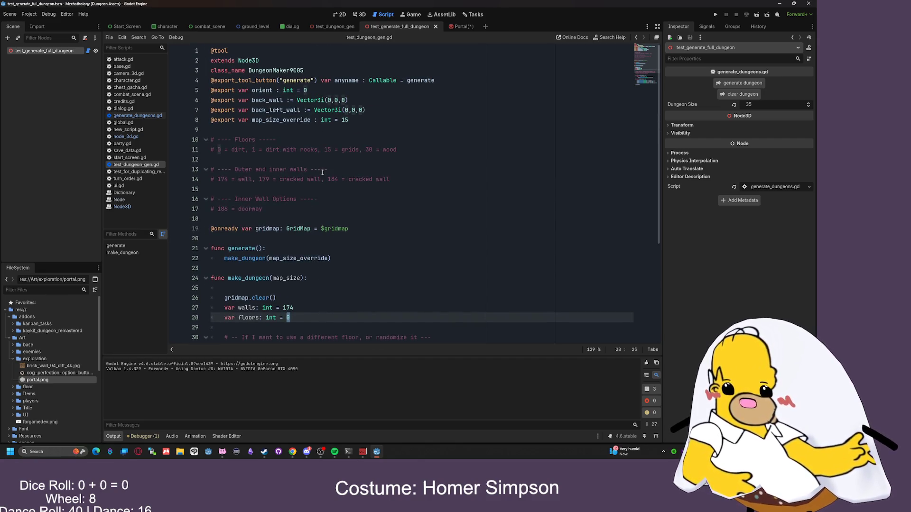
{"action": "scroll", "coordinate": [299, 193], "scroll_direction": "down", "scroll_amount": 4}
{"action": "left_click", "coordinate": [275, 240]}
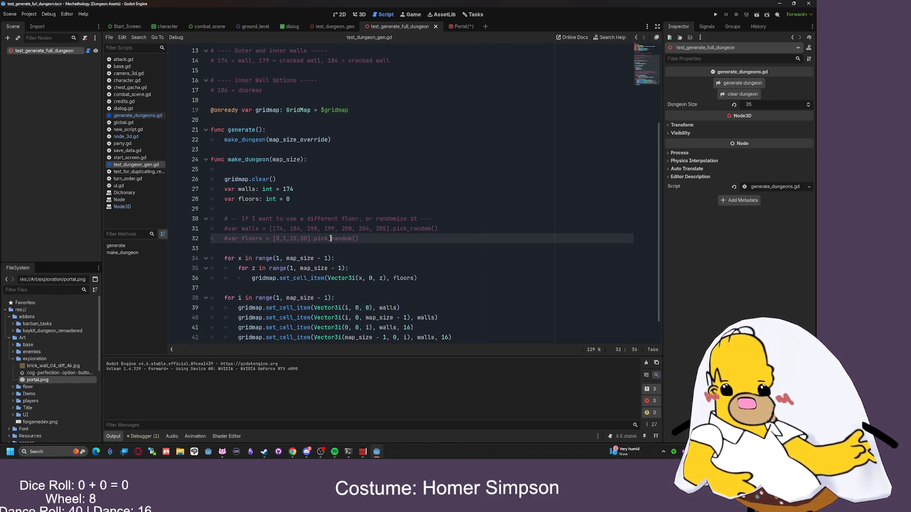
{"action": "left_click", "coordinate": [296, 199]}
{"action": "type", "text": "1"}
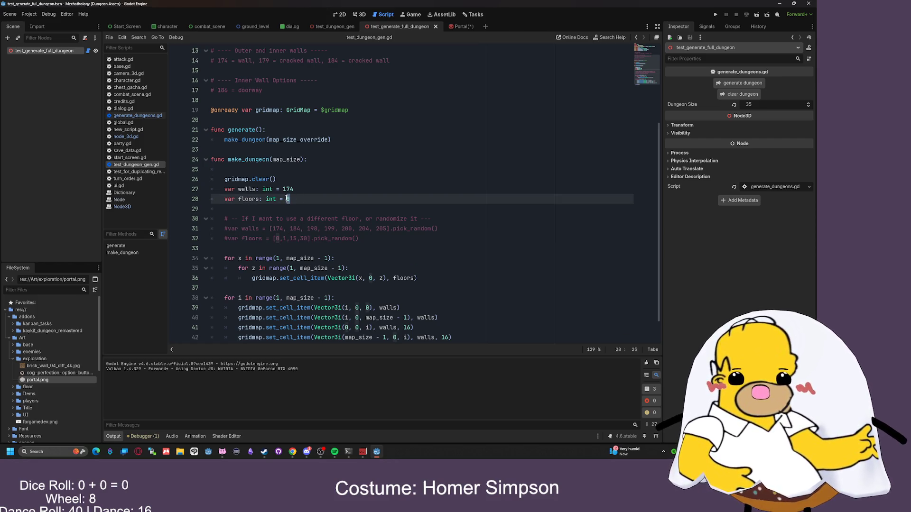
{"action": "left_click", "coordinate": [461, 26]}
{"action": "left_click", "coordinate": [398, 26]}
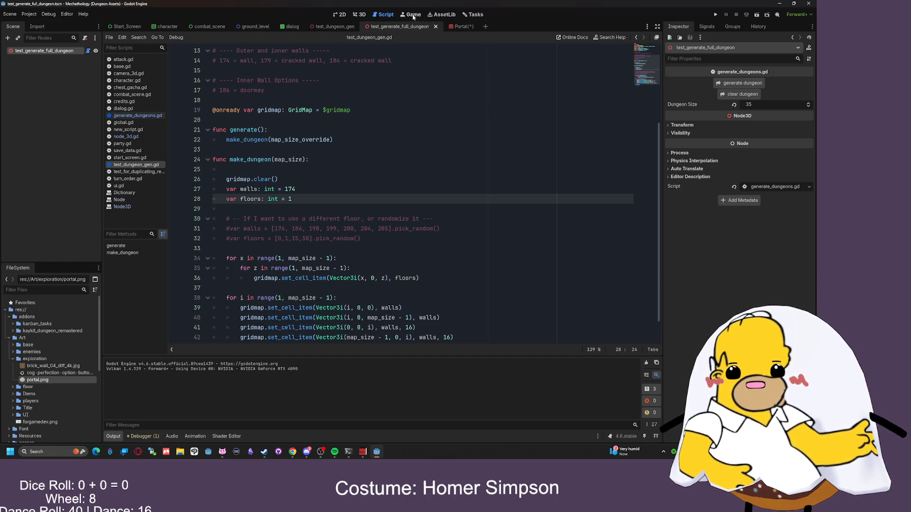
{"action": "left_click", "coordinate": [362, 14]}
{"action": "scroll", "coordinate": [379, 213], "scroll_direction": "down", "scroll_amount": 5}
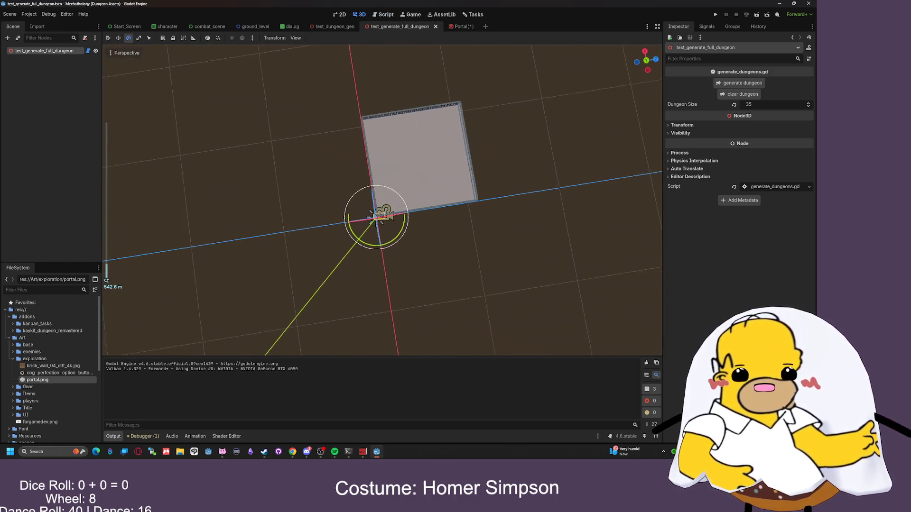
{"action": "scroll", "coordinate": [405, 229], "scroll_direction": "up", "scroll_amount": 5}
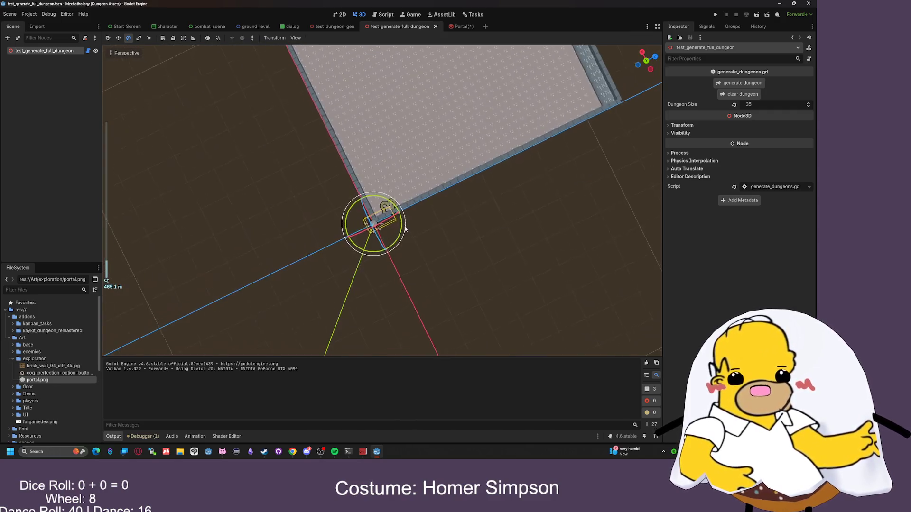
{"action": "scroll", "coordinate": [405, 229], "scroll_direction": "down", "scroll_amount": 5}
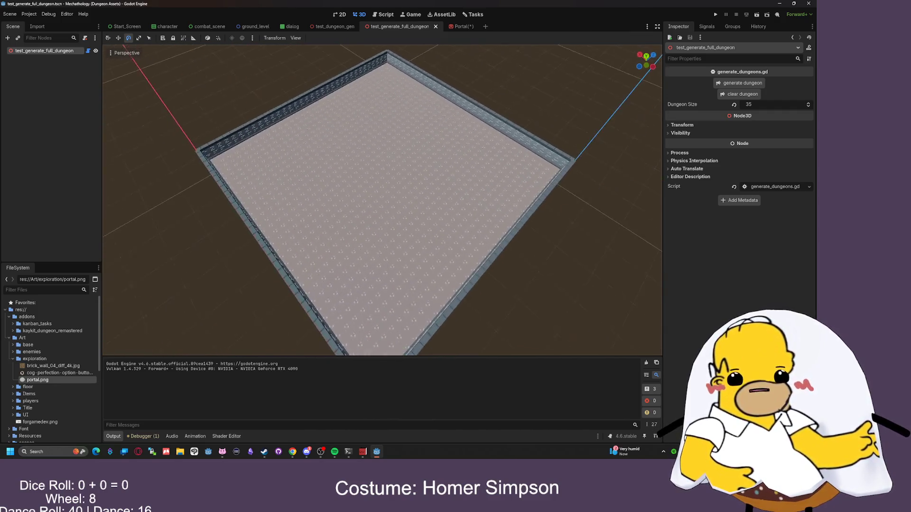
{"action": "scroll", "coordinate": [383, 200], "scroll_direction": "up", "scroll_amount": 5}
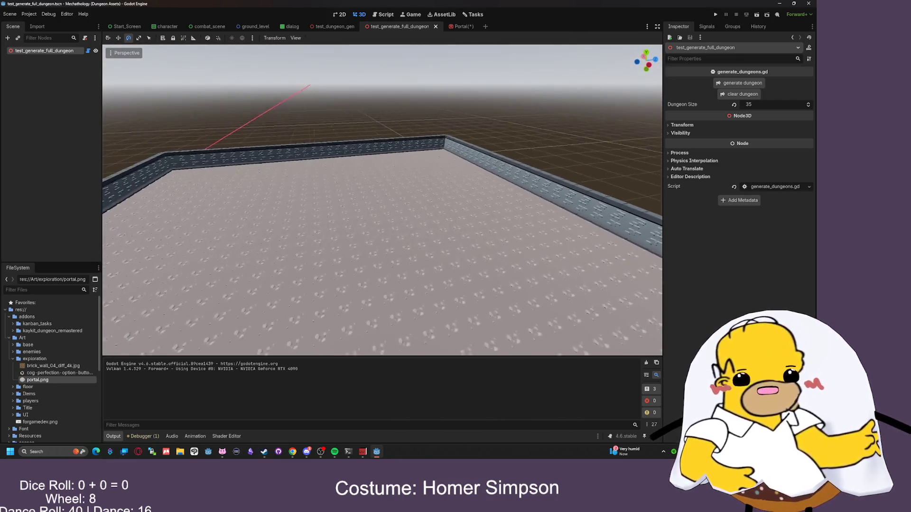
{"action": "scroll", "coordinate": [382, 200], "scroll_direction": "down", "scroll_amount": 4}
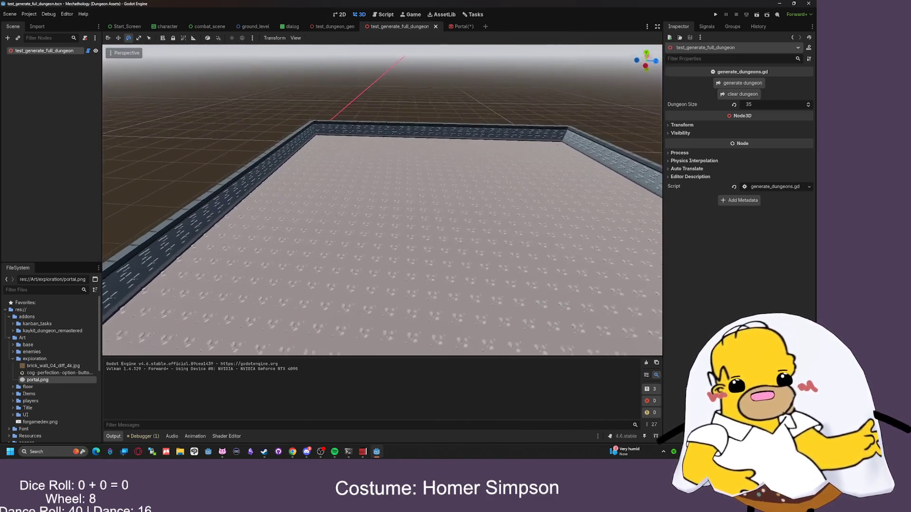
{"action": "scroll", "coordinate": [404, 227], "scroll_direction": "down", "scroll_amount": 3}
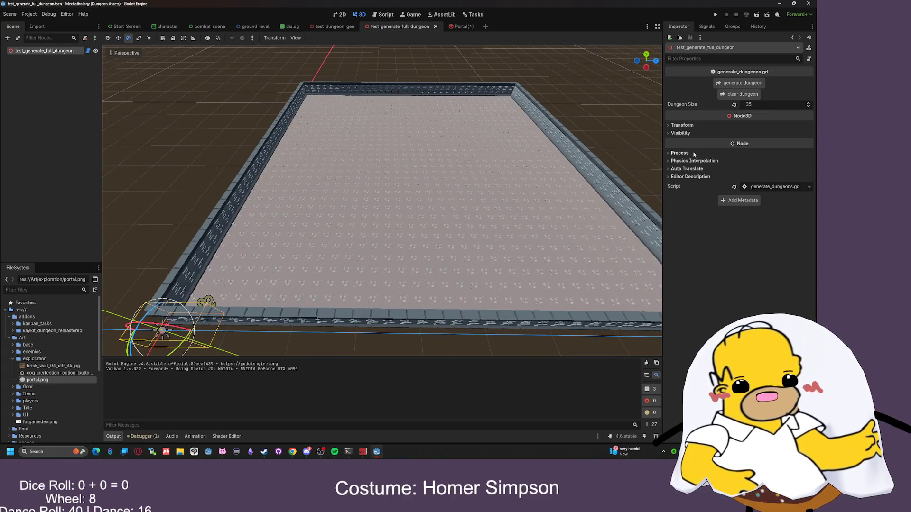
{"action": "left_click", "coordinate": [742, 83]}
{"action": "scroll", "coordinate": [425, 128], "scroll_direction": "up", "scroll_amount": 5}
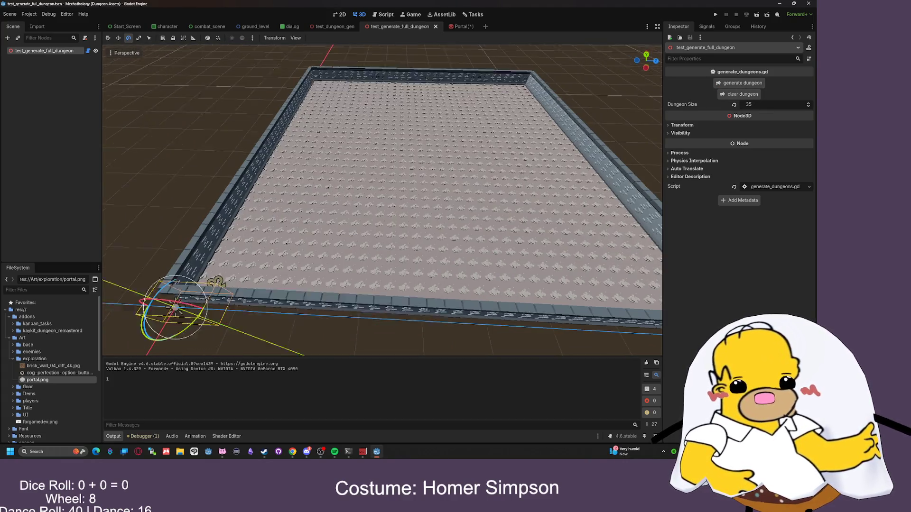
{"action": "scroll", "coordinate": [382, 199], "scroll_direction": "up", "scroll_amount": 5}
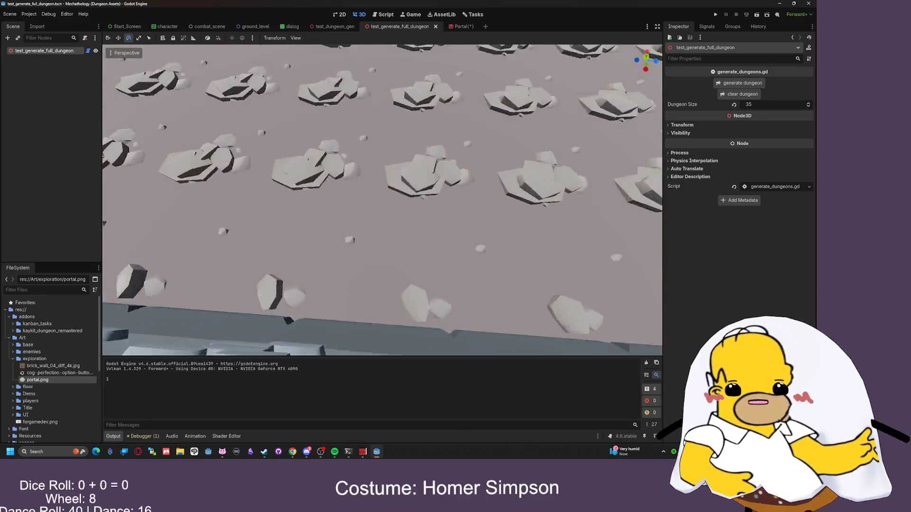
{"action": "scroll", "coordinate": [382, 200], "scroll_direction": "down", "scroll_amount": 5}
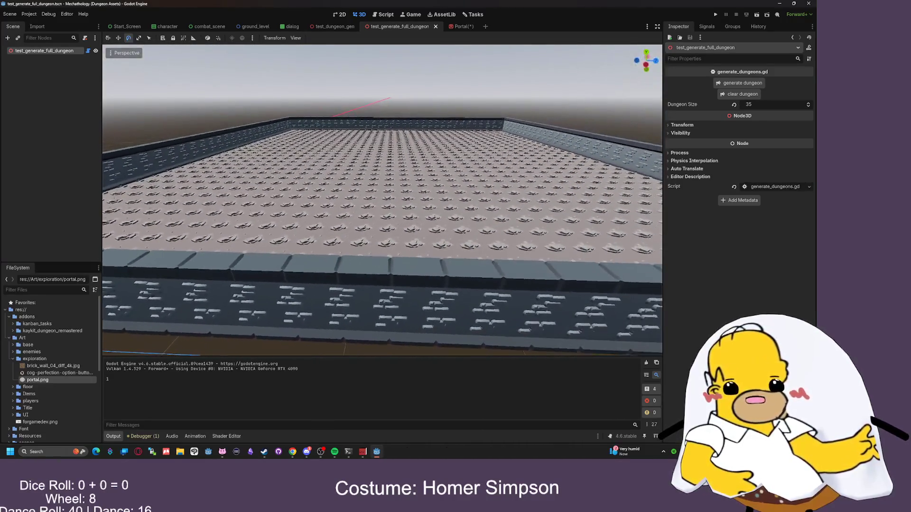
{"action": "left_click", "coordinate": [380, 17]}
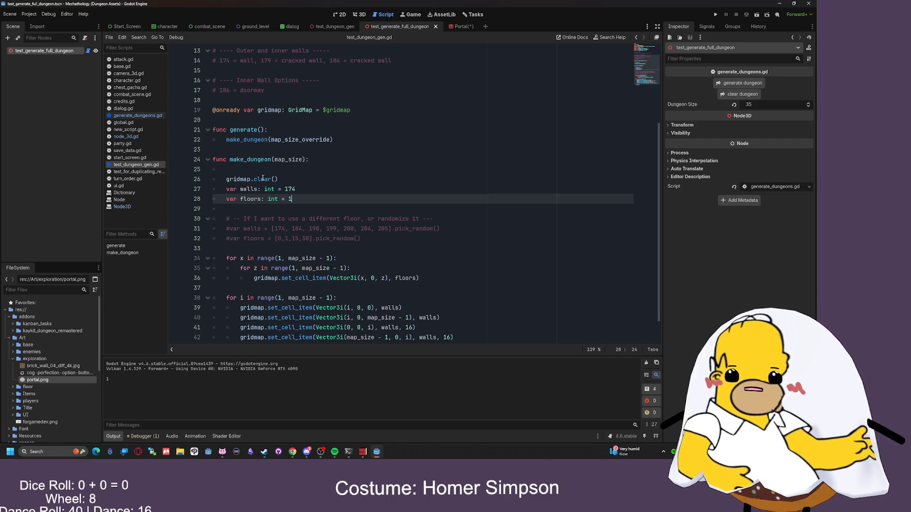
- Enter 5 as the new floor tile, then clear and regenerate the dungeon in the 3D view
{"action": "type", "text": "5"}
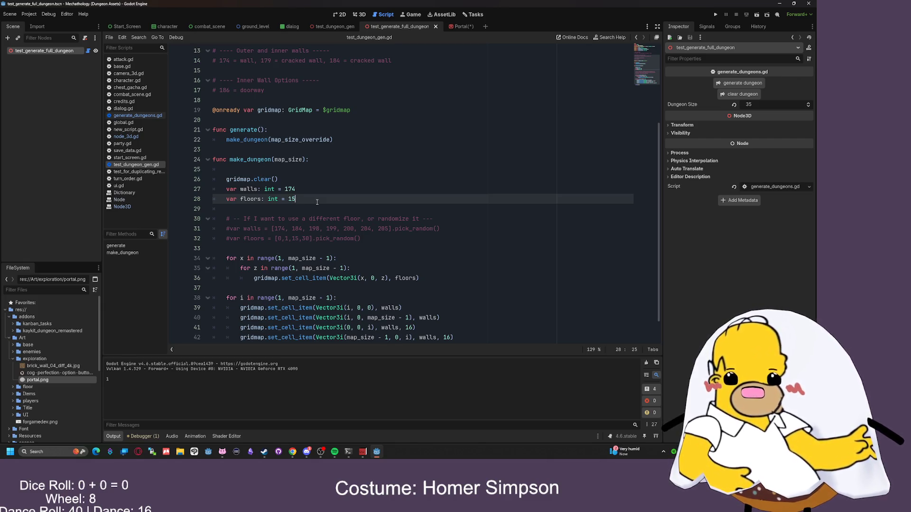
{"action": "left_click", "coordinate": [359, 15]}
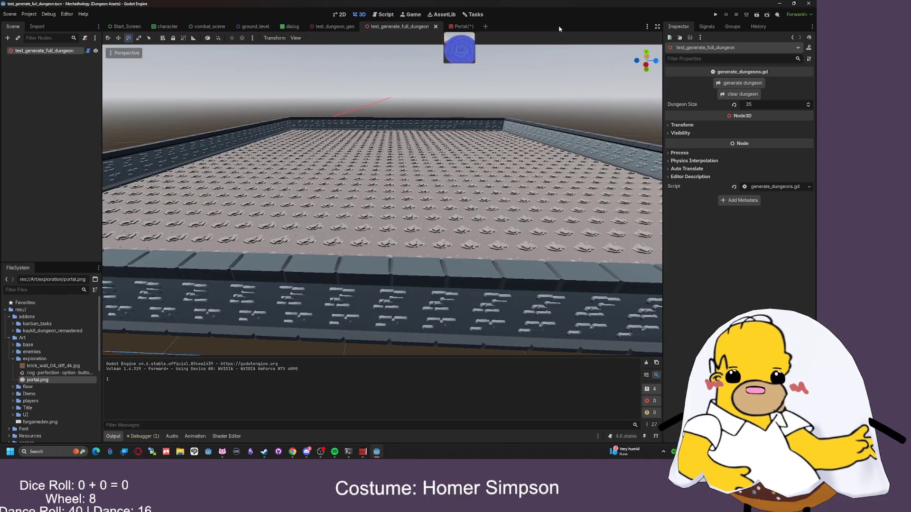
{"action": "left_click", "coordinate": [742, 94]}
{"action": "left_click", "coordinate": [742, 83]}
- Fly the camera up, down and across the new octagonal floor tiles and grates
{"action": "key", "text": "w"}
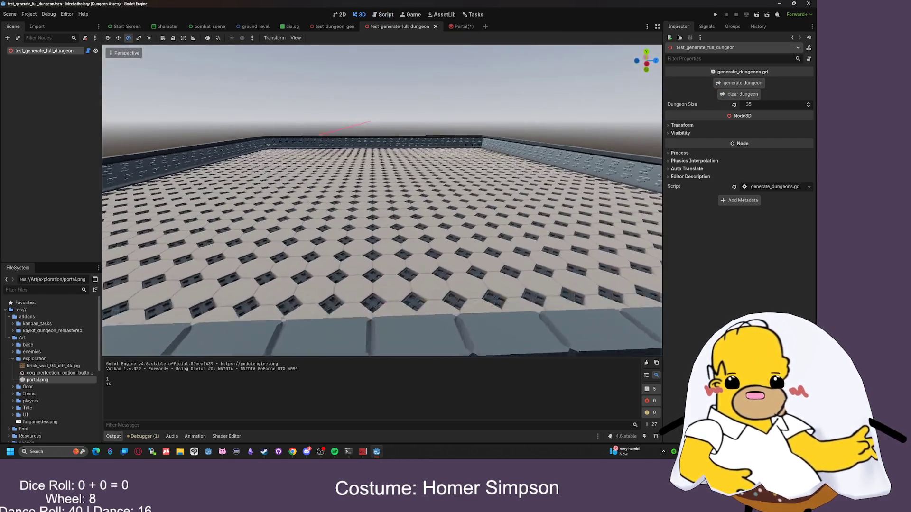
{"action": "key", "text": "e"}
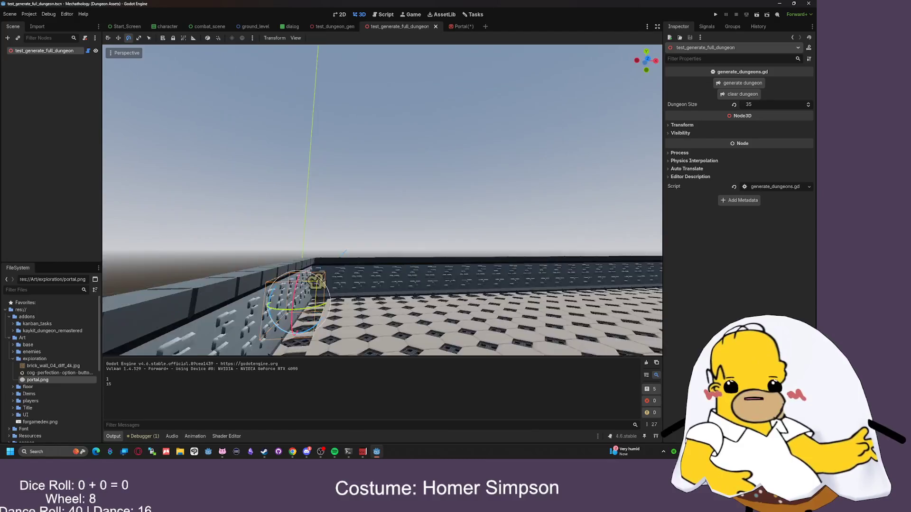
{"action": "key", "text": "q"}
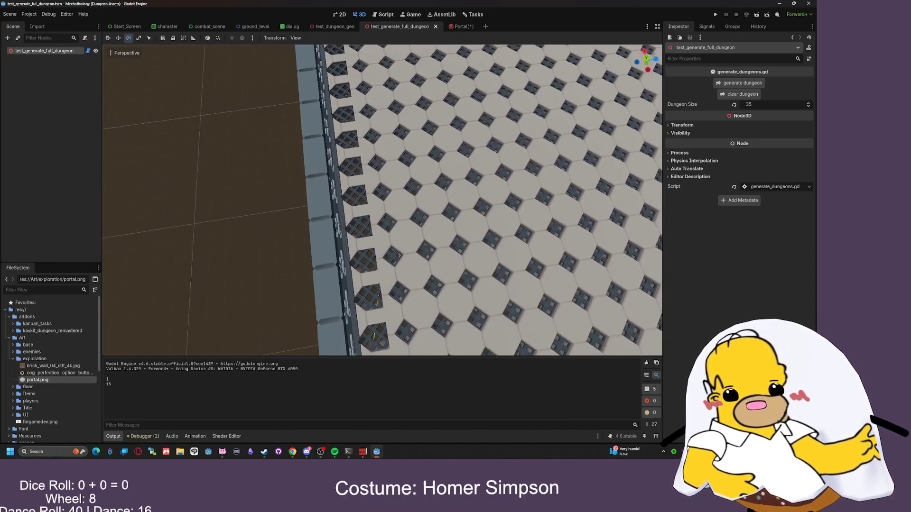
{"action": "key", "text": "q"}
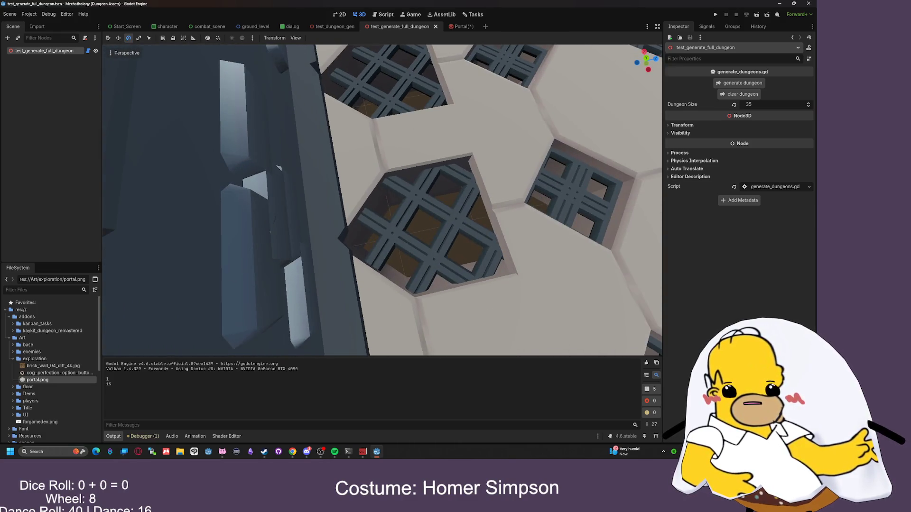
{"action": "key", "text": "e"}
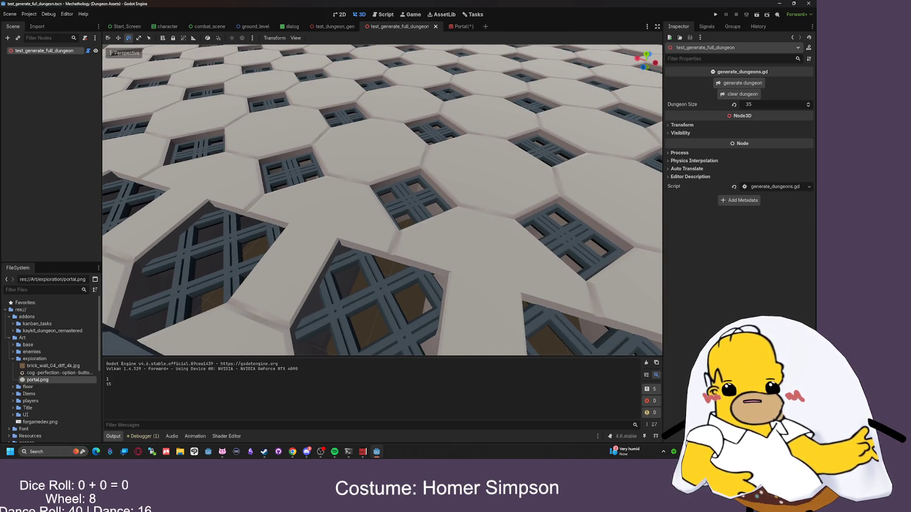
{"action": "key", "text": "e"}
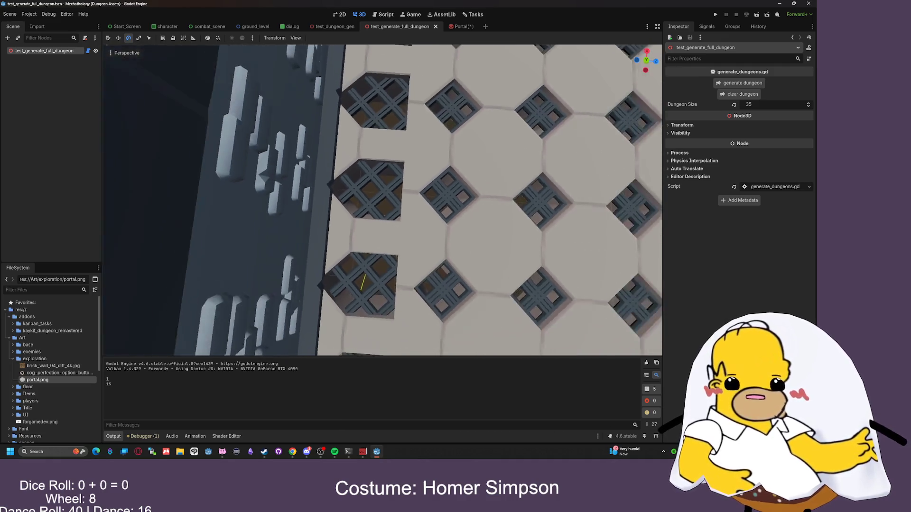
{"action": "key", "text": "e"}
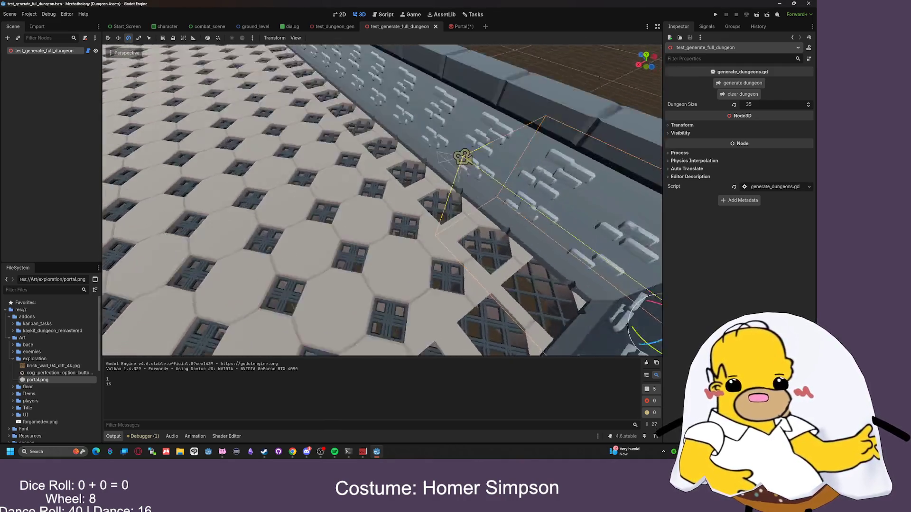
{"action": "key", "text": "q"}
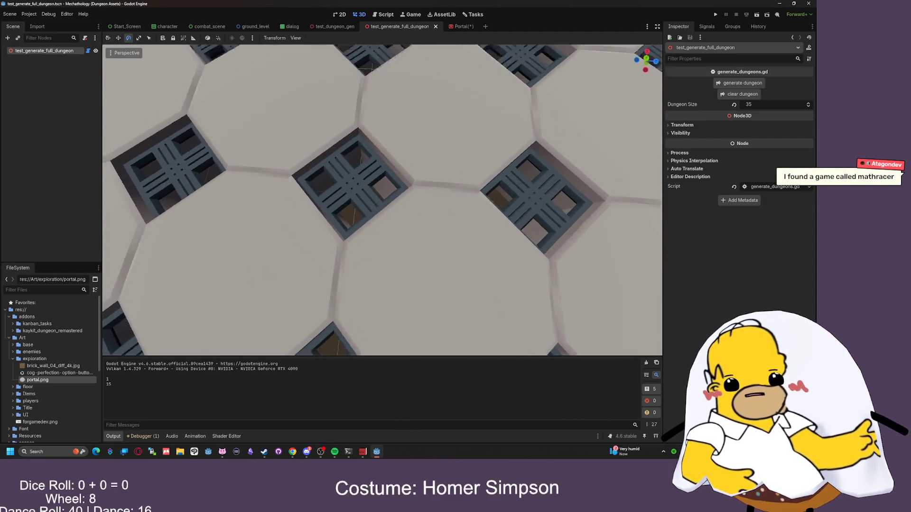
{"action": "key", "text": "s"}
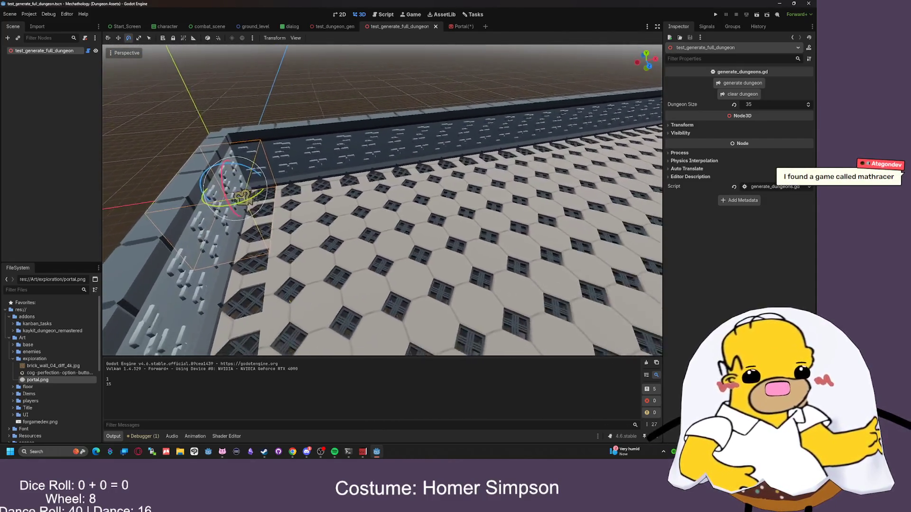
{"action": "key", "text": "w"}
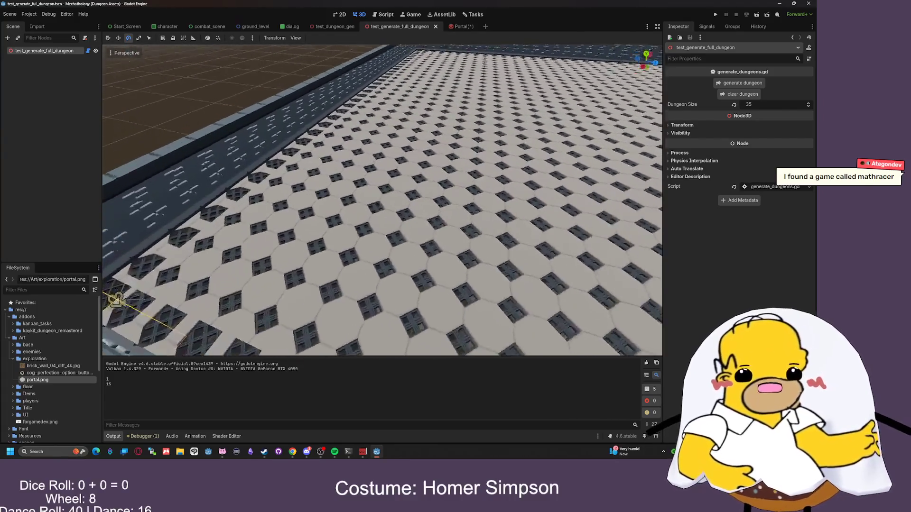
{"action": "key", "text": "a"}
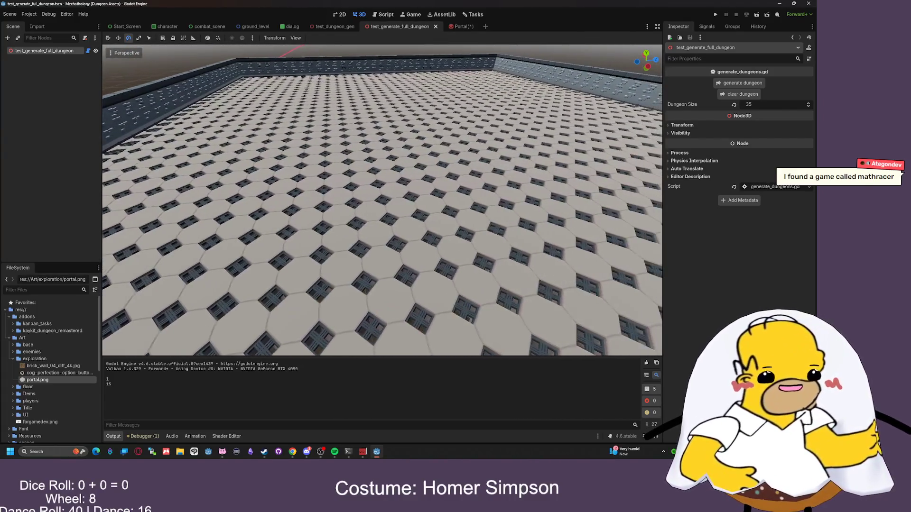
{"action": "key", "text": "d"}
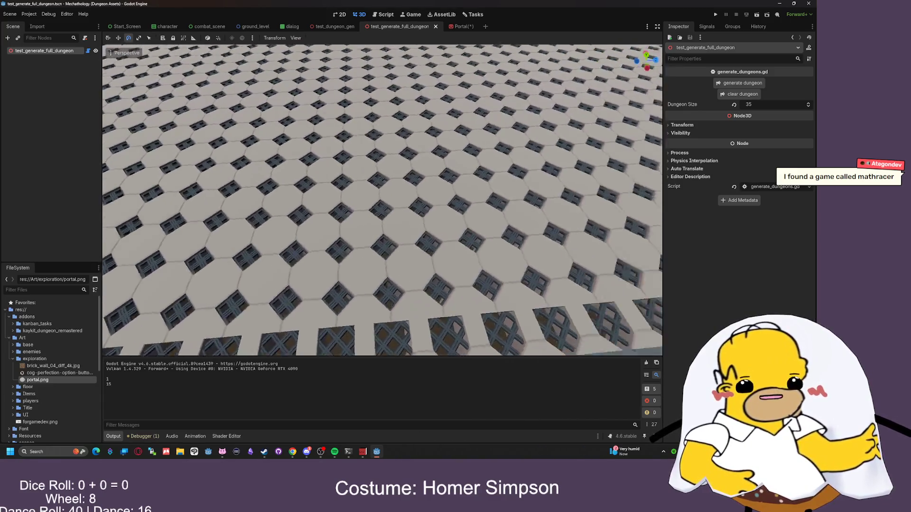
{"action": "key", "text": "a"}
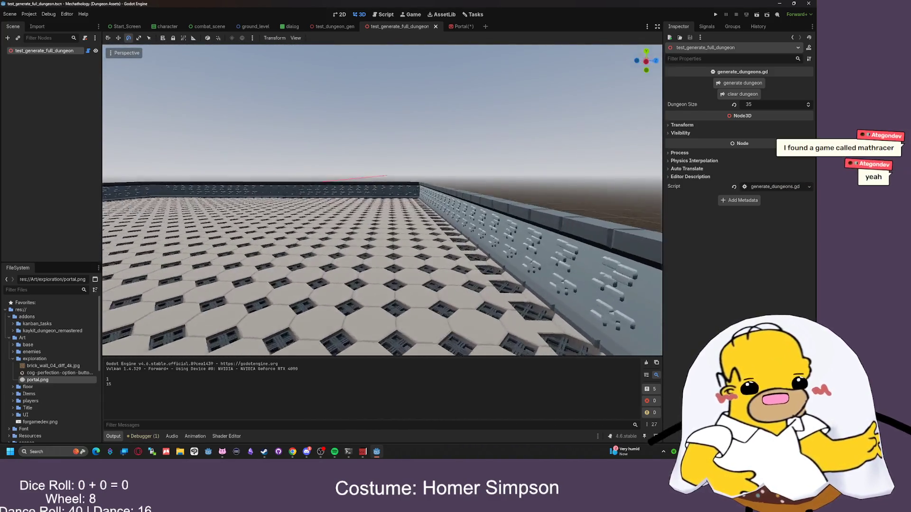
{"action": "key", "text": "q"}
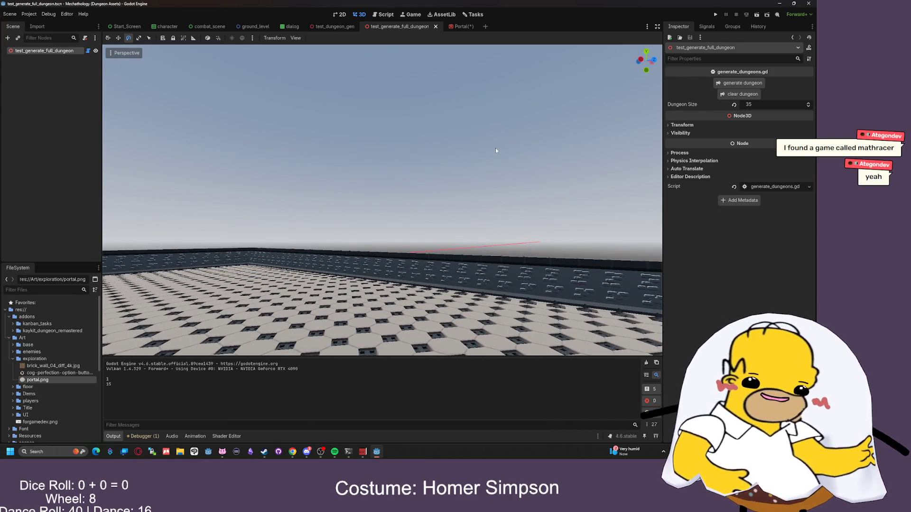
- Fly along the right wall and room corner, then skim low over and high above the floor
{"action": "key", "text": "d"}
{"action": "key", "text": "a"}
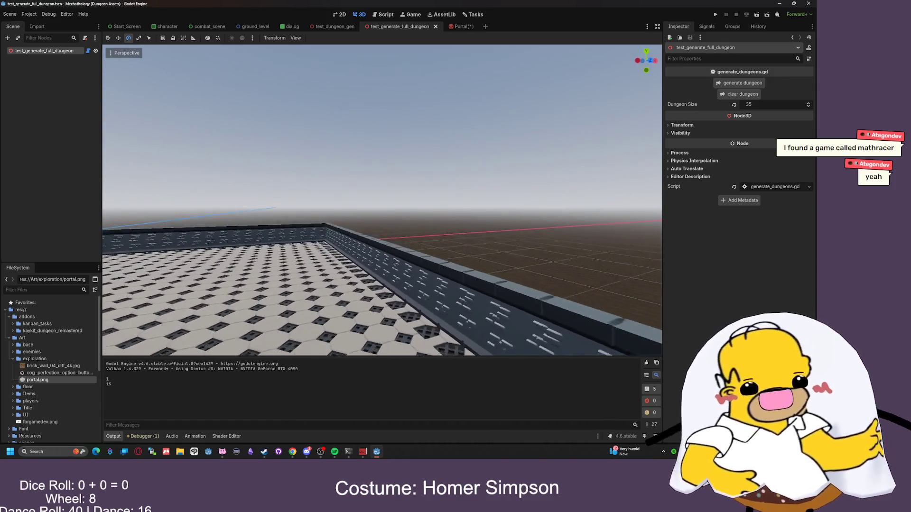
{"action": "key", "text": "w"}
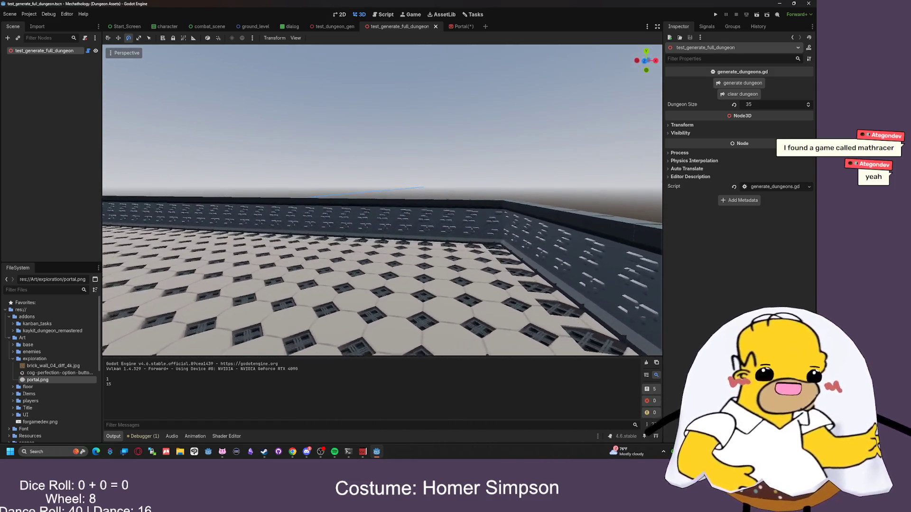
{"action": "key", "text": "s"}
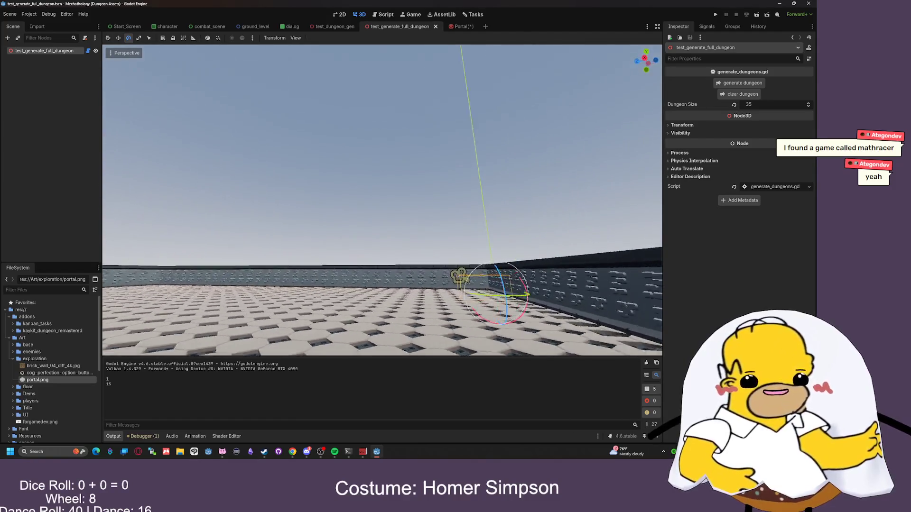
{"action": "key", "text": "w"}
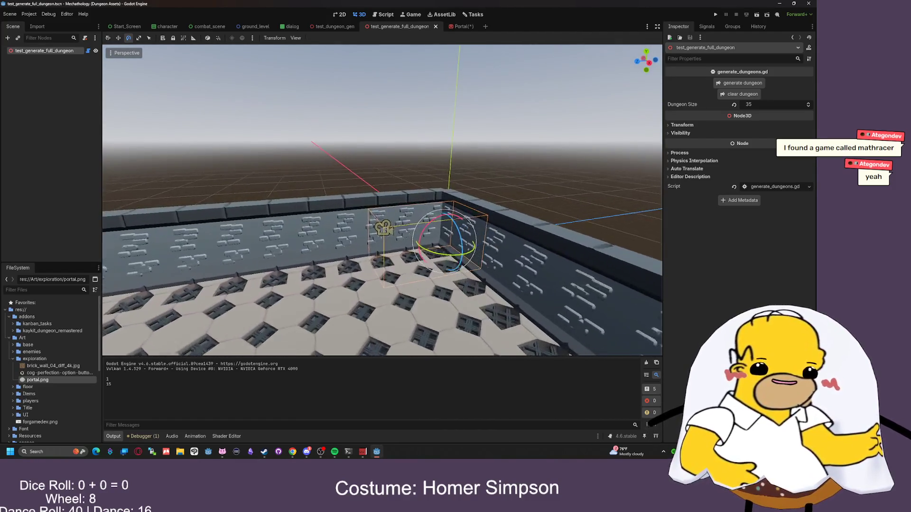
{"action": "key", "text": "w"}
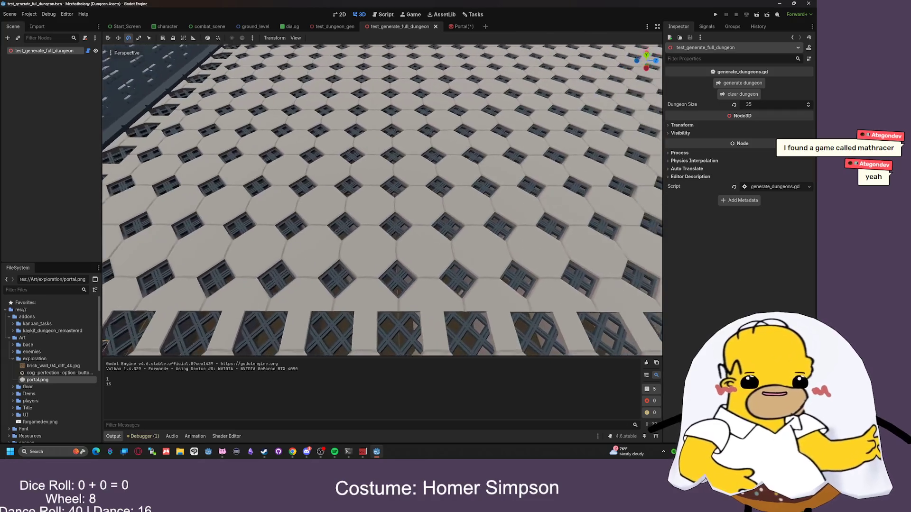
{"action": "key", "text": "w"}
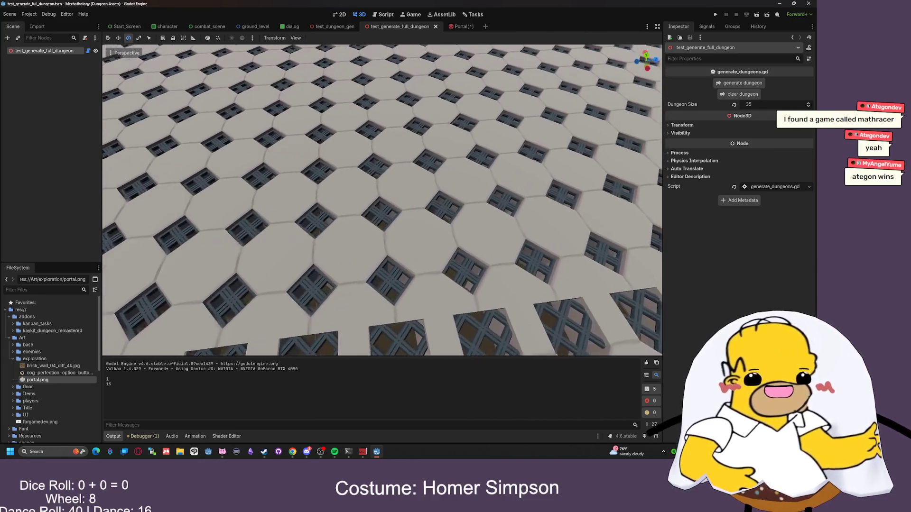
{"action": "key", "text": "e"}
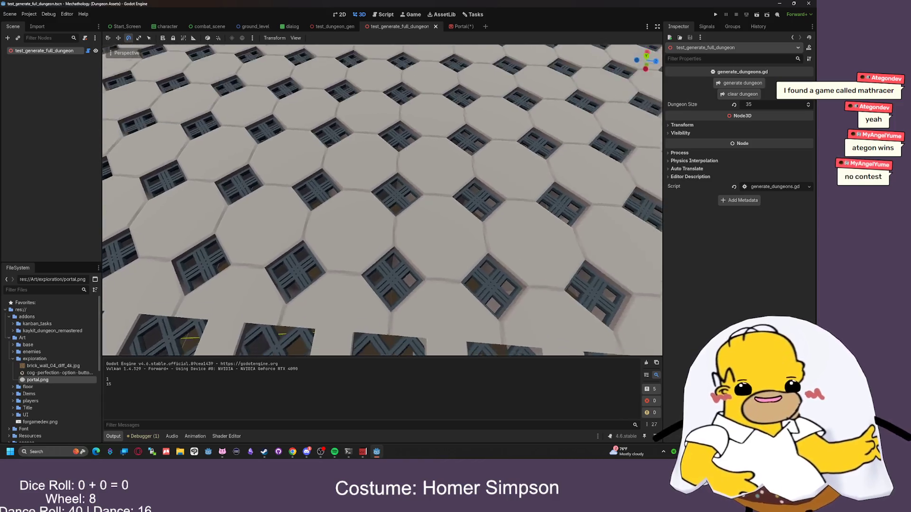
{"action": "key", "text": "e"}
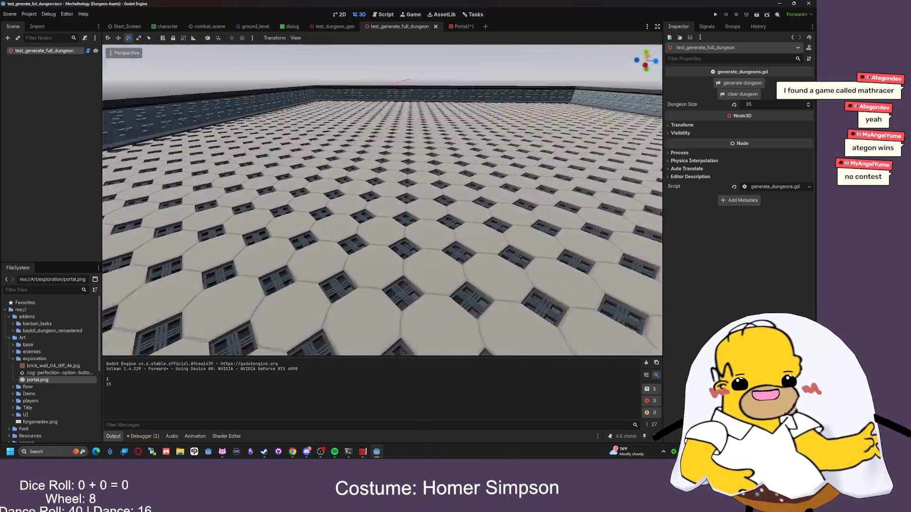
{"action": "key", "text": "q"}
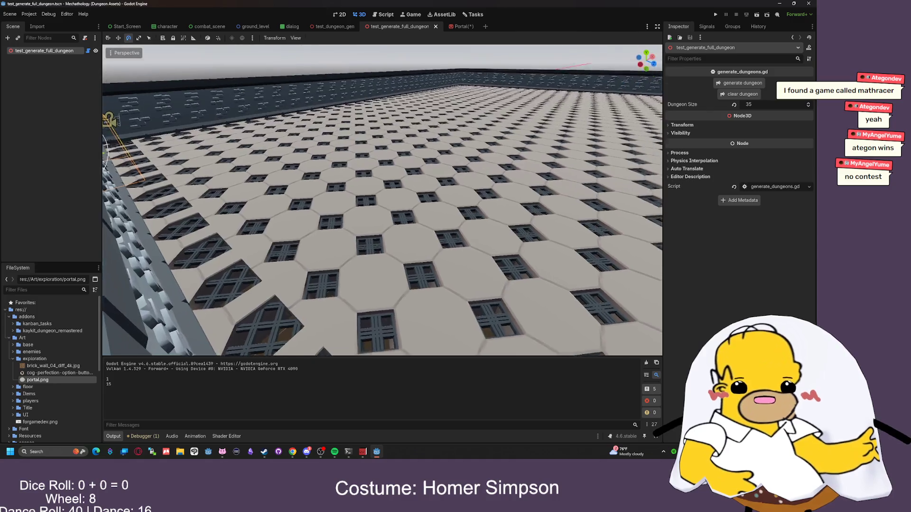
{"action": "key", "text": "q"}
{"action": "key", "text": "e"}
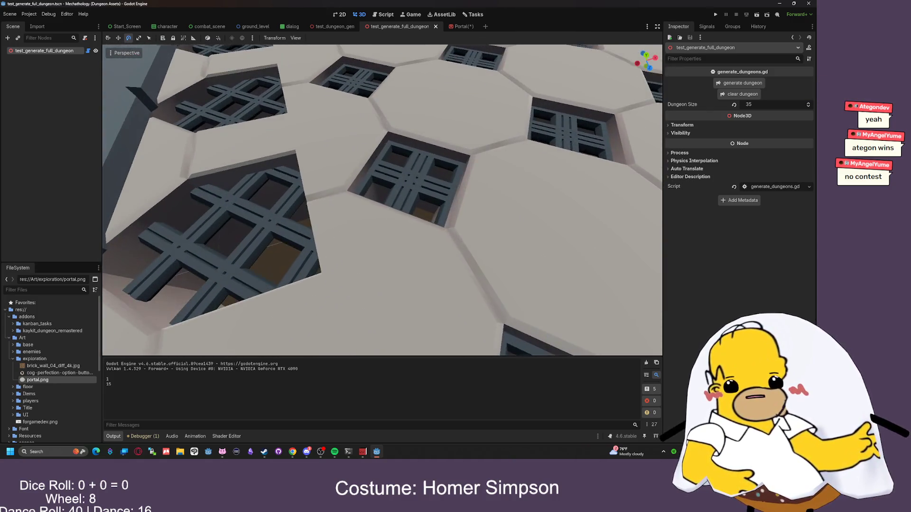
{"action": "key", "text": "alt+Tab"}
{"action": "key", "text": "Escape"}
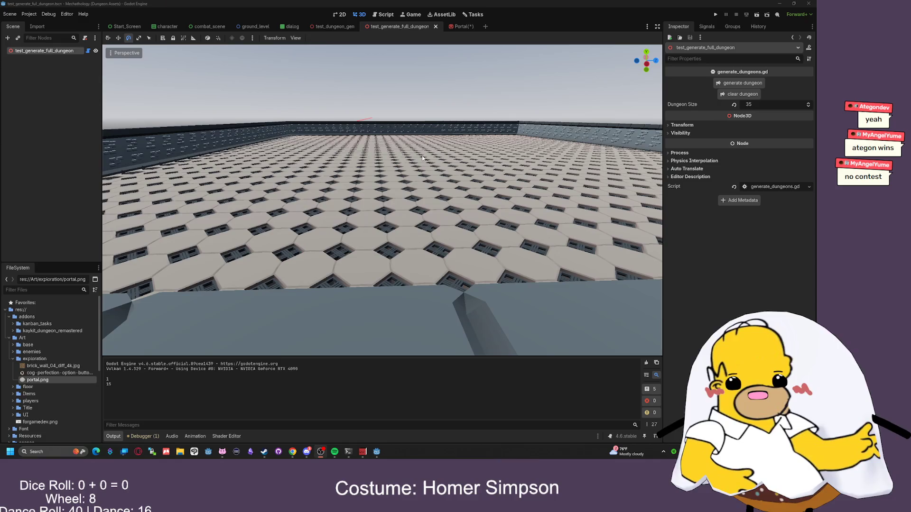
- Change floors on line 28 of test_dungeon_gen.gd to 30, regenerate, and inspect the brick floor
{"action": "key", "text": "ctrl+F3"}
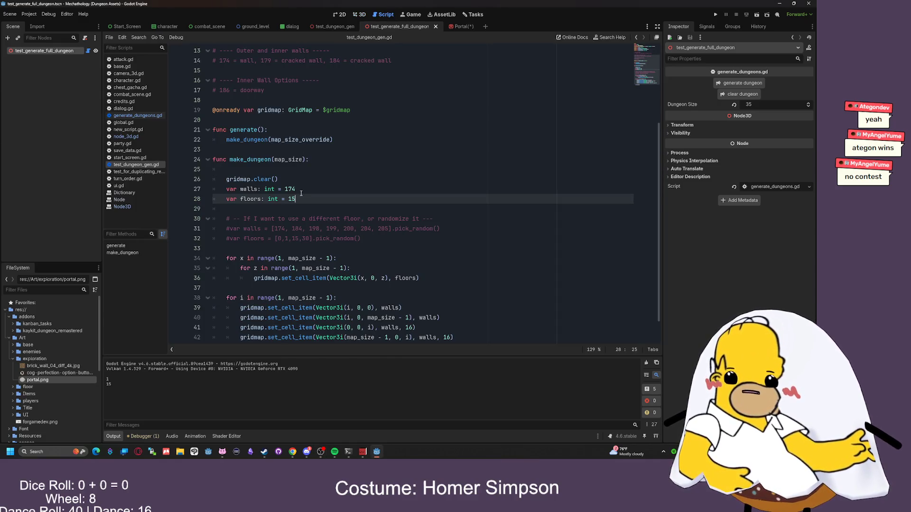
{"action": "left_click_drag", "start_coordinate": [296, 199], "coordinate": [285, 199]}
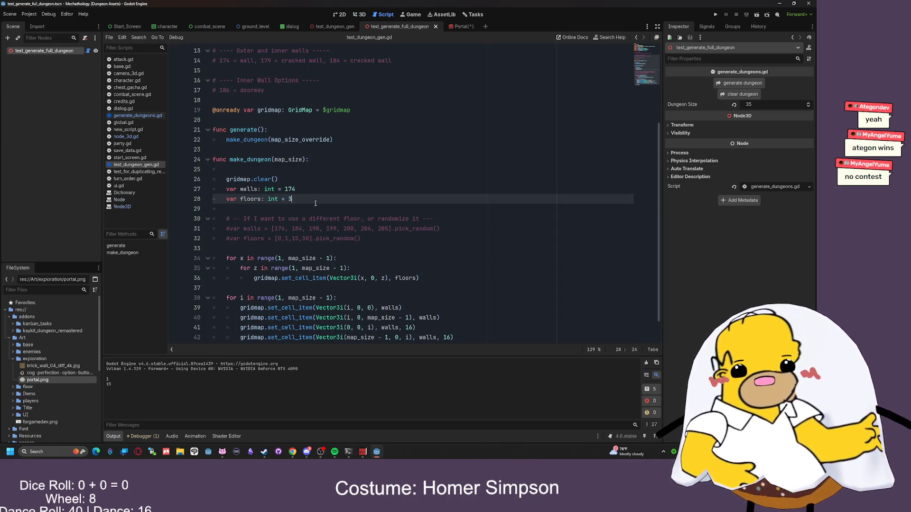
{"action": "type", "text": "30"}
{"action": "left_click", "coordinate": [359, 14]}
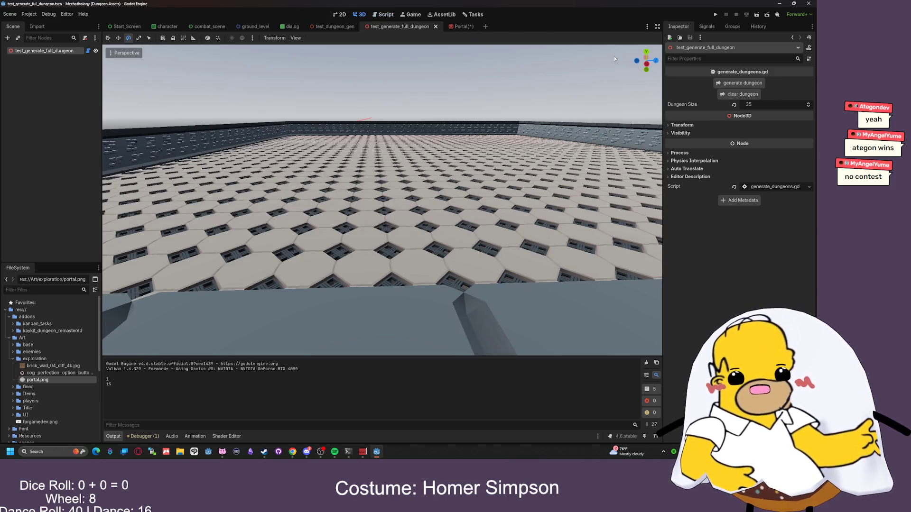
{"action": "left_click", "coordinate": [742, 83]}
{"action": "key", "text": "w"}
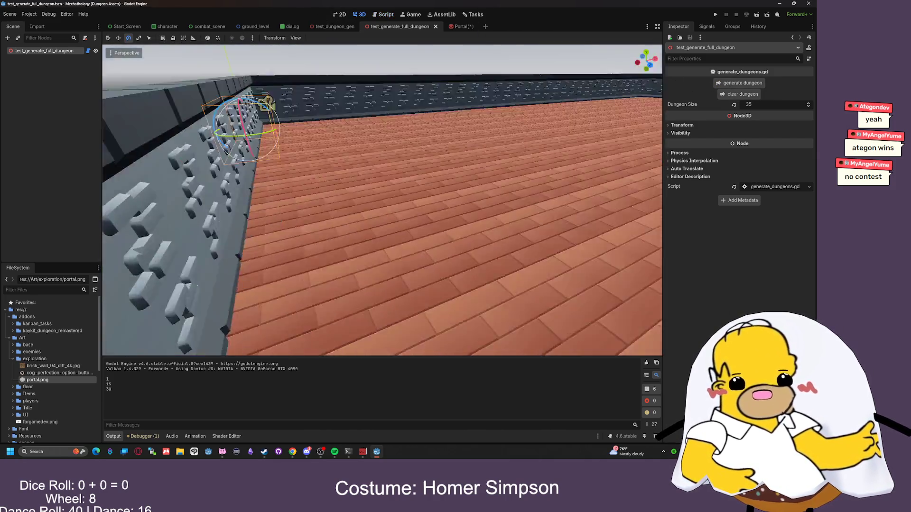
{"action": "key", "text": "w"}
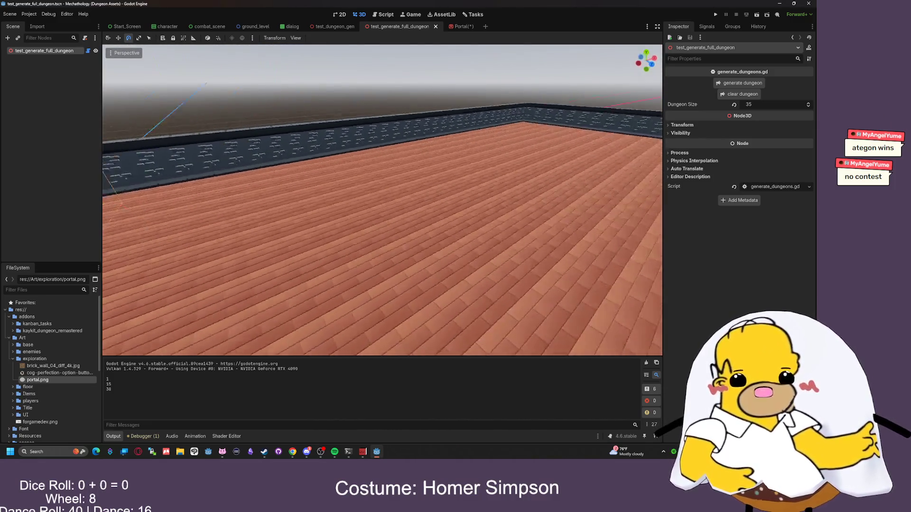
{"action": "key", "text": "s"}
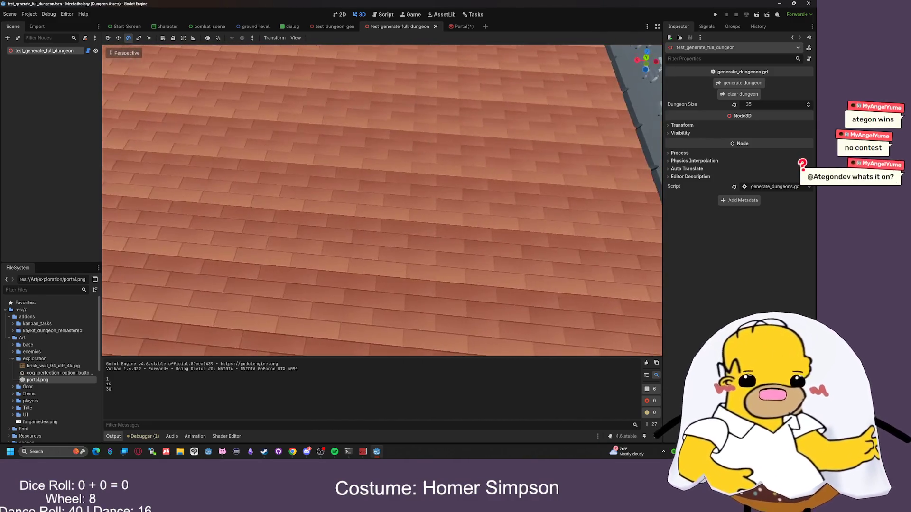
{"action": "key", "text": "s"}
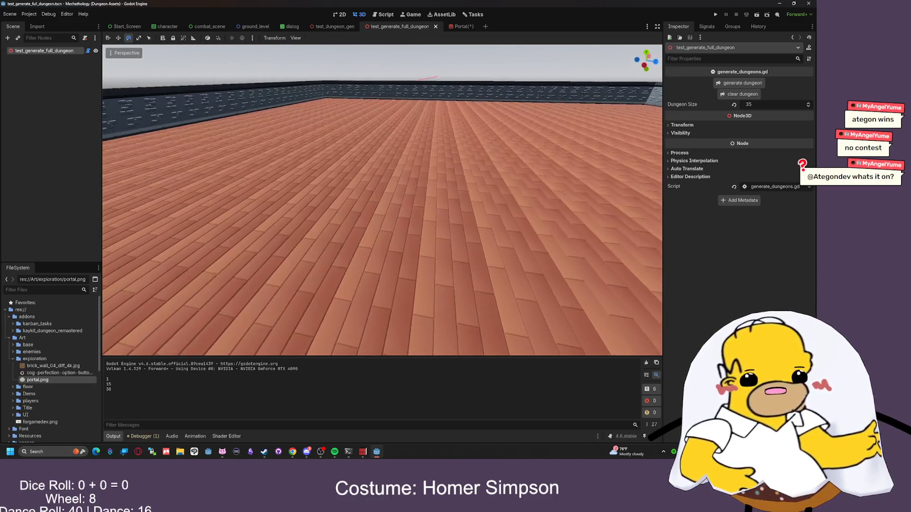
- Set floors back to 15, save the script, and regenerate the octagon-tile dungeon
{"action": "left_click", "coordinate": [383, 14]}
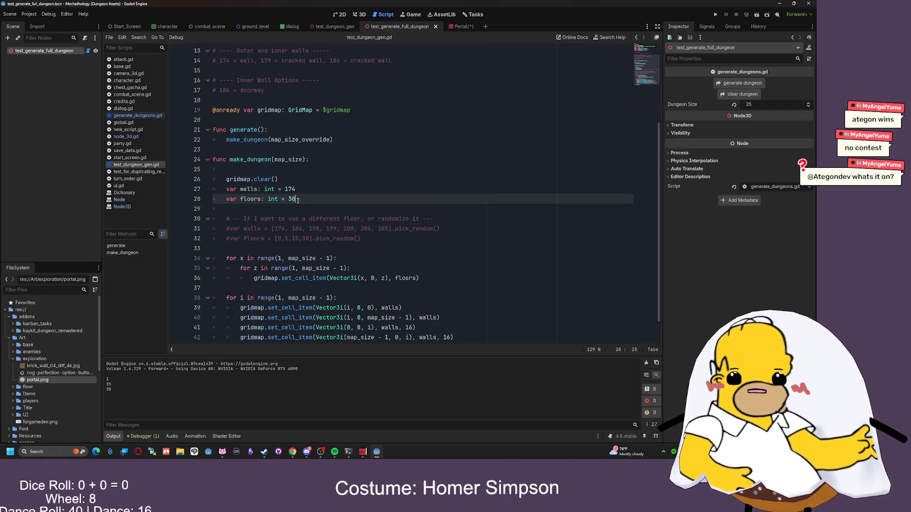
{"action": "left_click", "coordinate": [290, 200]}
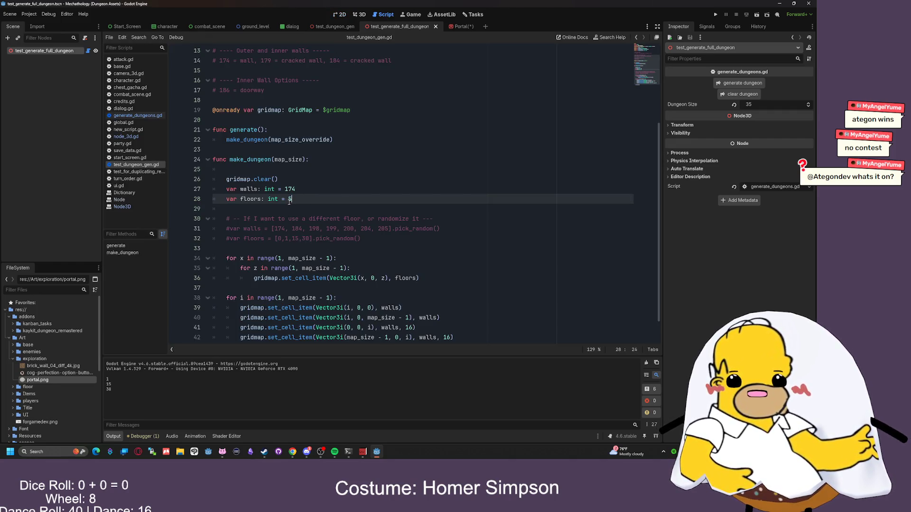
{"action": "key", "text": "BackSpace"}
{"action": "type", "text": "15"}
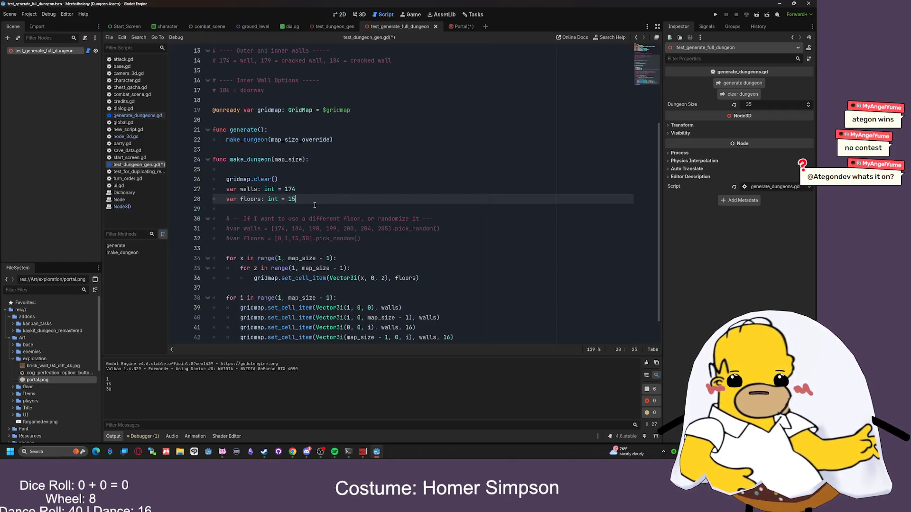
{"action": "key", "text": "ctrl+s"}
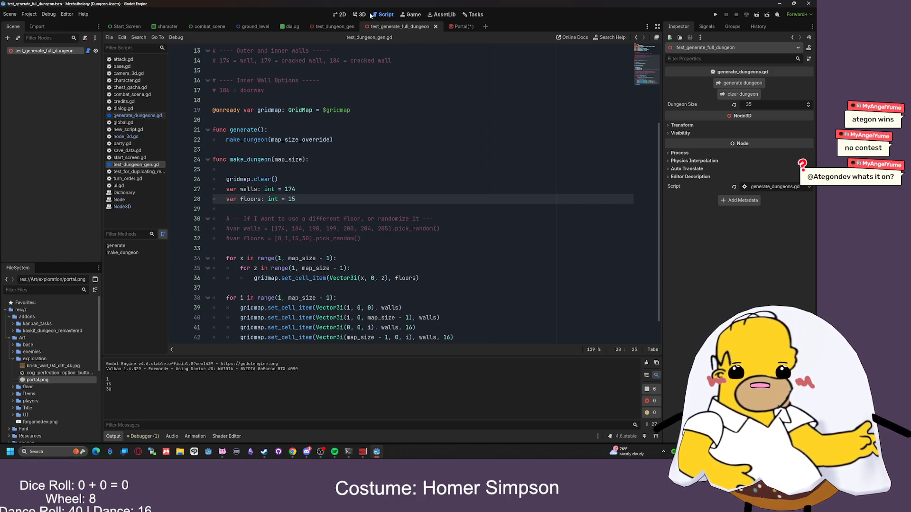
{"action": "left_click", "coordinate": [359, 15]}
{"action": "left_click", "coordinate": [742, 83]}
{"action": "scroll", "coordinate": [495, 116], "scroll_direction": "down", "scroll_amount": 6}
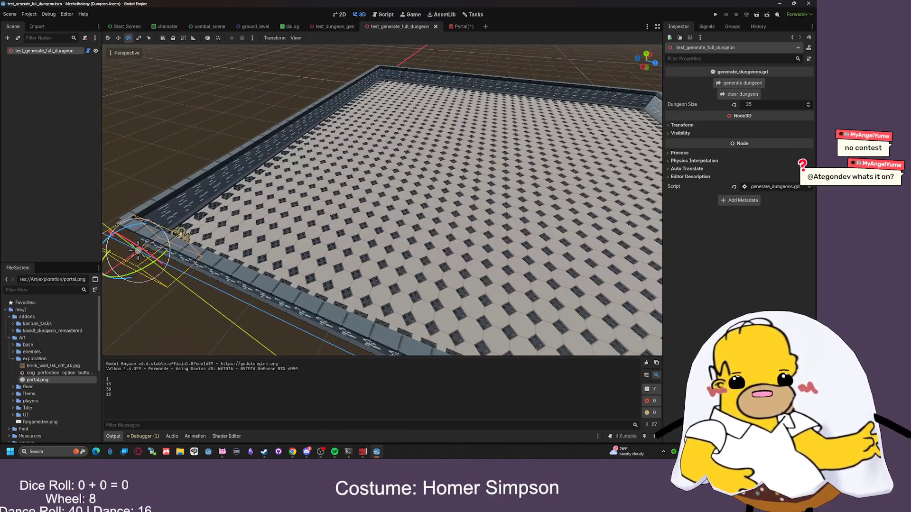
- Frame the corner node and orbit in close over the wall and octagonal floor grates
{"action": "scroll", "coordinate": [495, 115], "scroll_direction": "up", "scroll_amount": 5}
{"action": "key", "text": "f"}
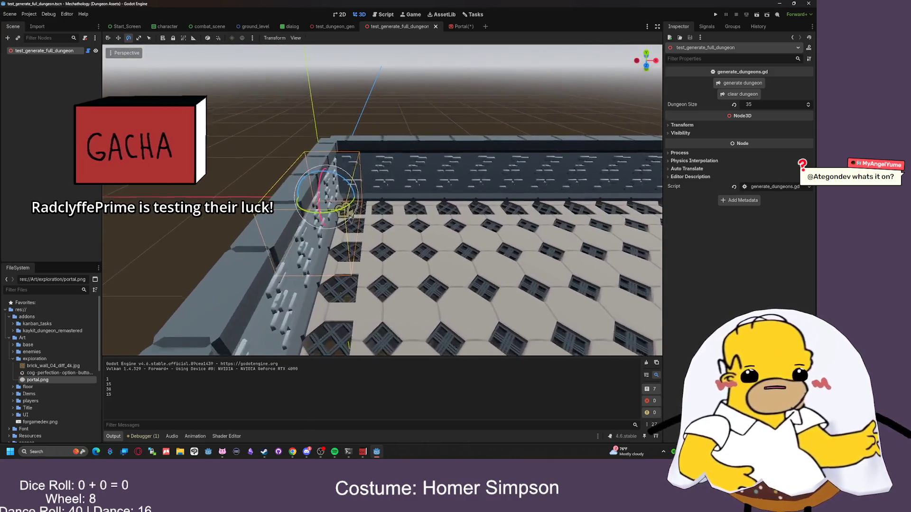
{"action": "scroll", "coordinate": [492, 113], "scroll_direction": "up", "scroll_amount": 4}
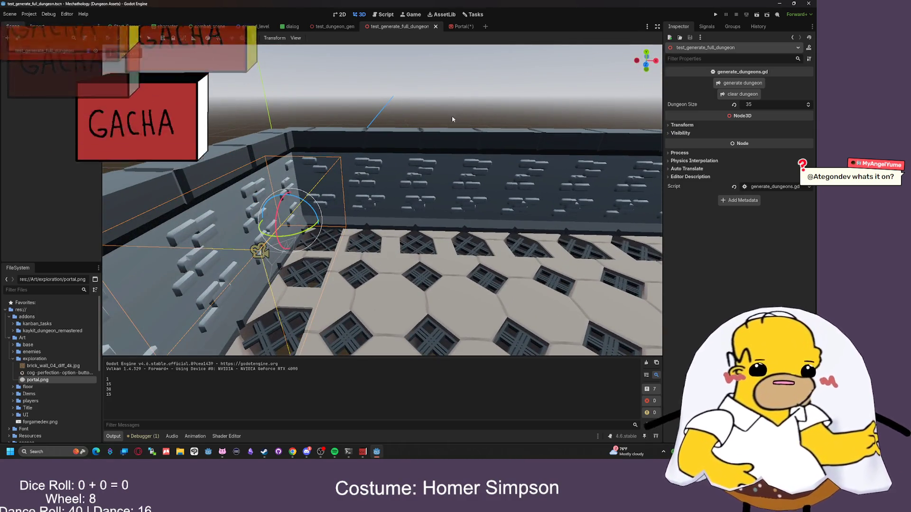
{"action": "mouse_move", "coordinate": [493, 116]}
{"action": "left_mouse_down"}
{"action": "mouse_move", "coordinate": [489, 185]}
{"action": "mouse_move", "coordinate": [488, 147]}
{"action": "left_mouse_up"}
{"action": "scroll", "coordinate": [409, 257], "scroll_direction": "down", "scroll_amount": 5}
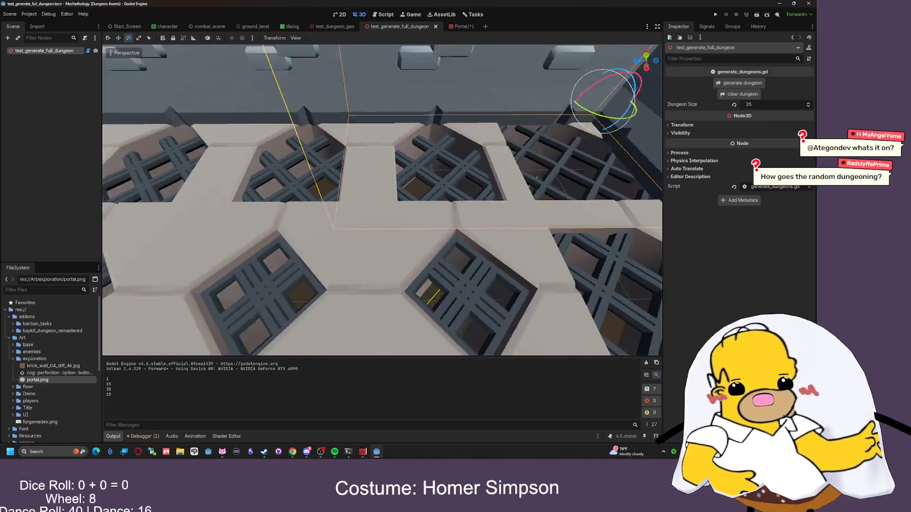
{"action": "left_click_drag", "start_coordinate": [418, 260], "coordinate": [456, 304]}
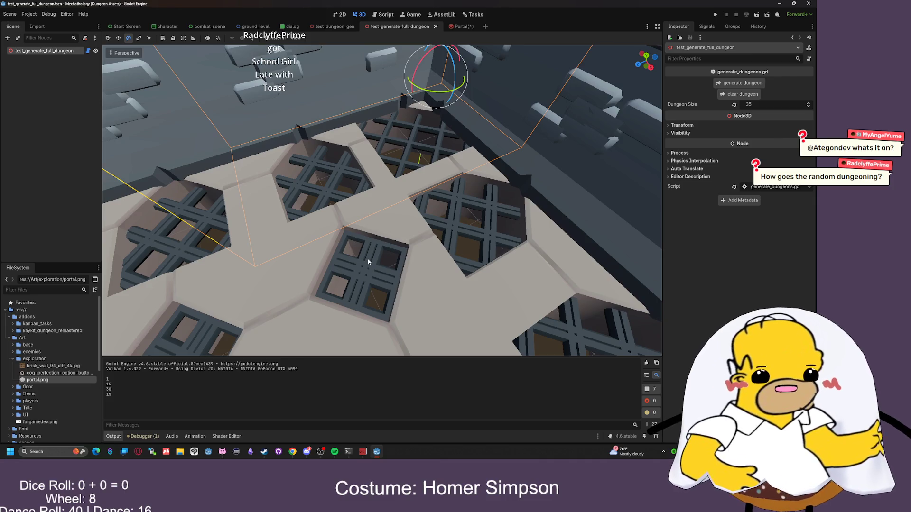
{"action": "scroll", "coordinate": [371, 261], "scroll_direction": "down", "scroll_amount": 8}
{"action": "mouse_move", "coordinate": [372, 260]}
{"action": "left_mouse_down"}
{"action": "mouse_move", "coordinate": [372, 209]}
{"action": "mouse_move", "coordinate": [384, 228]}
{"action": "left_mouse_up"}
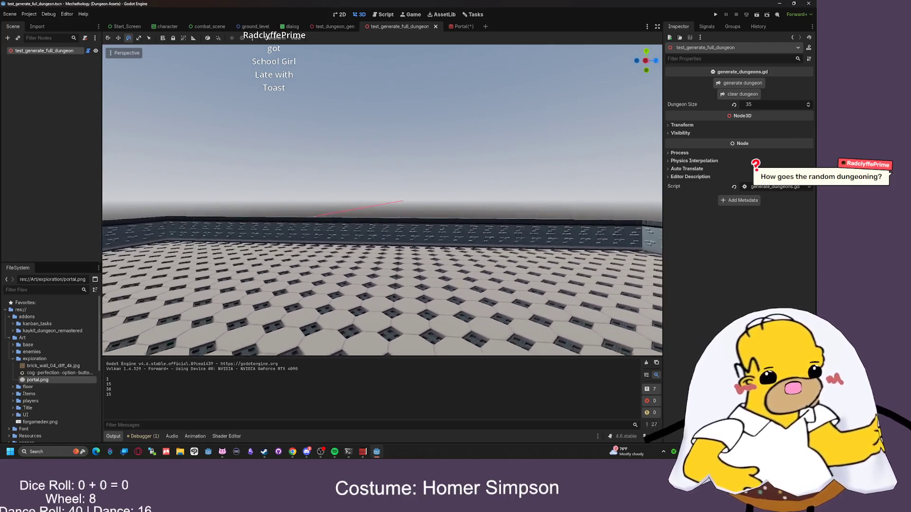
{"action": "scroll", "coordinate": [368, 208], "scroll_direction": "up", "scroll_amount": 5}
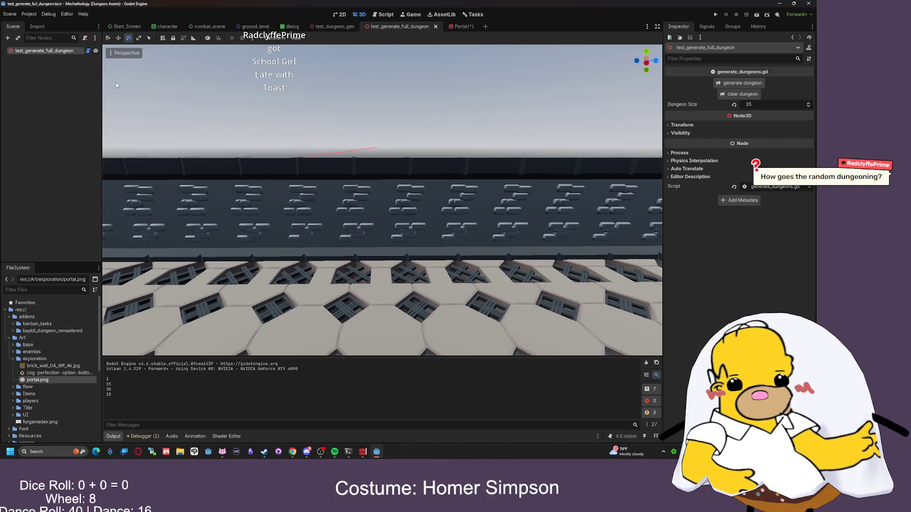
- Save the Portal scene, try magenta, purple and pink Modulate tints, then reset it to white
{"action": "left_click", "coordinate": [453, 26]}
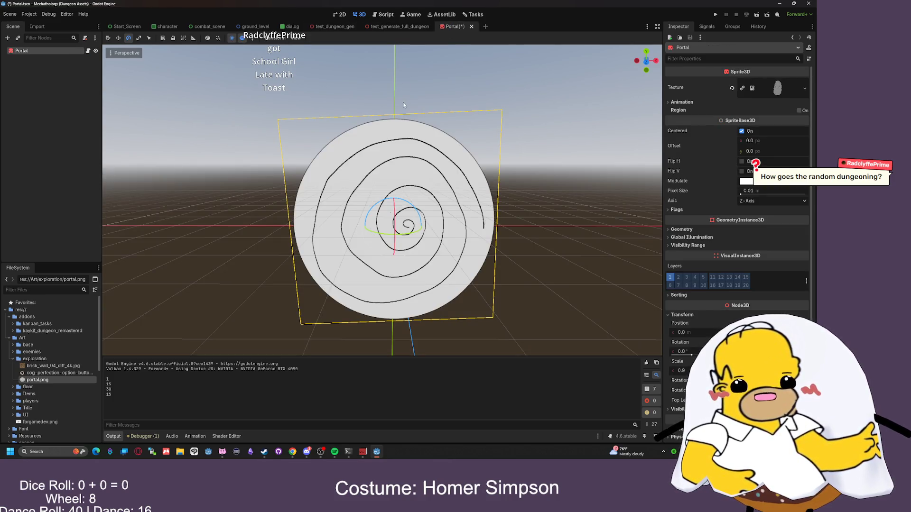
{"action": "key", "text": "ctrl+s"}
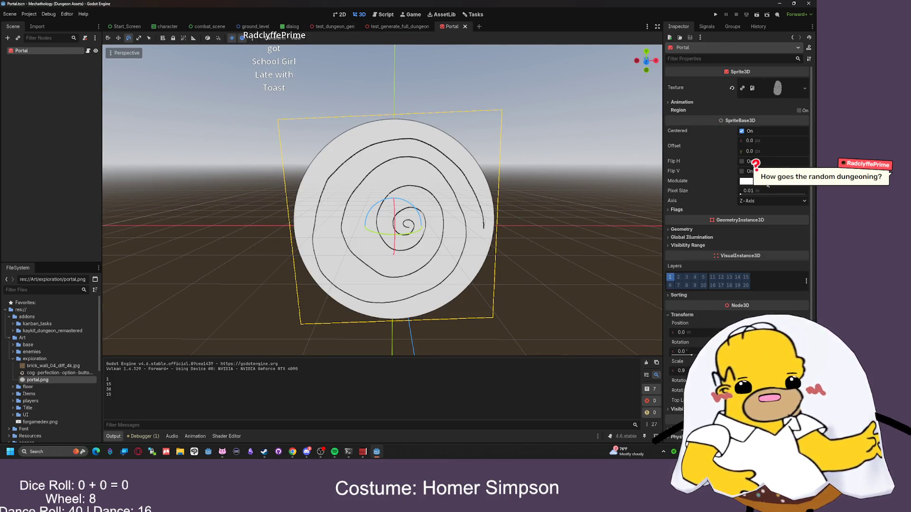
{"action": "left_click", "coordinate": [767, 183]}
{"action": "left_click", "coordinate": [744, 311]}
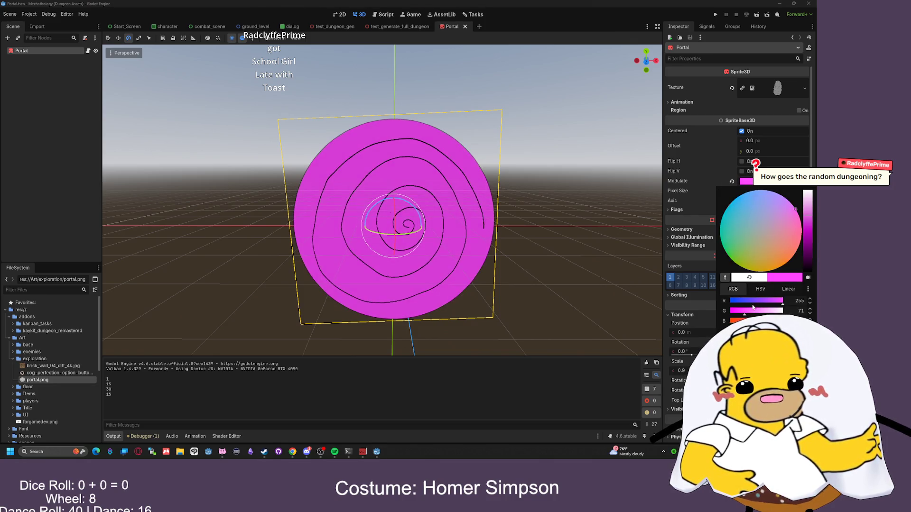
{"action": "left_click", "coordinate": [757, 301]}
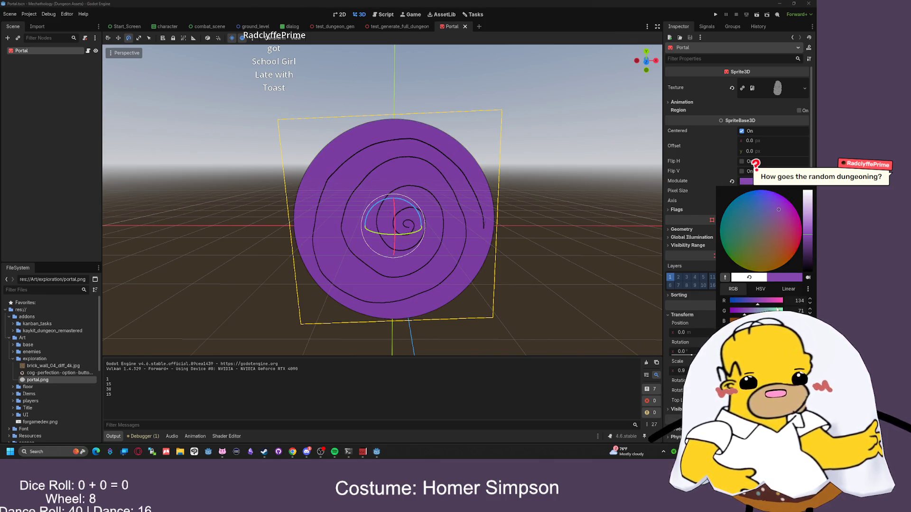
{"action": "left_click", "coordinate": [775, 300]}
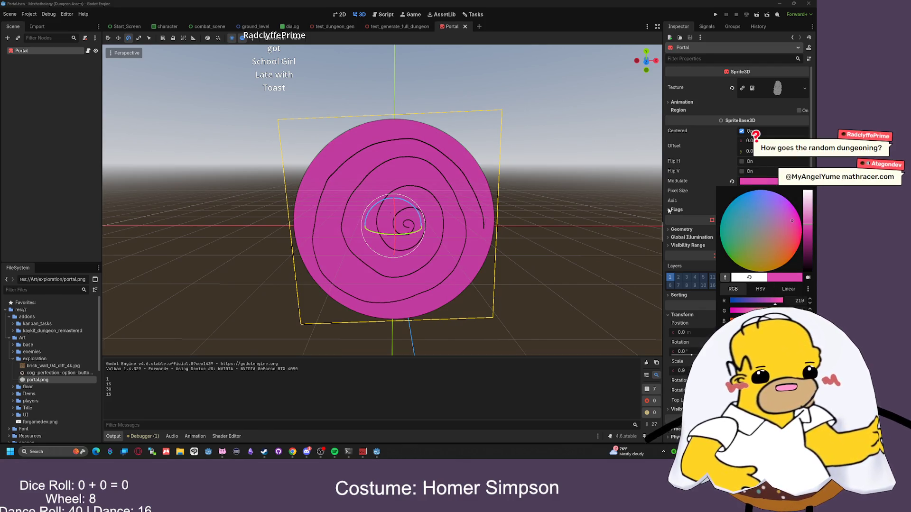
{"action": "left_click", "coordinate": [616, 205]}
{"action": "left_click", "coordinate": [732, 181]}
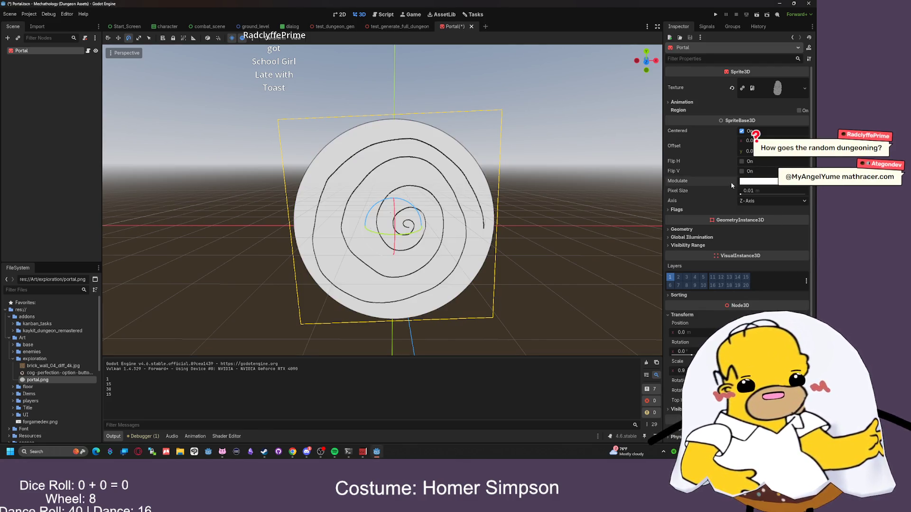
- Orbit and zoom over the walled tiled dungeon, then bring forward the browser showing image.png
{"action": "left_click", "coordinate": [379, 26]}
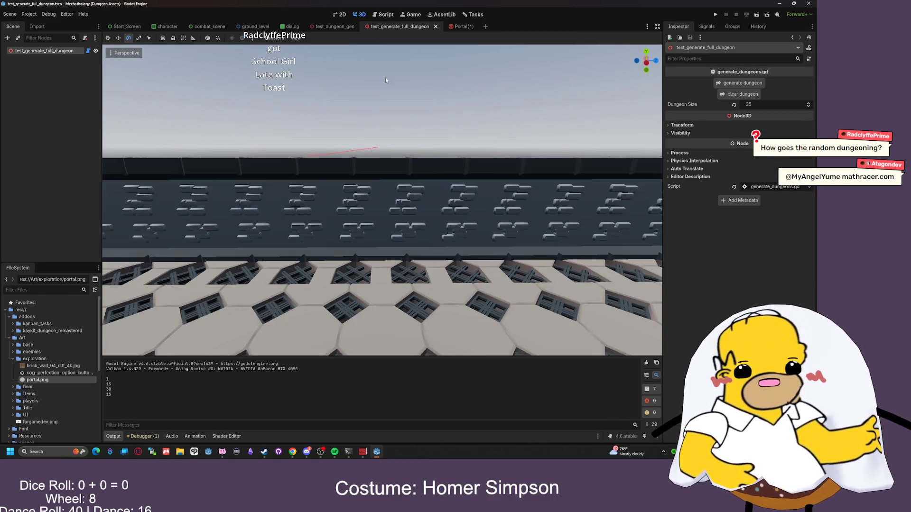
{"action": "mouse_move", "coordinate": [382, 200]}
{"action": "left_mouse_down"}
{"action": "mouse_move", "coordinate": [313, 180]}
{"action": "mouse_move", "coordinate": [313, 201]}
{"action": "left_mouse_up"}
{"action": "scroll", "coordinate": [382, 199], "scroll_direction": "down", "scroll_amount": 5}
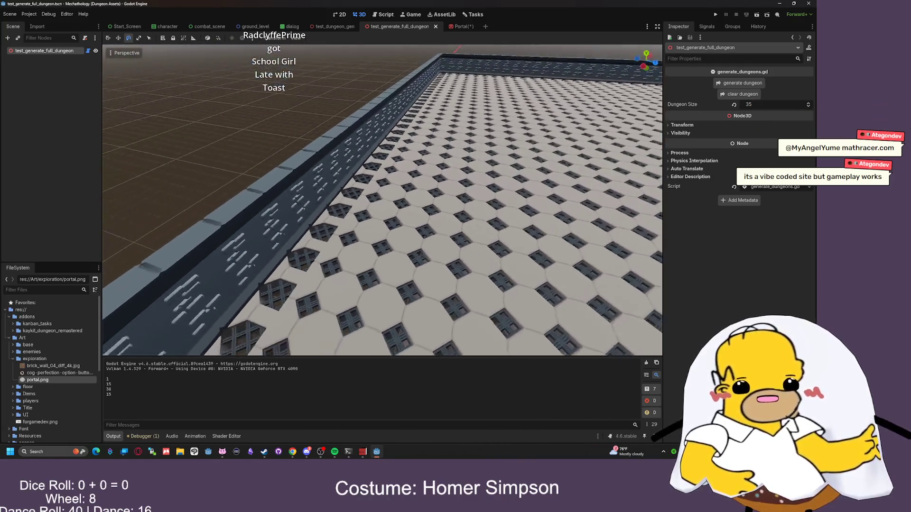
{"action": "scroll", "coordinate": [370, 123], "scroll_direction": "down", "scroll_amount": 3}
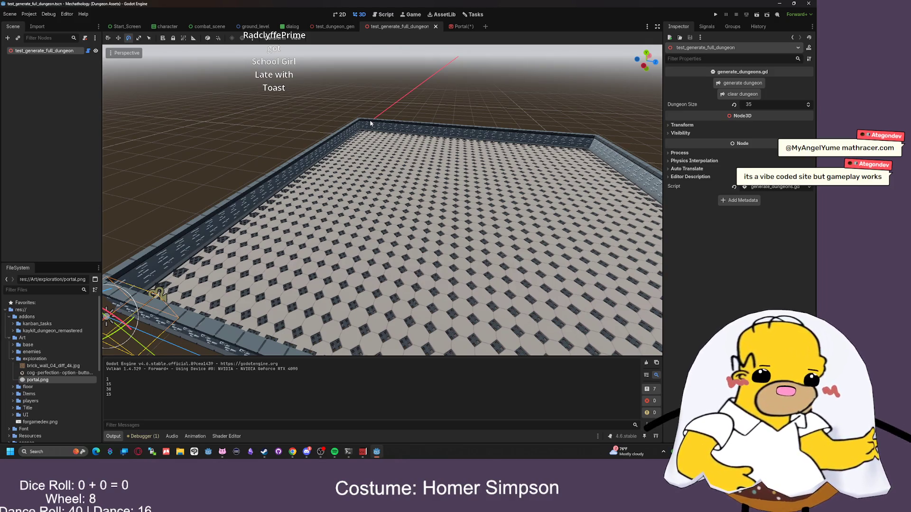
{"action": "scroll", "coordinate": [383, 199], "scroll_direction": "up", "scroll_amount": 8}
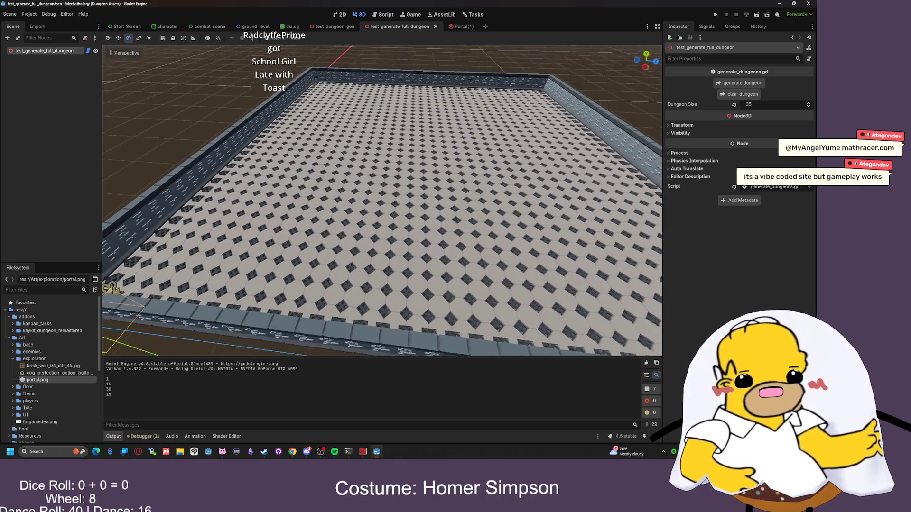
{"action": "scroll", "coordinate": [383, 199], "scroll_direction": "down", "scroll_amount": 8}
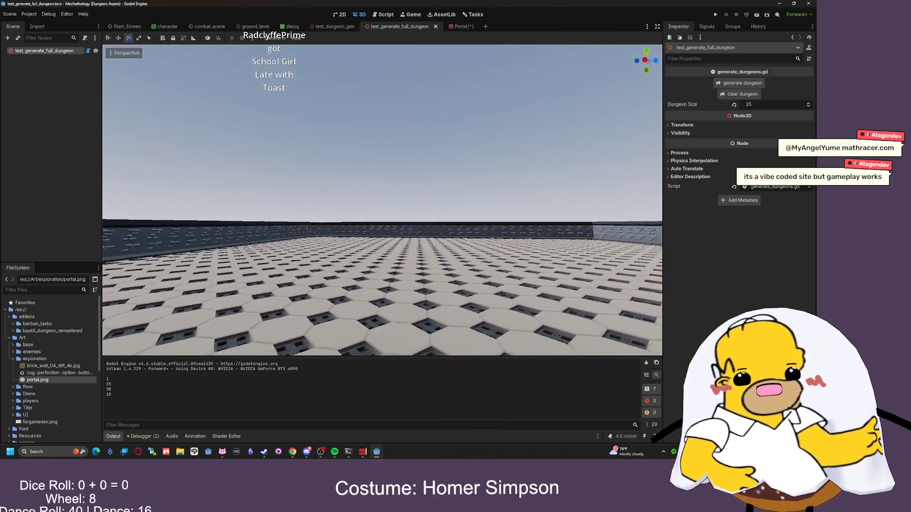
{"action": "scroll", "coordinate": [382, 200], "scroll_direction": "down", "scroll_amount": 6}
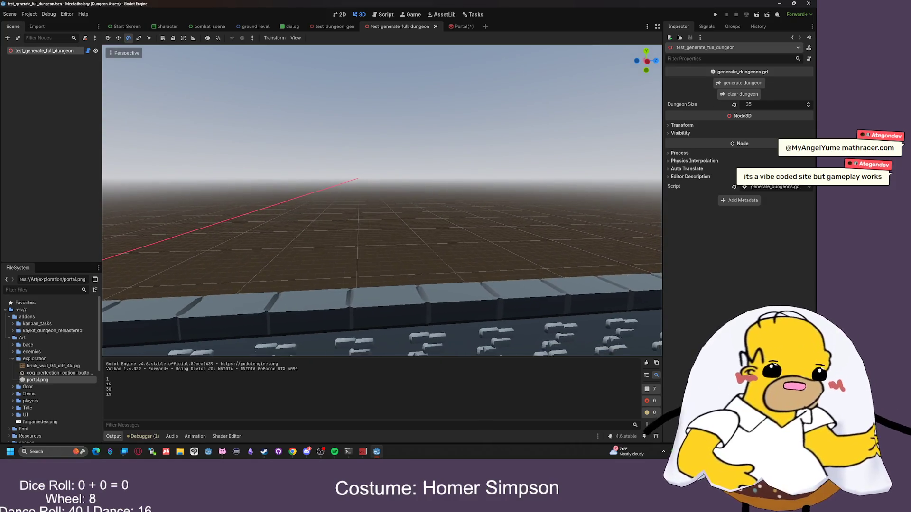
{"action": "mouse_move", "coordinate": [382, 199]}
{"action": "left_mouse_down"}
{"action": "mouse_move", "coordinate": [346, 176]}
{"action": "mouse_move", "coordinate": [327, 195]}
{"action": "mouse_move", "coordinate": [284, 209]}
{"action": "left_mouse_up"}
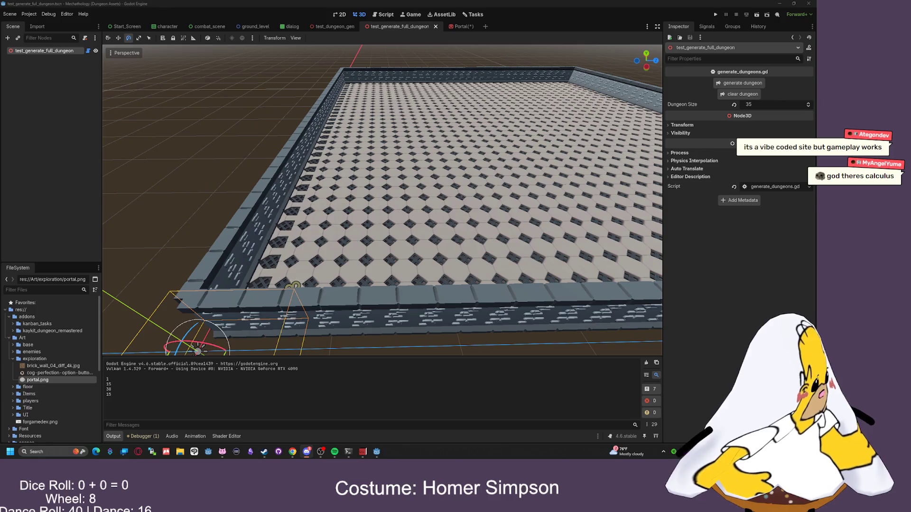
{"action": "key", "text": "alt+Tab"}
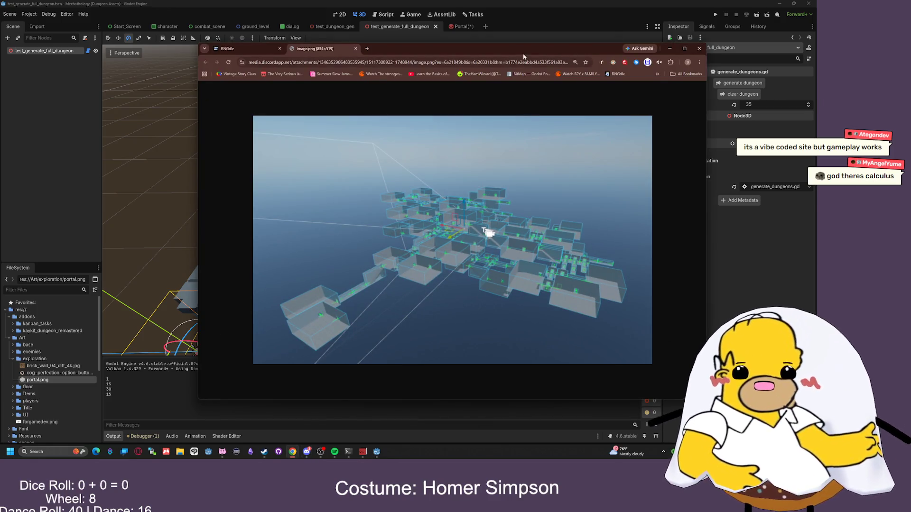
- Shift the Chrome image window slightly left, then close it
{"action": "left_click_drag", "start_coordinate": [521, 48], "coordinate": [489, 43]}
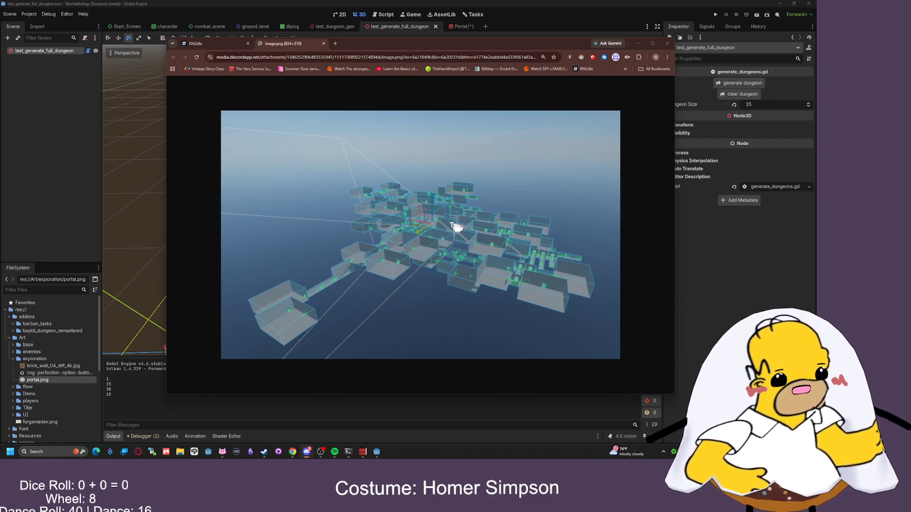
{"action": "left_click", "coordinate": [509, 202]}
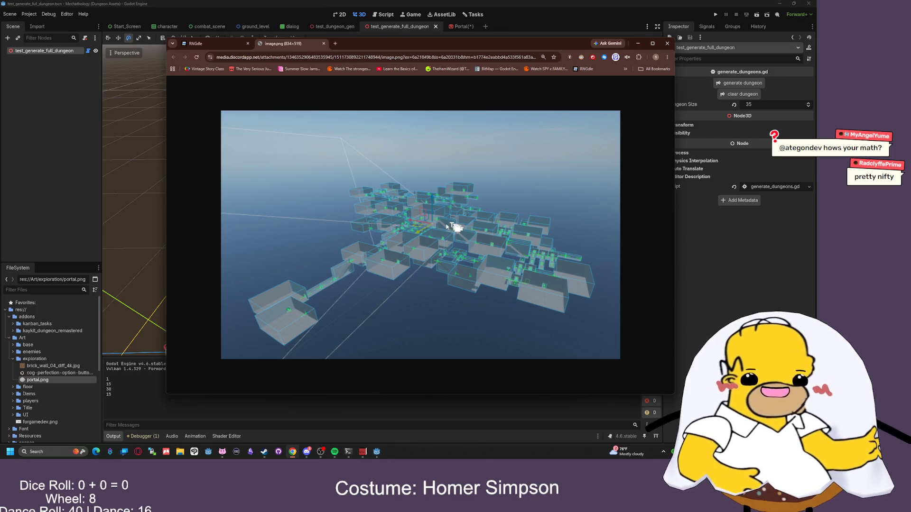
{"action": "left_click", "coordinate": [667, 43]}
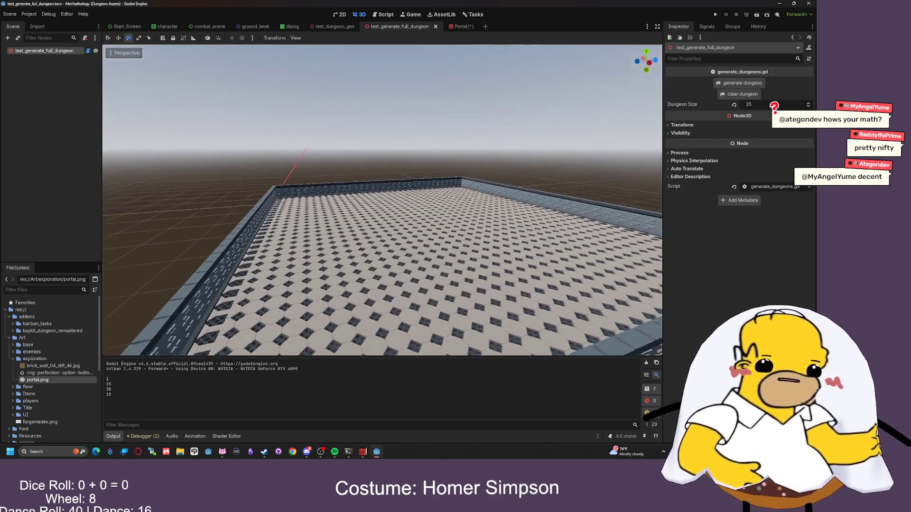
- Clear the dungeon on the root node and regenerate it with Dungeon Size 15
{"action": "scroll", "coordinate": [382, 199], "scroll_direction": "up", "scroll_amount": 6}
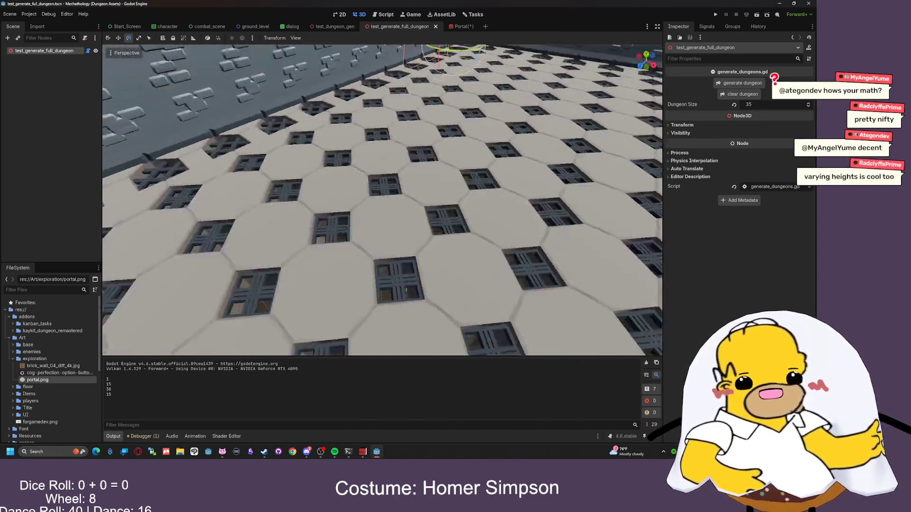
{"action": "scroll", "coordinate": [383, 199], "scroll_direction": "down", "scroll_amount": 6}
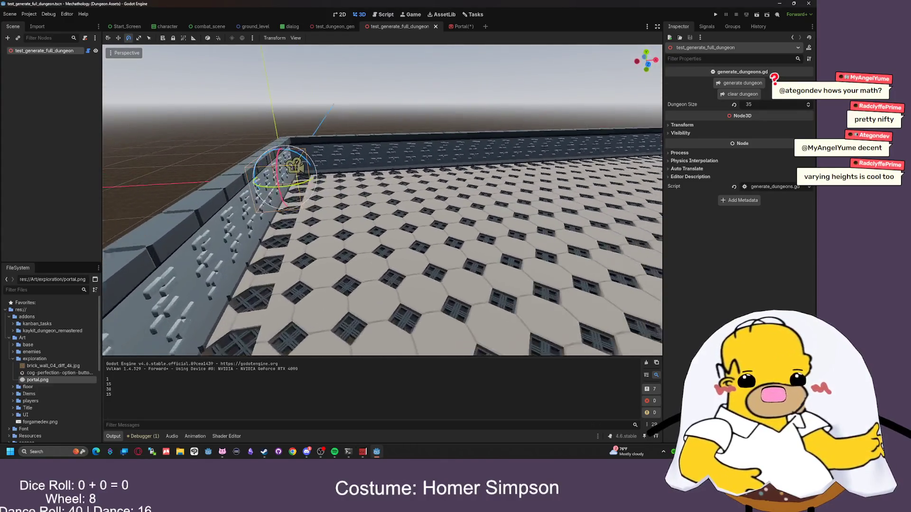
{"action": "left_click", "coordinate": [383, 199]}
{"action": "scroll", "coordinate": [382, 199], "scroll_direction": "down", "scroll_amount": 5}
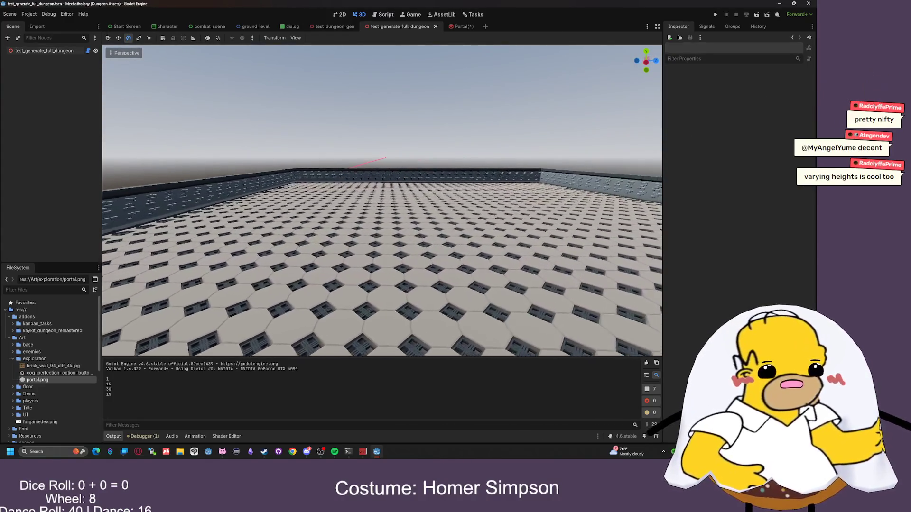
{"action": "scroll", "coordinate": [414, 184], "scroll_direction": "up", "scroll_amount": 1}
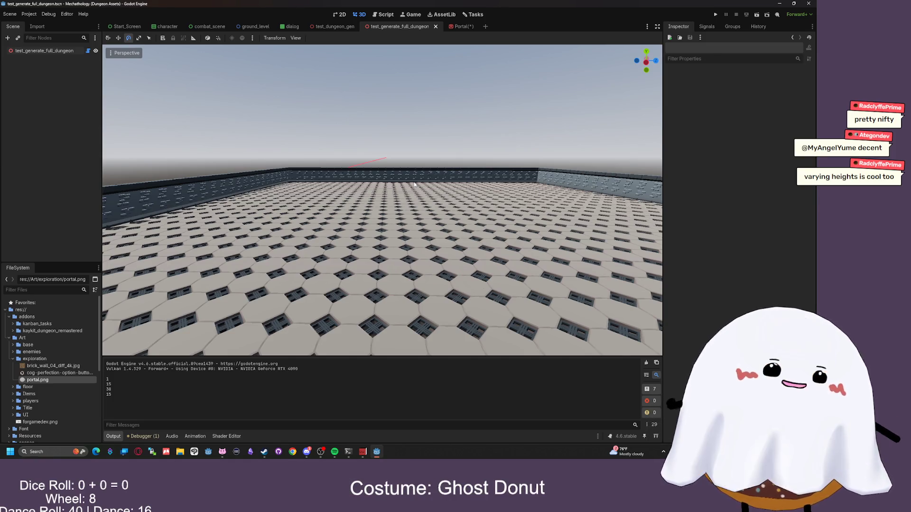
{"action": "mouse_move", "coordinate": [450, 225]}
{"action": "left_mouse_down"}
{"action": "mouse_move", "coordinate": [426, 199]}
{"action": "mouse_move", "coordinate": [453, 225]}
{"action": "mouse_move", "coordinate": [453, 186]}
{"action": "mouse_move", "coordinate": [453, 240]}
{"action": "left_mouse_up"}
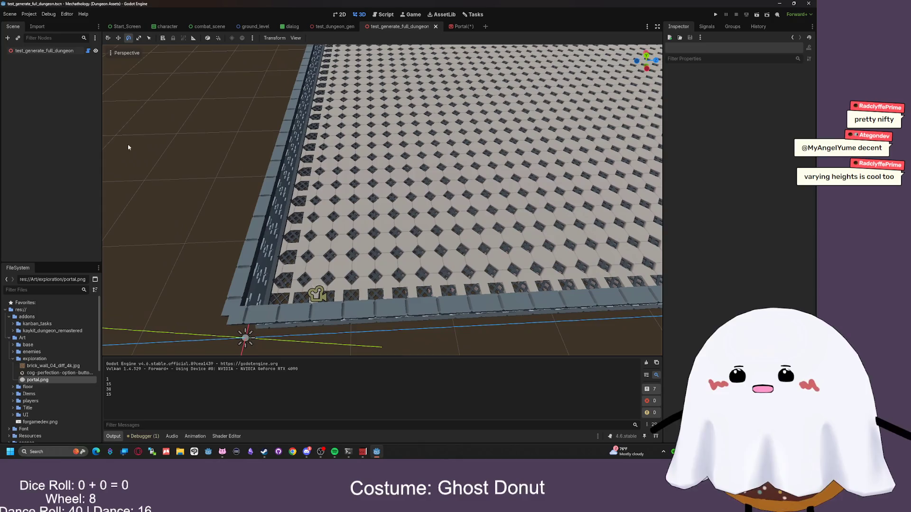
{"action": "left_click", "coordinate": [59, 52]}
{"action": "left_click", "coordinate": [742, 94]}
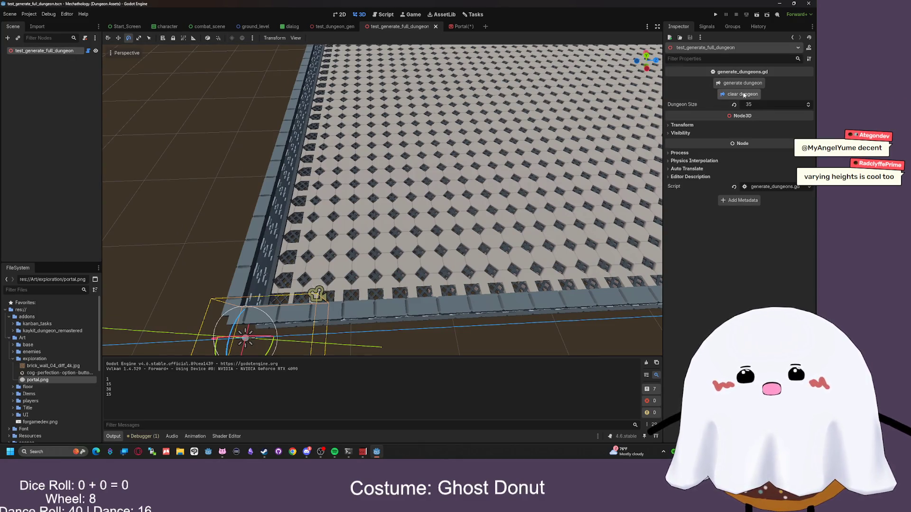
{"action": "left_click", "coordinate": [768, 104]}
{"action": "type", "text": "15"}
{"action": "left_click", "coordinate": [739, 83]}
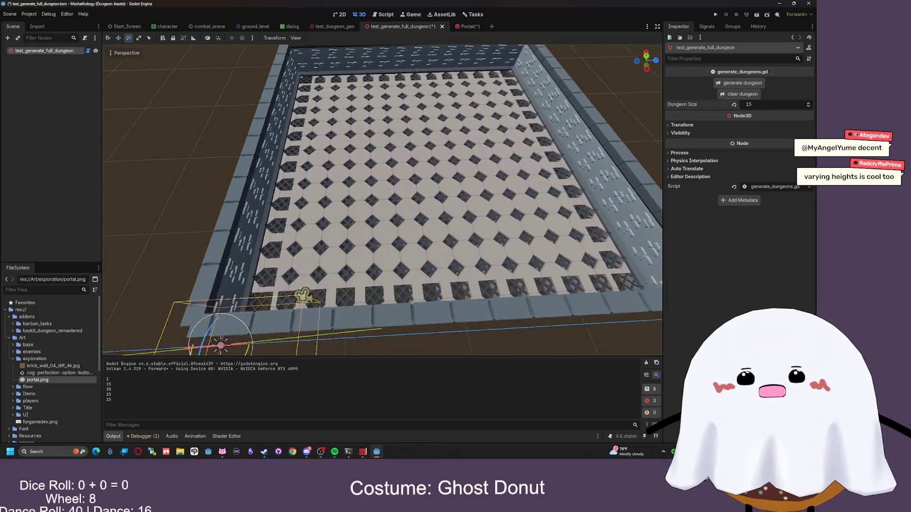
- Pull the view back and zoom to see the whole smaller walled room
{"action": "scroll", "coordinate": [382, 199], "scroll_direction": "down", "scroll_amount": 5}
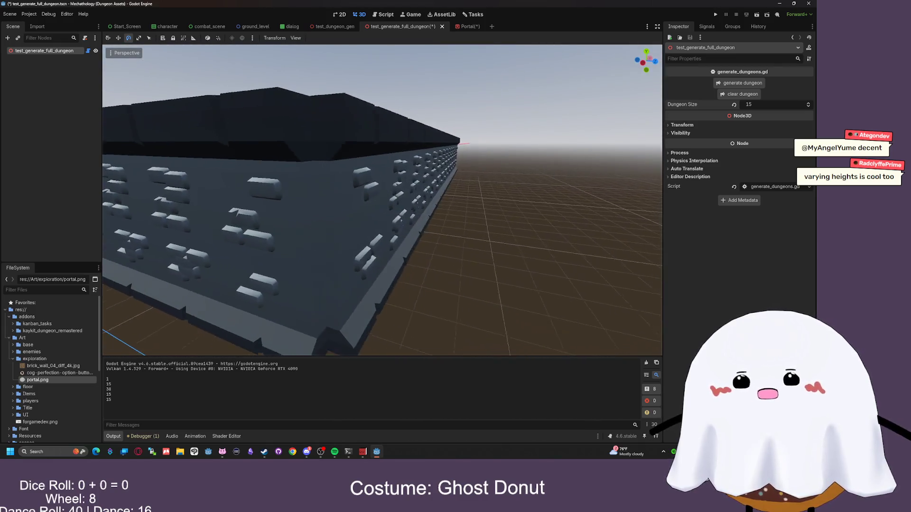
{"action": "mouse_move", "coordinate": [382, 199]}
{"action": "left_mouse_down"}
{"action": "mouse_move", "coordinate": [382, 143]}
{"action": "mouse_move", "coordinate": [382, 265]}
{"action": "mouse_move", "coordinate": [360, 275]}
{"action": "mouse_move", "coordinate": [342, 266]}
{"action": "mouse_move", "coordinate": [370, 246]}
{"action": "mouse_move", "coordinate": [479, 253]}
{"action": "mouse_move", "coordinate": [417, 286]}
{"action": "mouse_move", "coordinate": [340, 250]}
{"action": "left_mouse_up"}
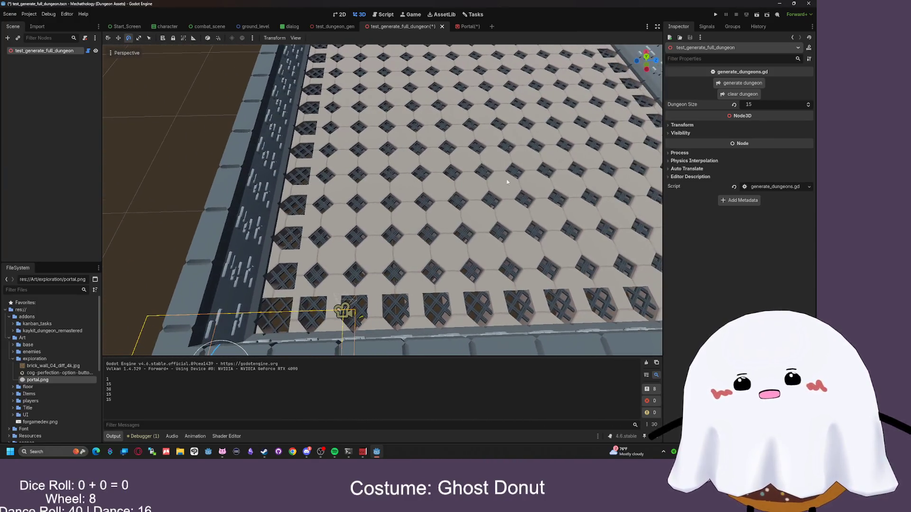
{"action": "scroll", "coordinate": [340, 251], "scroll_direction": "down", "scroll_amount": 5}
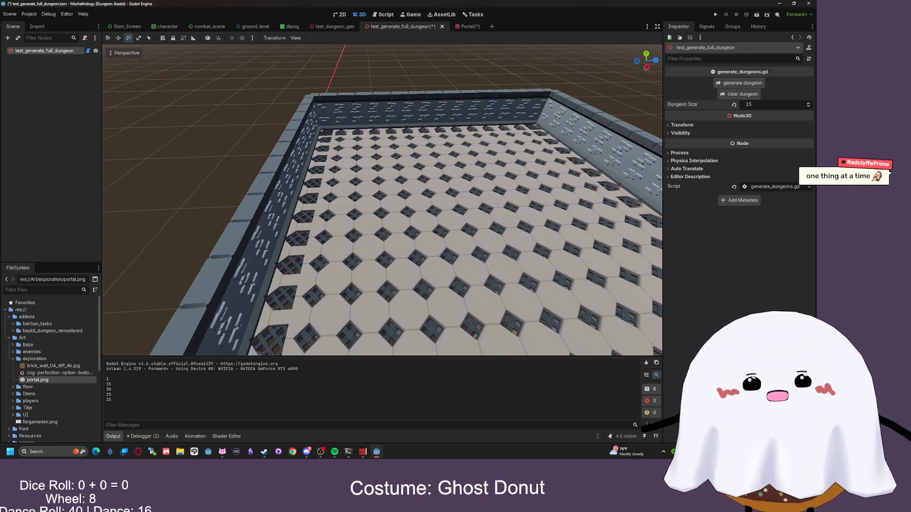
{"action": "scroll", "coordinate": [383, 199], "scroll_direction": "up", "scroll_amount": 4}
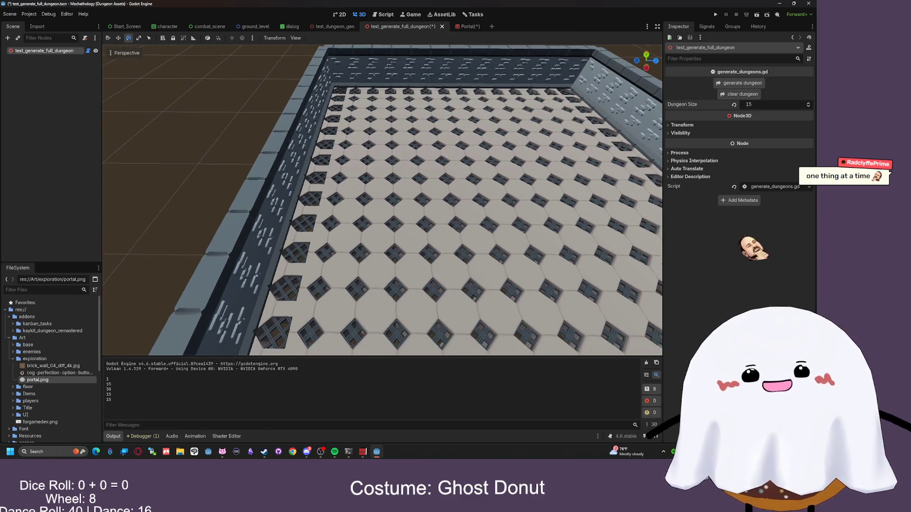
{"action": "scroll", "coordinate": [383, 199], "scroll_direction": "down", "scroll_amount": 2}
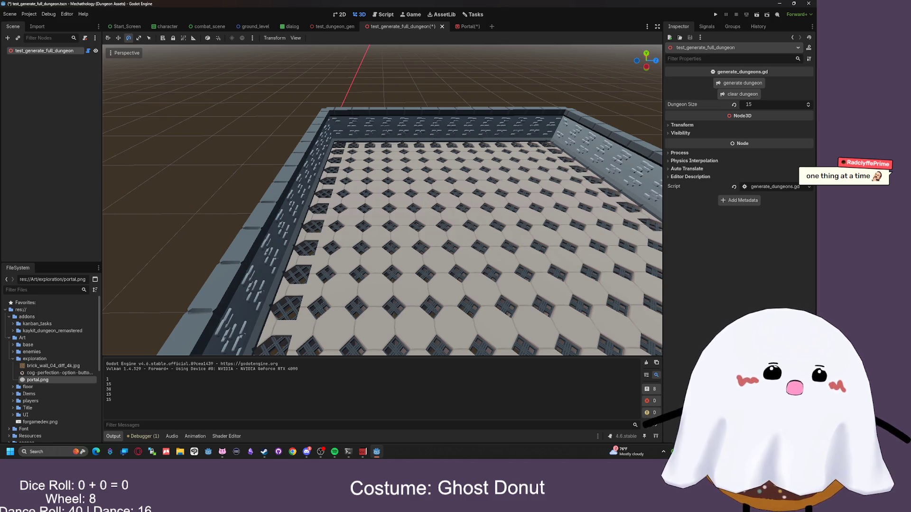
{"action": "scroll", "coordinate": [354, 112], "scroll_direction": "up", "scroll_amount": 2}
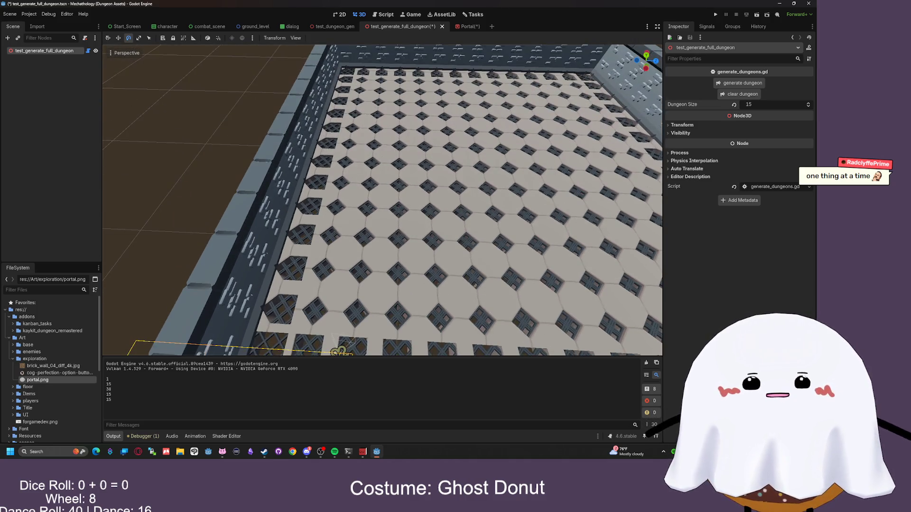
{"action": "scroll", "coordinate": [354, 113], "scroll_direction": "up", "scroll_amount": 2}
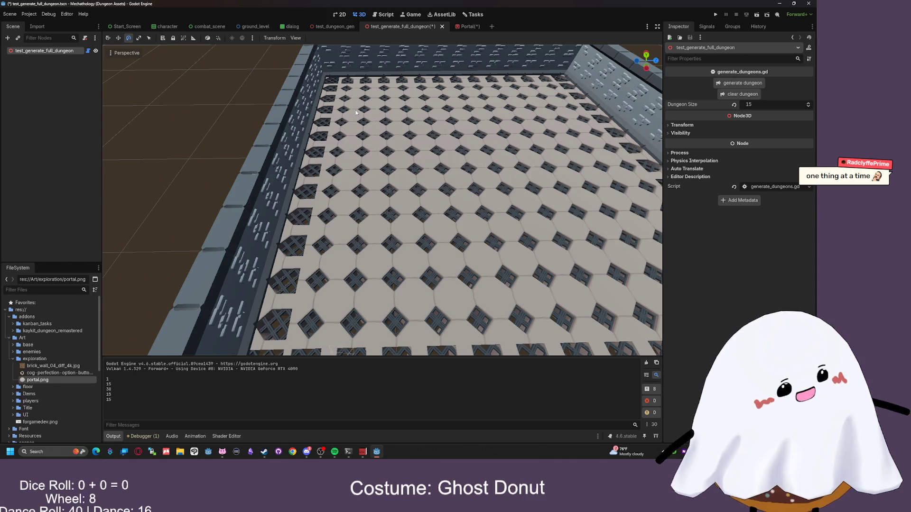
{"action": "scroll", "coordinate": [356, 112], "scroll_direction": "down", "scroll_amount": 5}
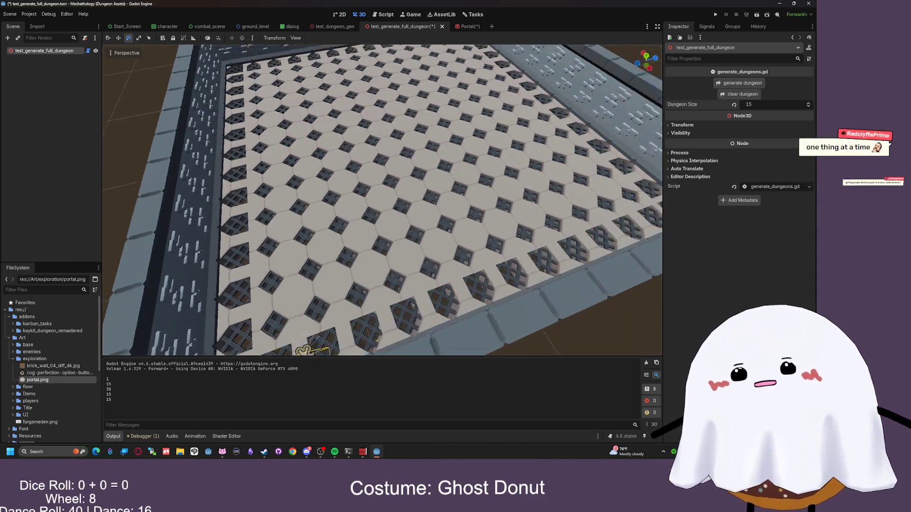
- Fly over the room's near-left corner and tiled floor, then recentre the whole room
{"action": "key", "text": "a"}
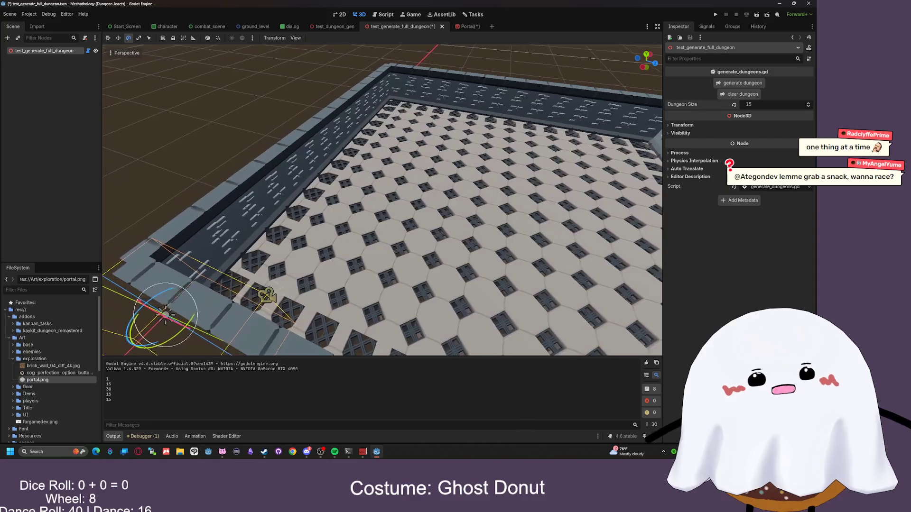
{"action": "key", "text": "w"}
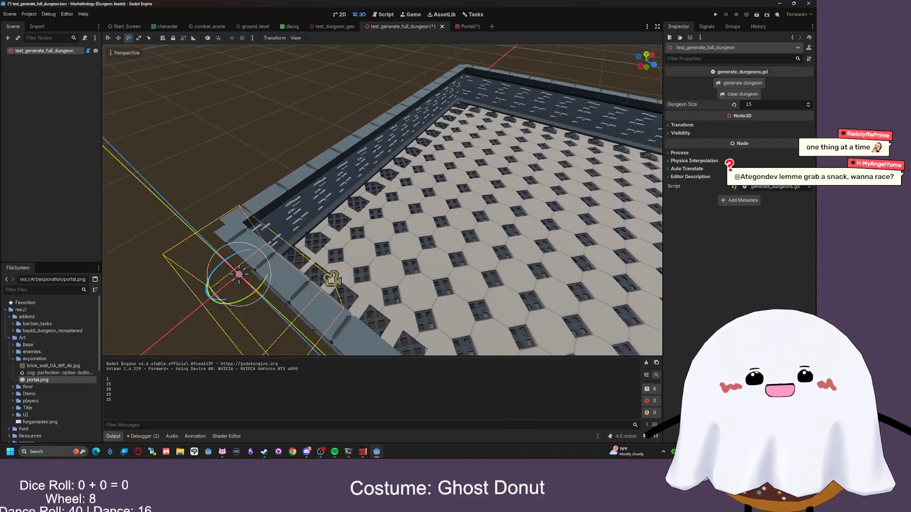
{"action": "key", "text": "d"}
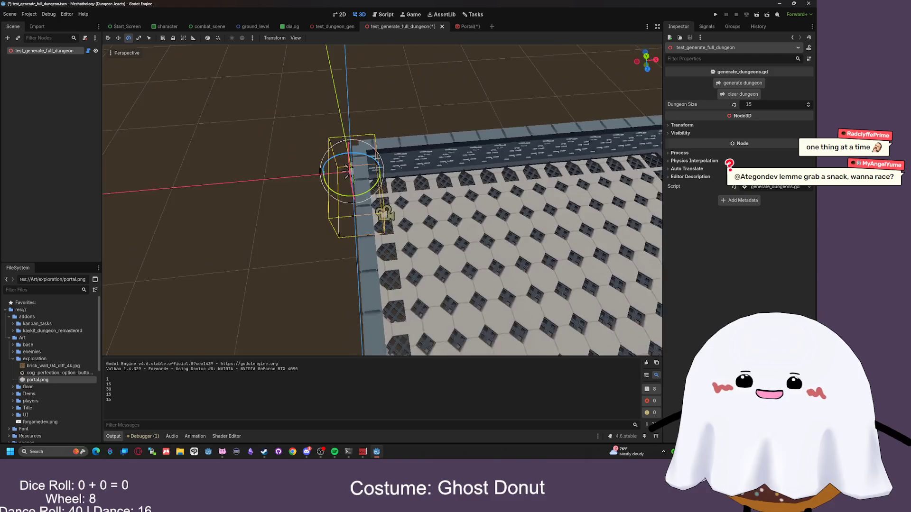
{"action": "key", "text": "w"}
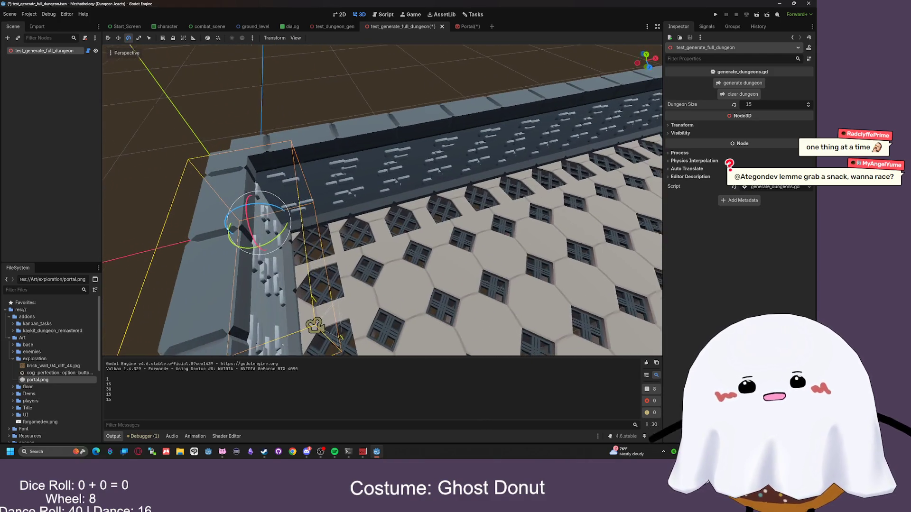
{"action": "key", "text": "s"}
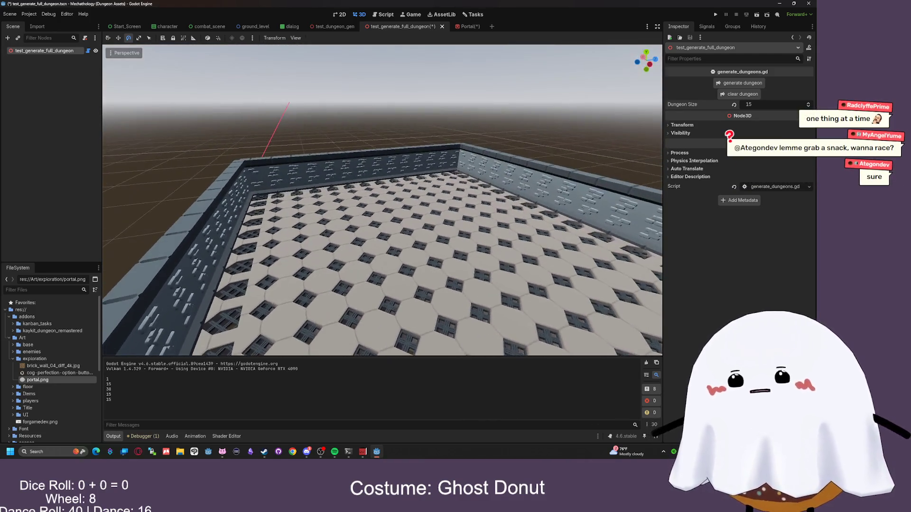
{"action": "key", "text": "w"}
{"action": "key", "text": "s"}
{"action": "key", "text": "a"}
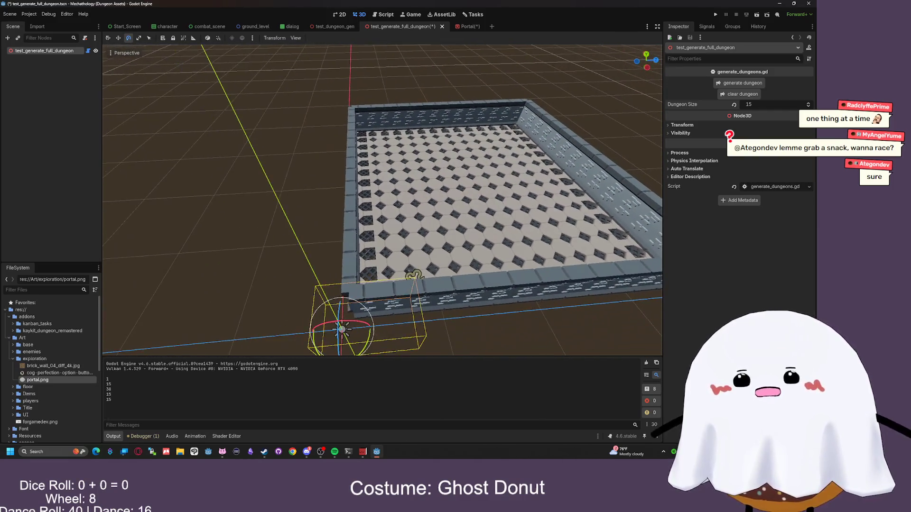
{"action": "key", "text": "d"}
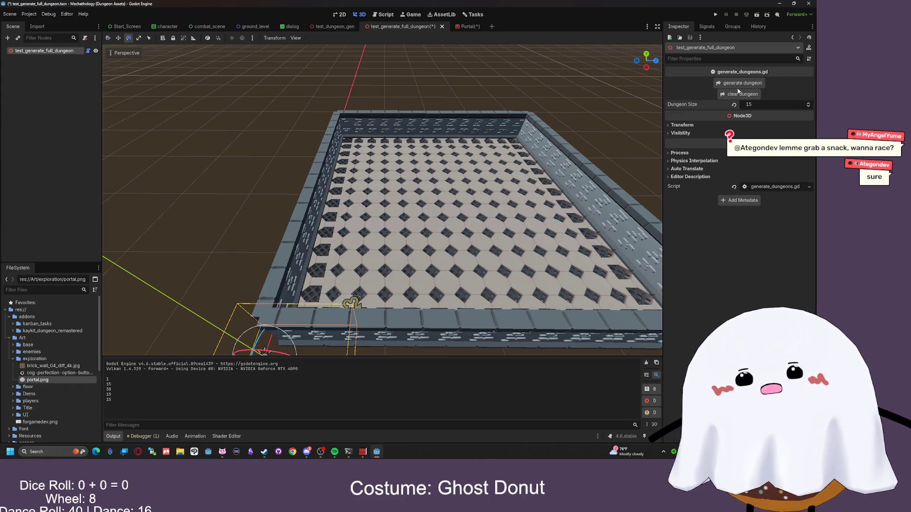
- Open generate_dungeons.gd in the script editor
{"action": "left_click", "coordinate": [332, 27]}
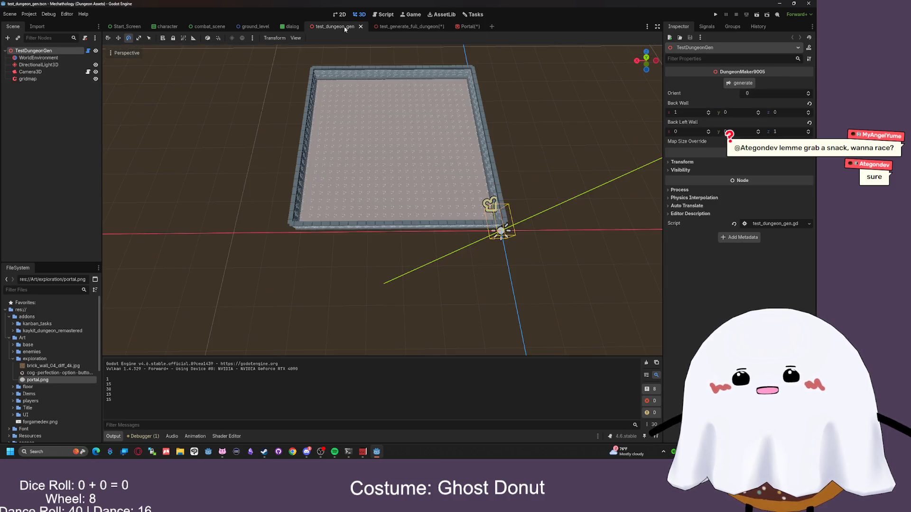
{"action": "left_click", "coordinate": [408, 27]}
{"action": "left_click", "coordinate": [384, 14]}
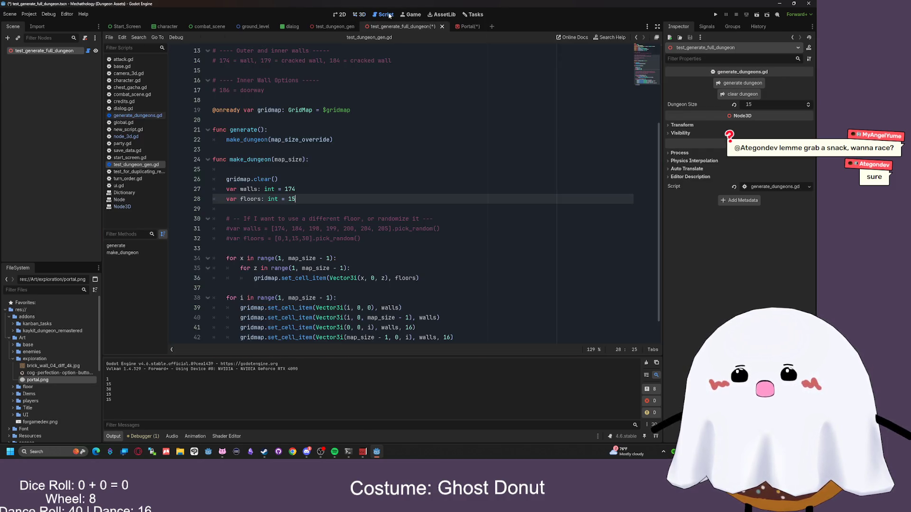
{"action": "left_click", "coordinate": [149, 110]}
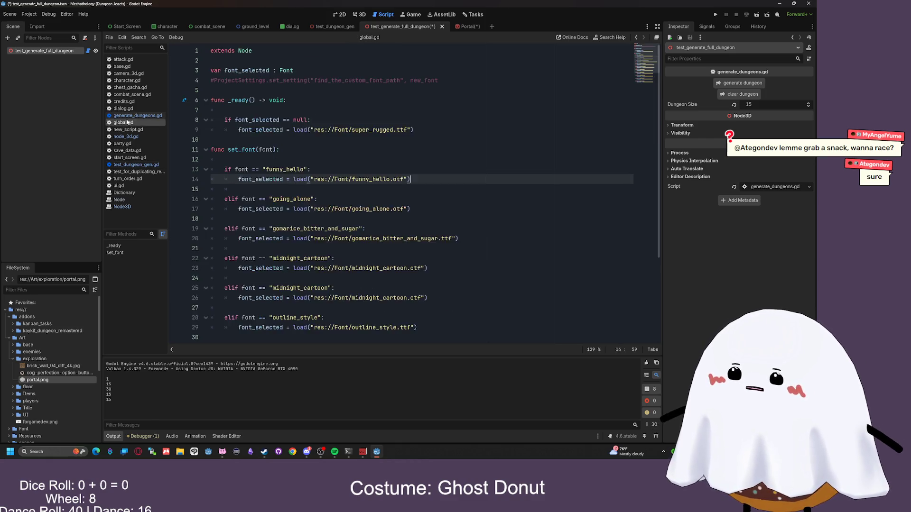
{"action": "left_click", "coordinate": [137, 115]}
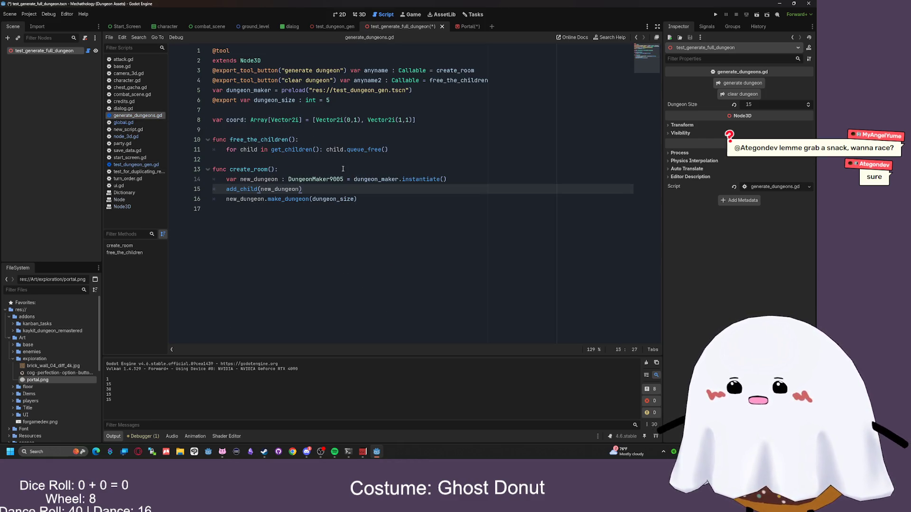
- Add one new indented line after line 16 at the end of create_room
{"action": "left_click", "coordinate": [370, 201]}
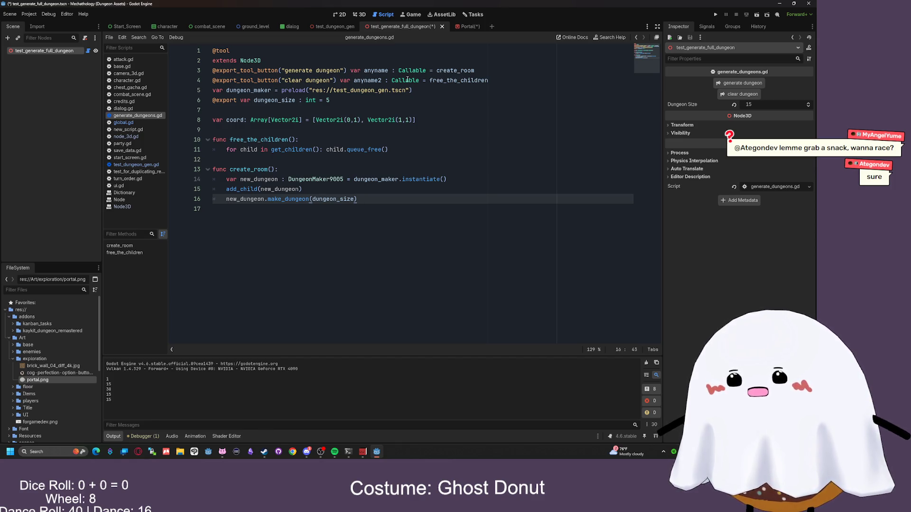
{"action": "left_click", "coordinate": [316, 80]}
{"action": "left_click", "coordinate": [394, 201]}
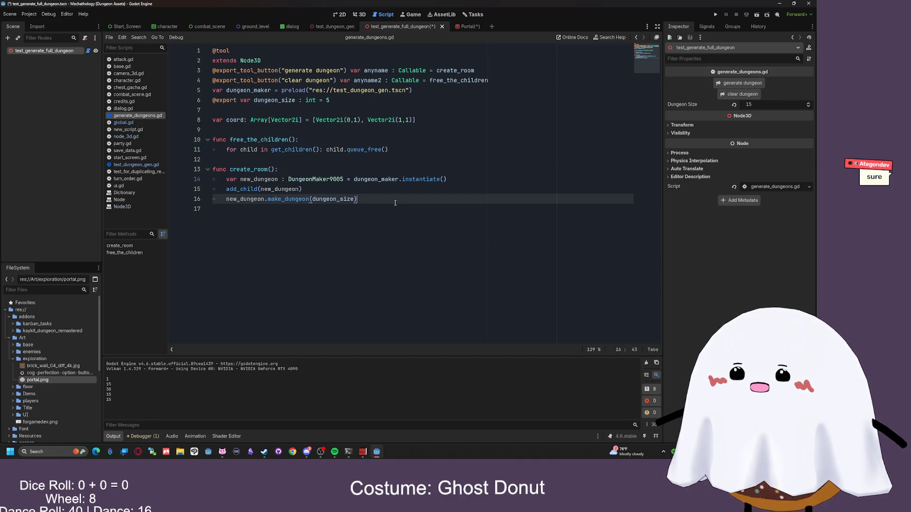
{"action": "key", "text": "Return"}
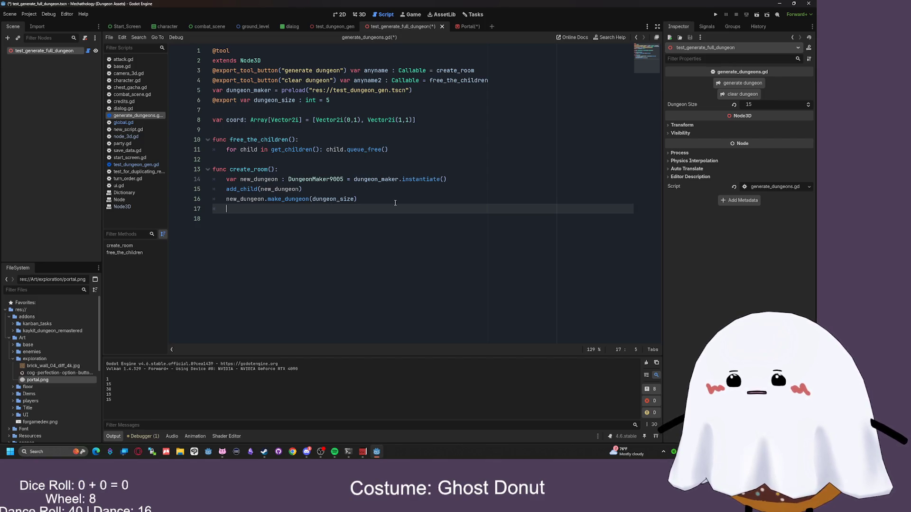
{"action": "key", "text": "Return"}
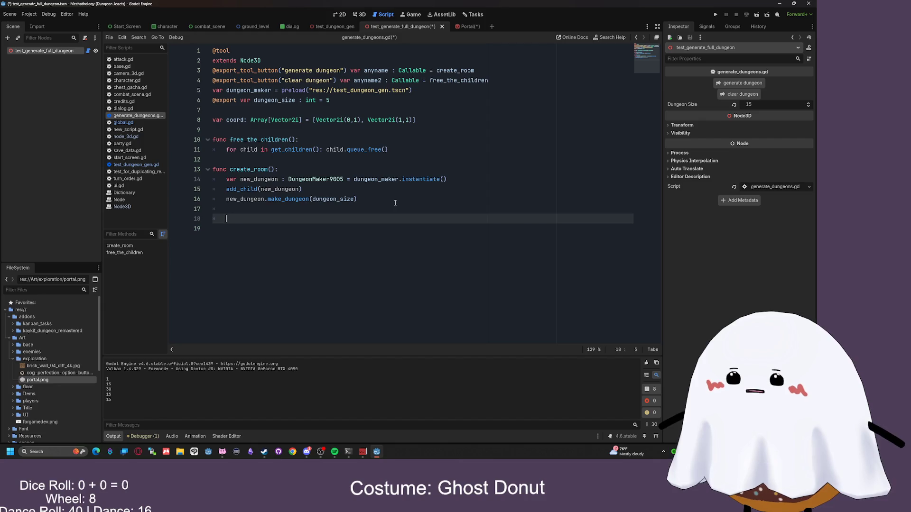
{"action": "key", "text": "BackSpace"}
{"action": "key", "text": "BackSpace"}
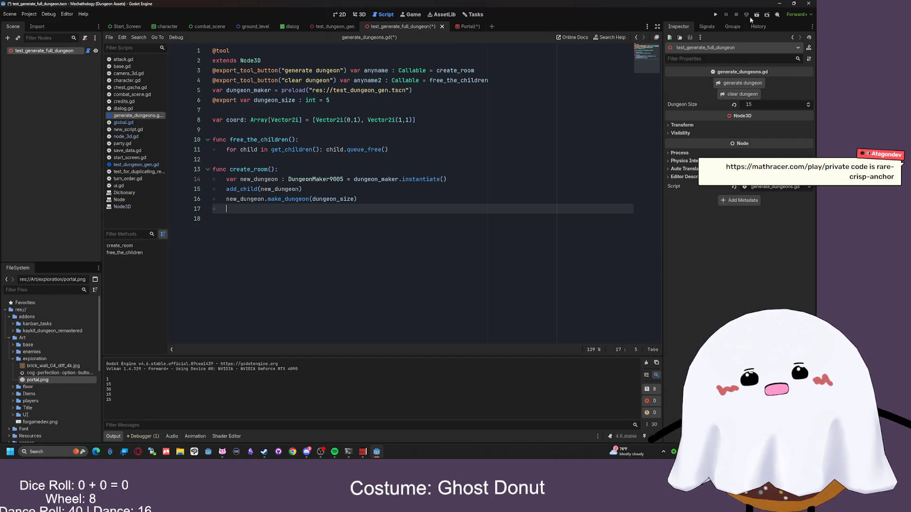
- Run the scene with F6 and try generating the dungeon on the remote running node
{"action": "key", "text": "F6"}
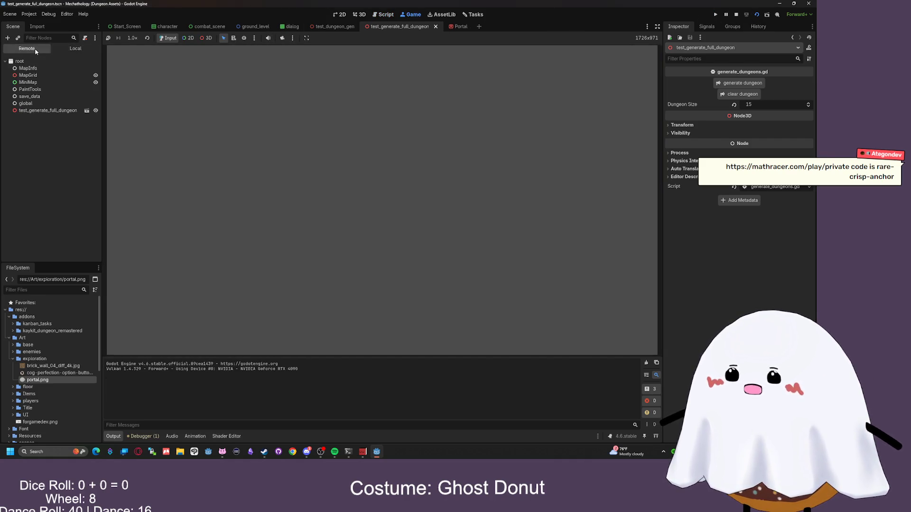
{"action": "left_click", "coordinate": [728, 93]}
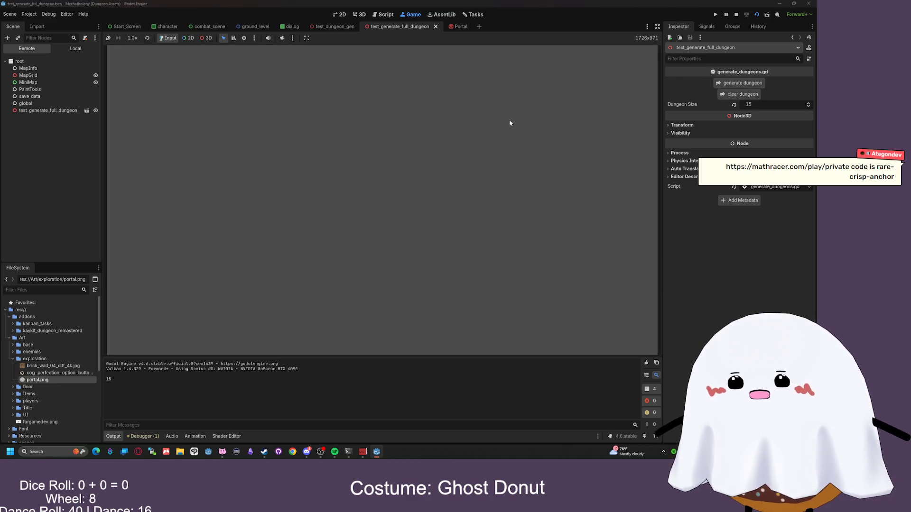
{"action": "left_click", "coordinate": [359, 14]}
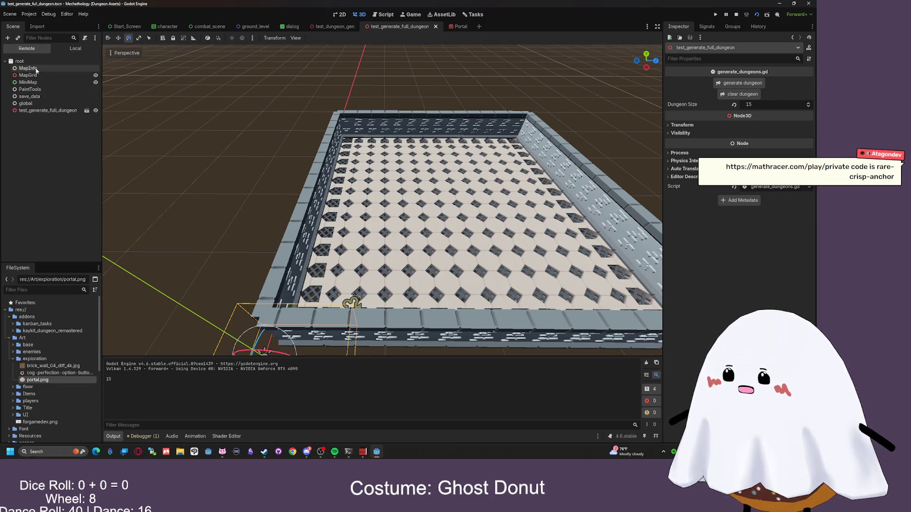
{"action": "left_click", "coordinate": [23, 111]}
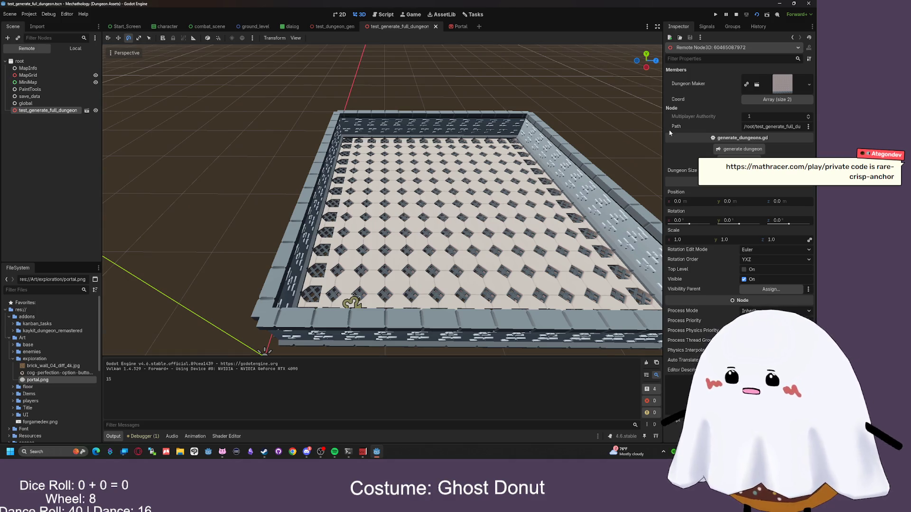
{"action": "left_click", "coordinate": [743, 149]}
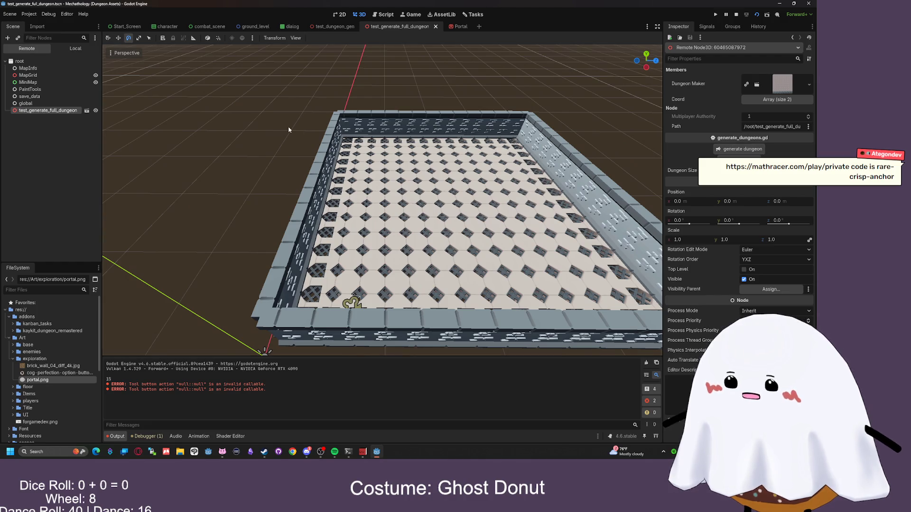
{"action": "left_click_drag", "start_coordinate": [288, 129], "coordinate": [309, 135]}
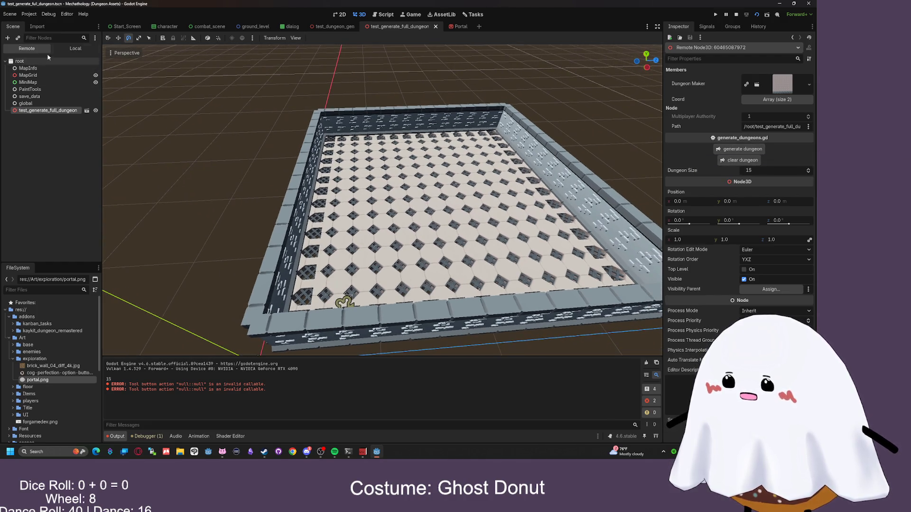
- Clear the dungeon and generate a fresh size-15 tiled room
{"action": "left_click", "coordinate": [75, 49]}
{"action": "left_click", "coordinate": [742, 94]}
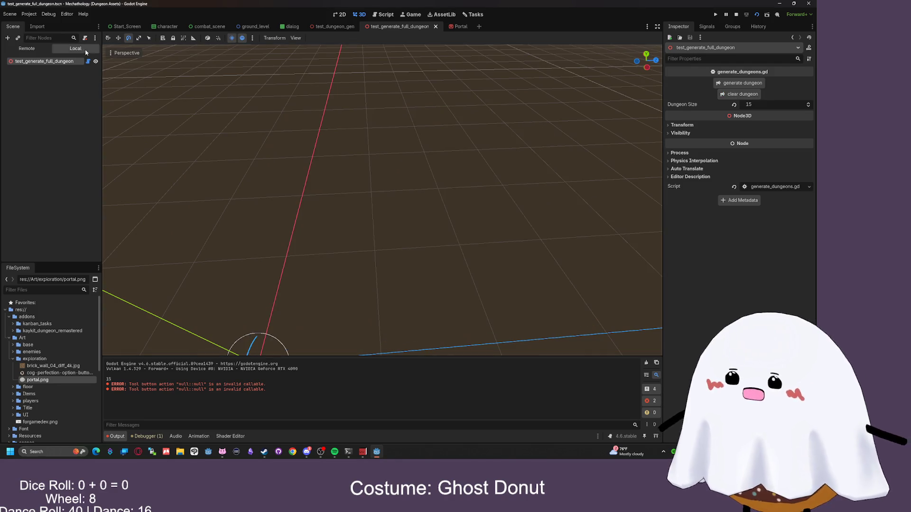
{"action": "left_click", "coordinate": [26, 48]}
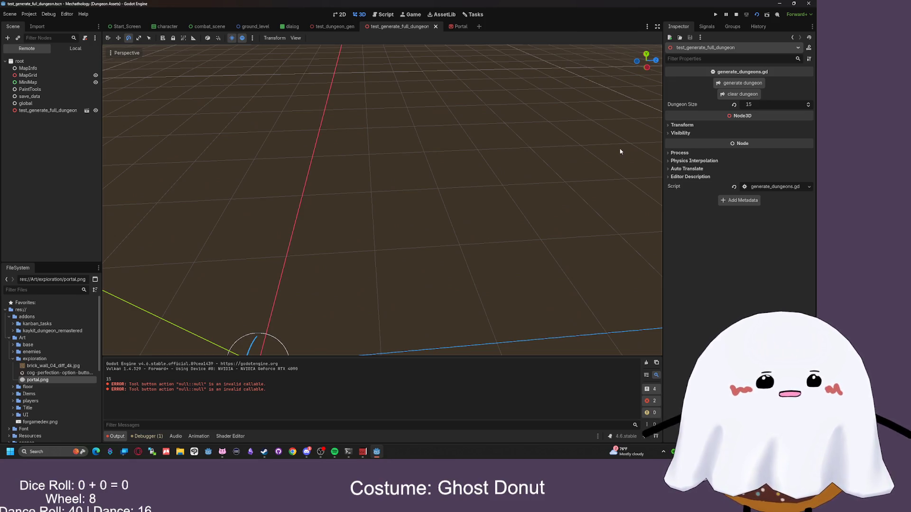
{"action": "left_click", "coordinate": [731, 81]}
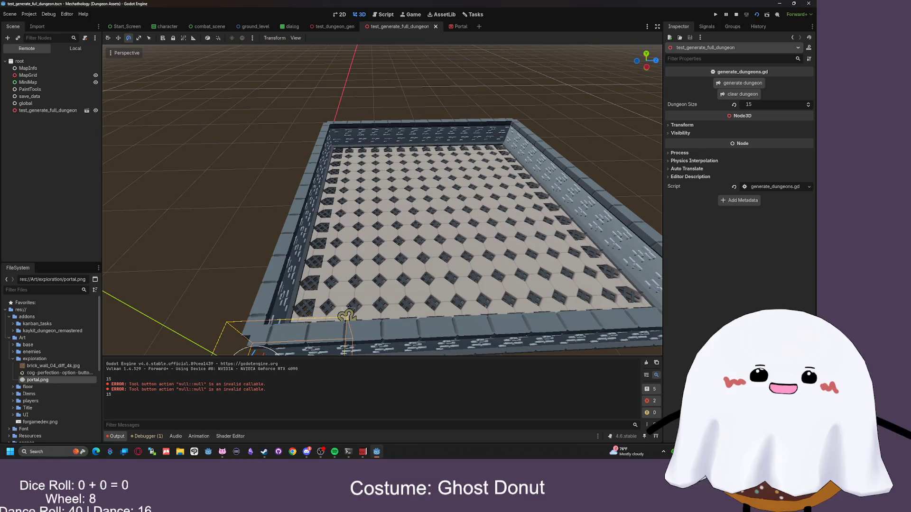
{"action": "scroll", "coordinate": [382, 199], "scroll_direction": "up", "scroll_amount": 5}
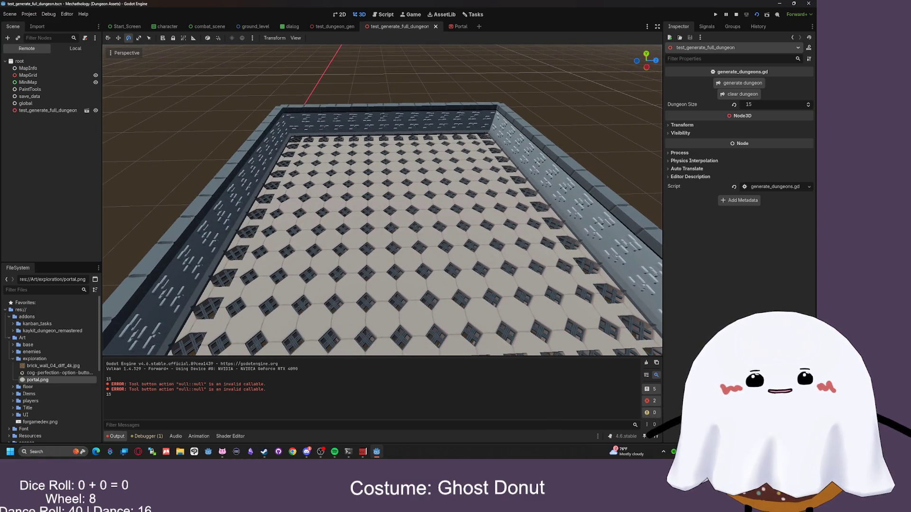
- Search Google for mathracer and open the Math Racer website
{"action": "key", "text": "alt+Tab"}
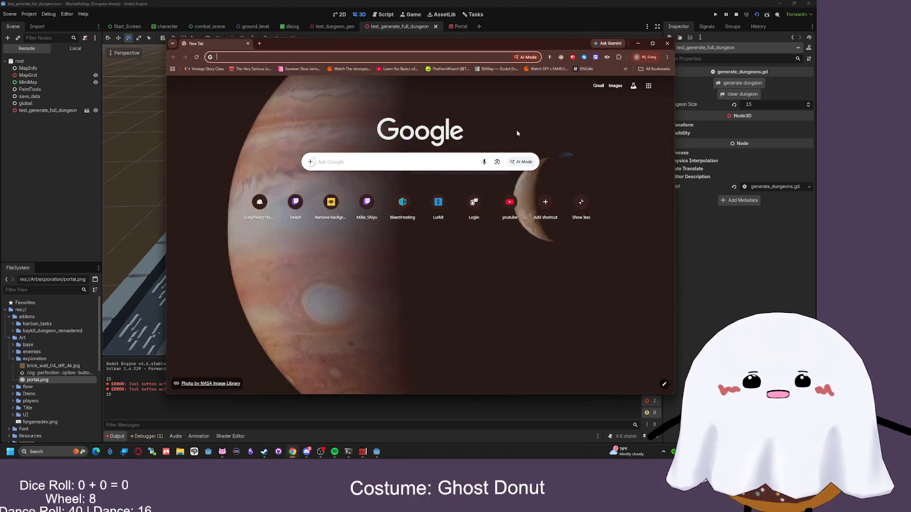
{"action": "type", "text": "mathracer"}
{"action": "key", "text": "Return"}
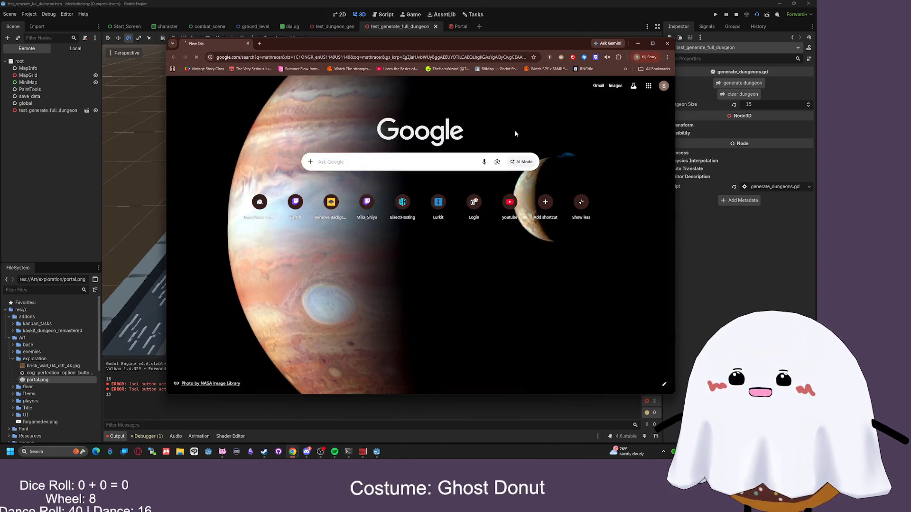
{"action": "scroll", "coordinate": [285, 181], "scroll_direction": "down", "scroll_amount": 1}
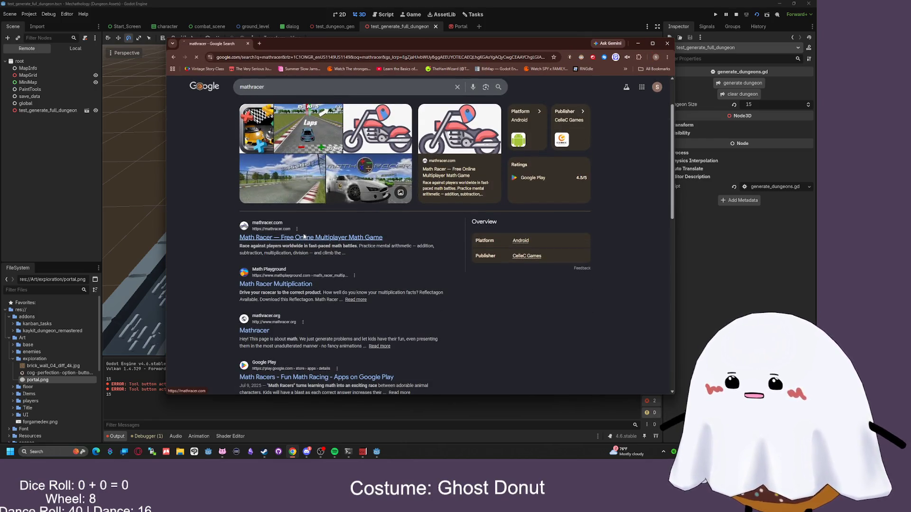
{"action": "left_click", "coordinate": [294, 237]}
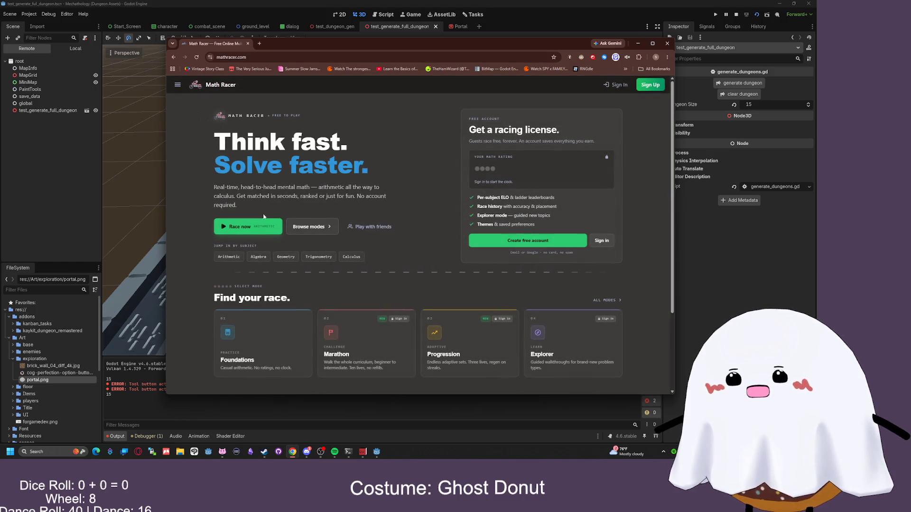
- Create an Arithmetic private room, then leave the lobby back to the modes
{"action": "left_click", "coordinate": [315, 228]}
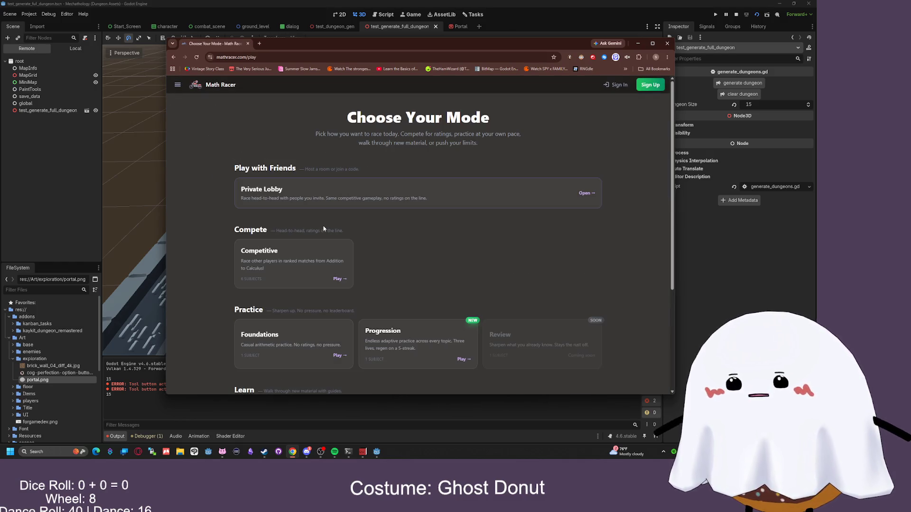
{"action": "left_click", "coordinate": [309, 192]}
{"action": "left_click", "coordinate": [359, 218]}
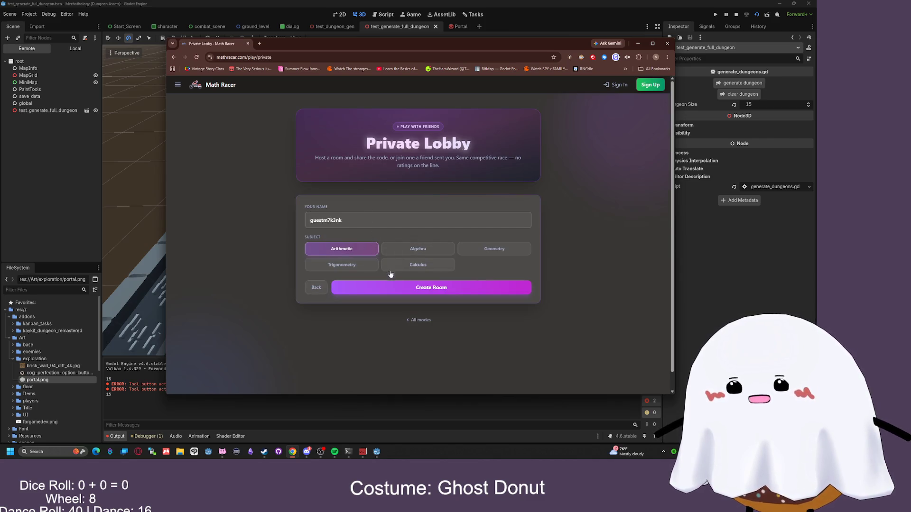
{"action": "left_click", "coordinate": [374, 288]}
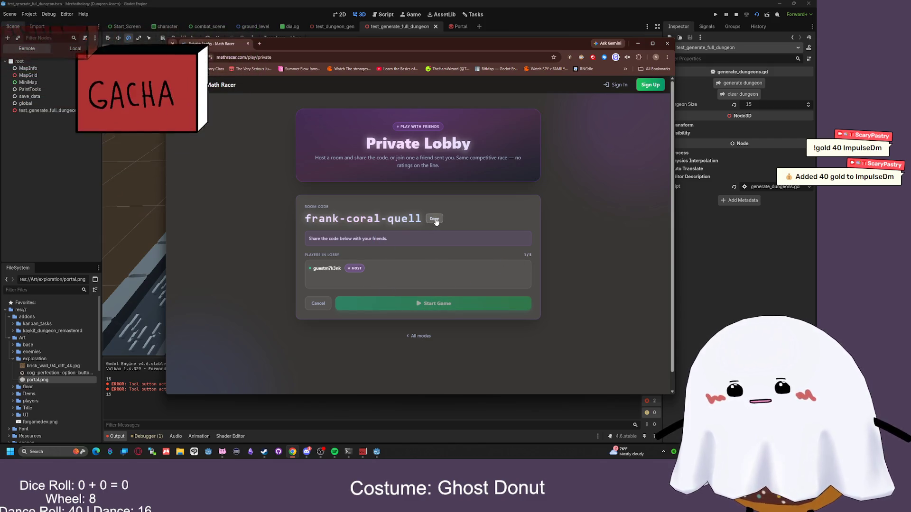
{"action": "left_click", "coordinate": [414, 335]}
- Start a Foundations practice race and answer the first problems, including 11 for 198/18
{"action": "scroll", "coordinate": [431, 246], "scroll_direction": "down", "scroll_amount": 1}
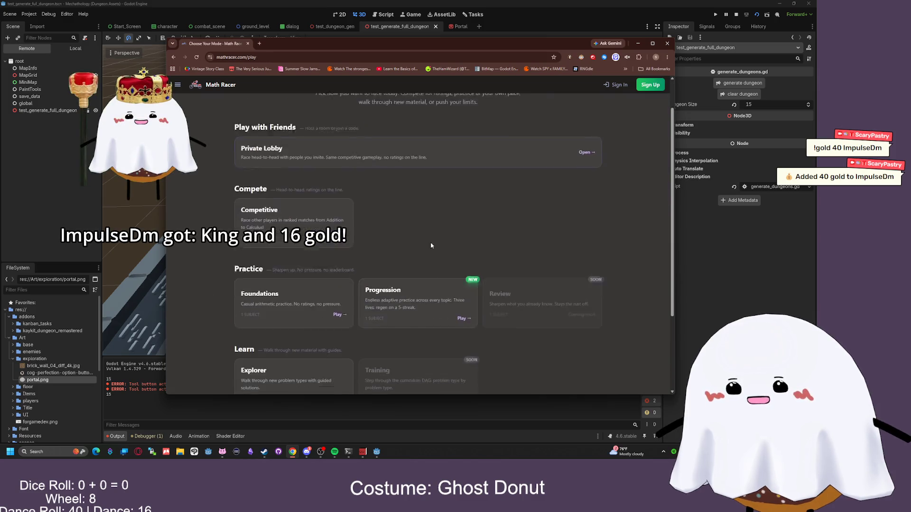
{"action": "scroll", "coordinate": [431, 245], "scroll_direction": "down", "scroll_amount": 2}
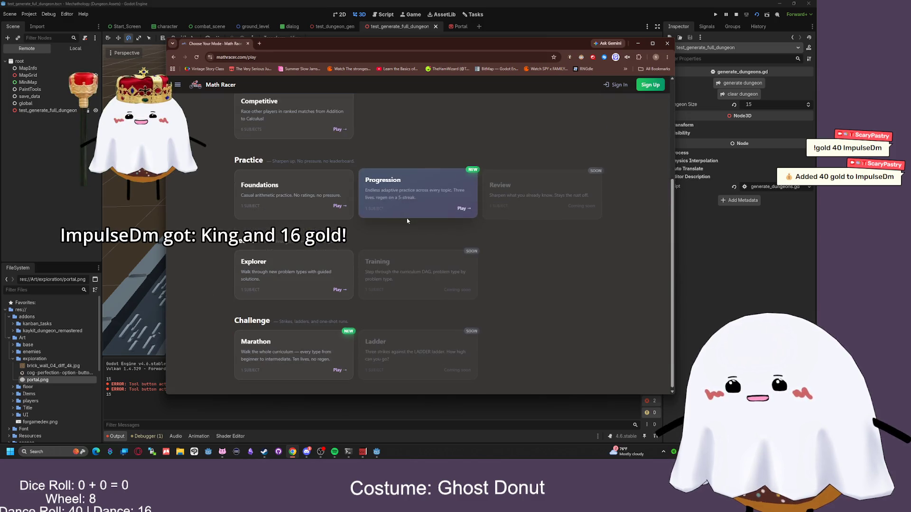
{"action": "left_click", "coordinate": [295, 185]}
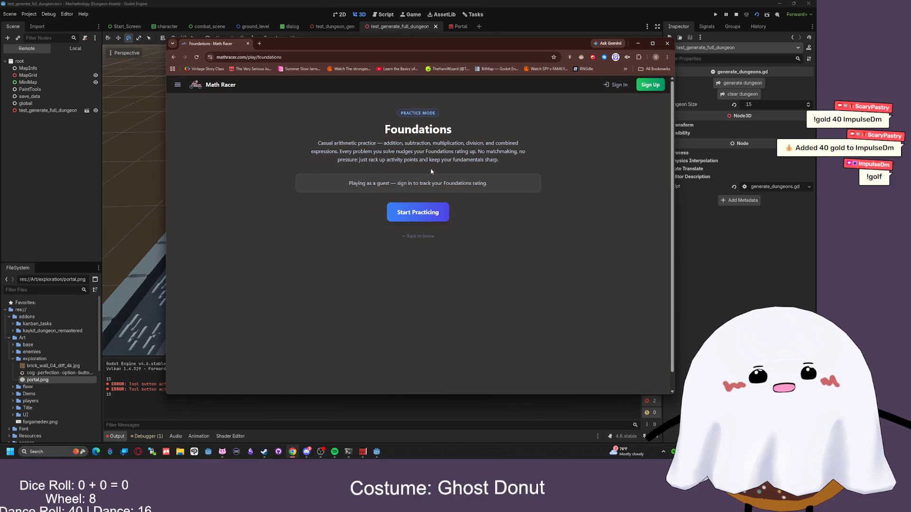
{"action": "left_click", "coordinate": [433, 215]}
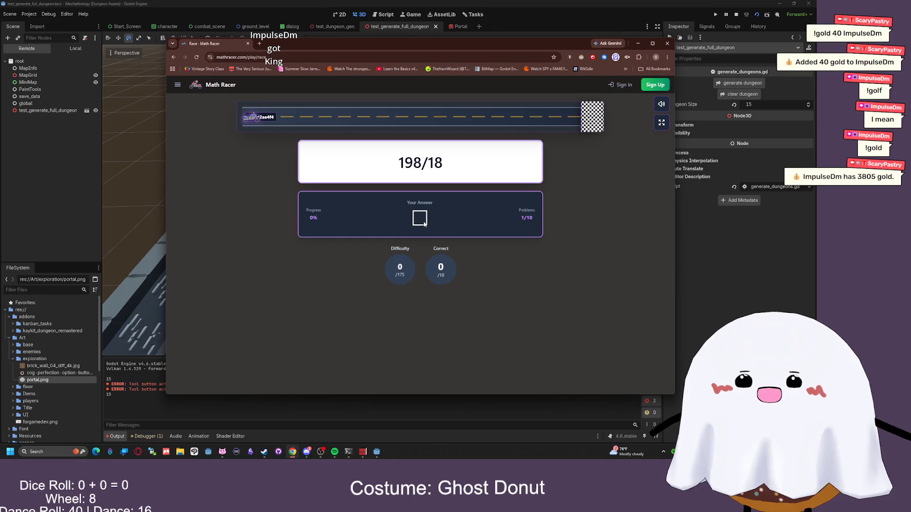
{"action": "key", "text": "Return"}
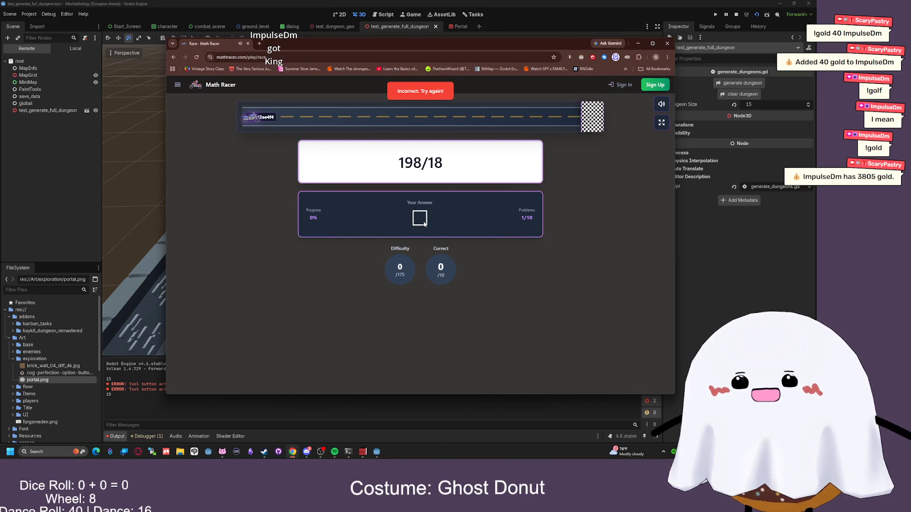
{"action": "type", "text": "11"}
{"action": "key", "text": "Return"}
{"action": "type", "text": "7"}
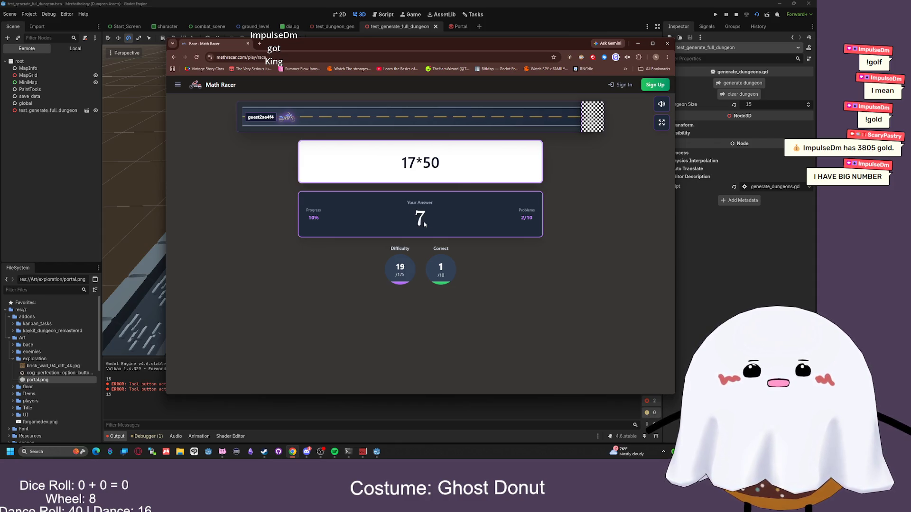
{"action": "key", "text": "Return"}
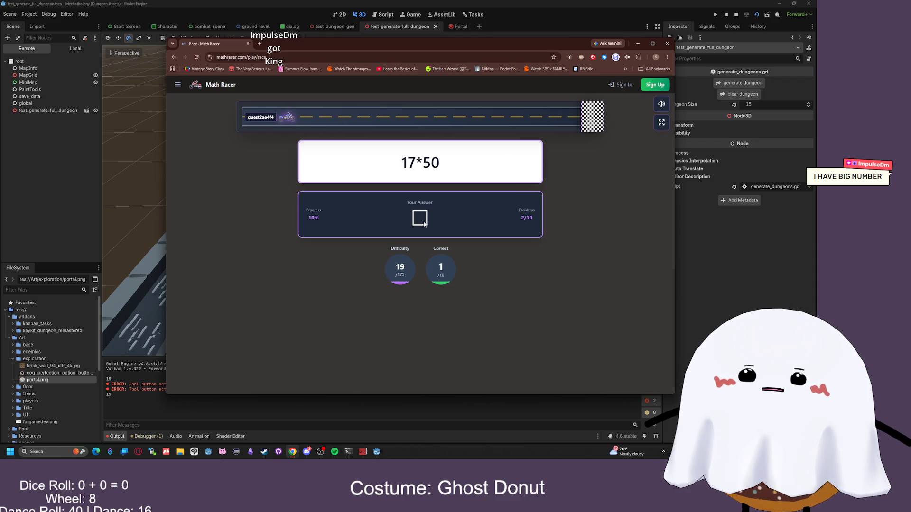
{"action": "type", "text": "850"}
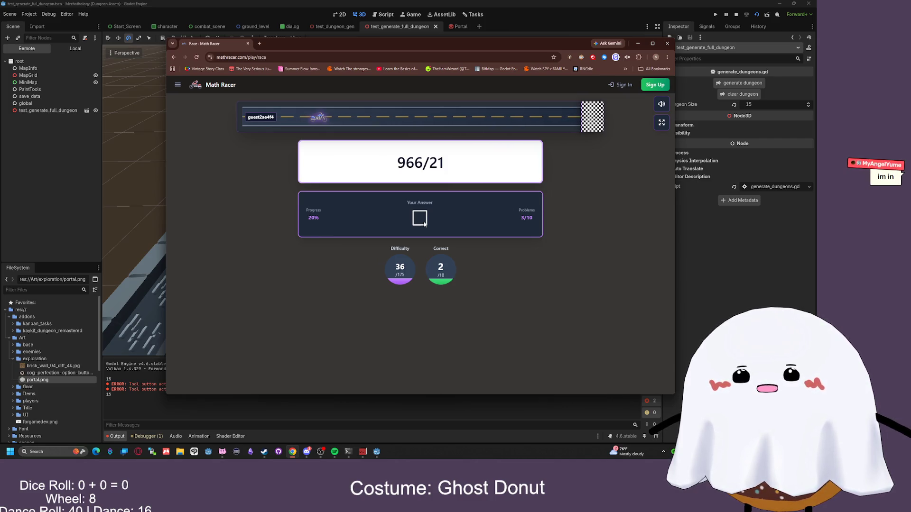
- Calculate 966/21 in a Google search tab, then answer 46 in the race
{"action": "left_click", "coordinate": [260, 43]}
{"action": "type", "text": "966/2"}
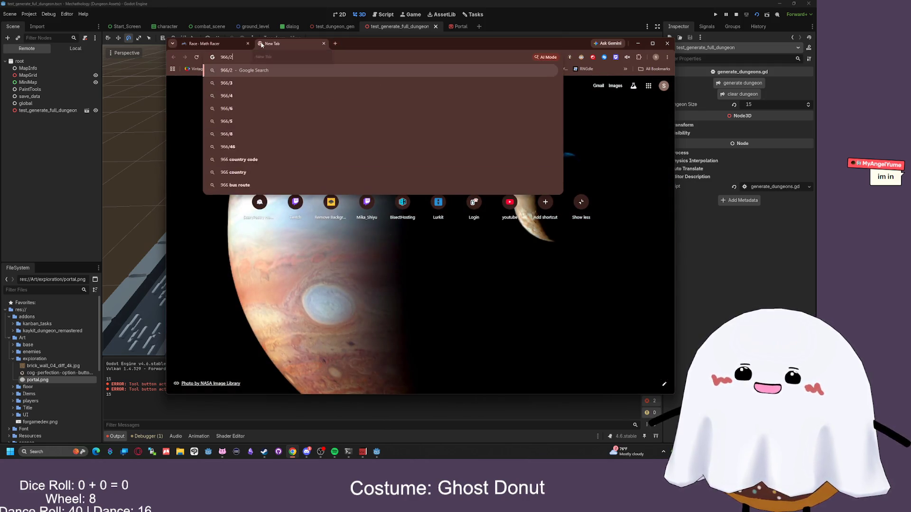
{"action": "type", "text": "1"}
{"action": "key", "text": "Return"}
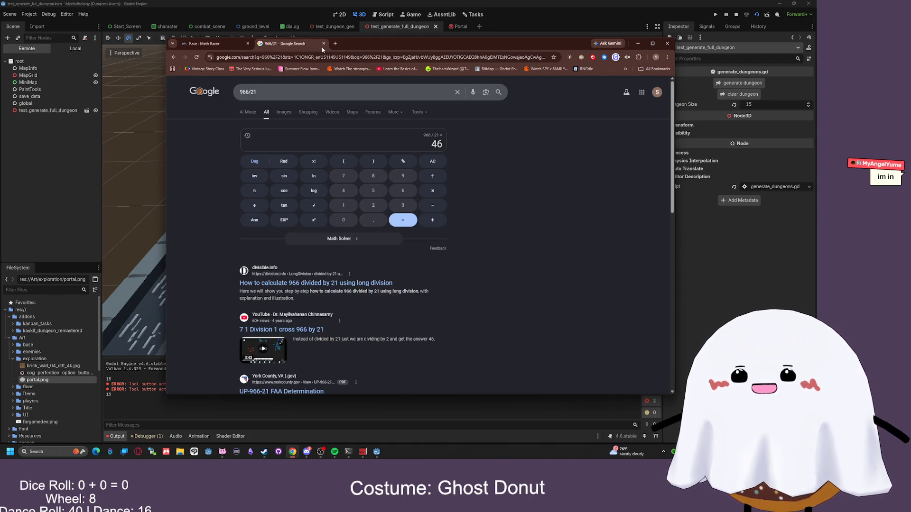
{"action": "left_click", "coordinate": [323, 44]}
{"action": "type", "text": "46"}
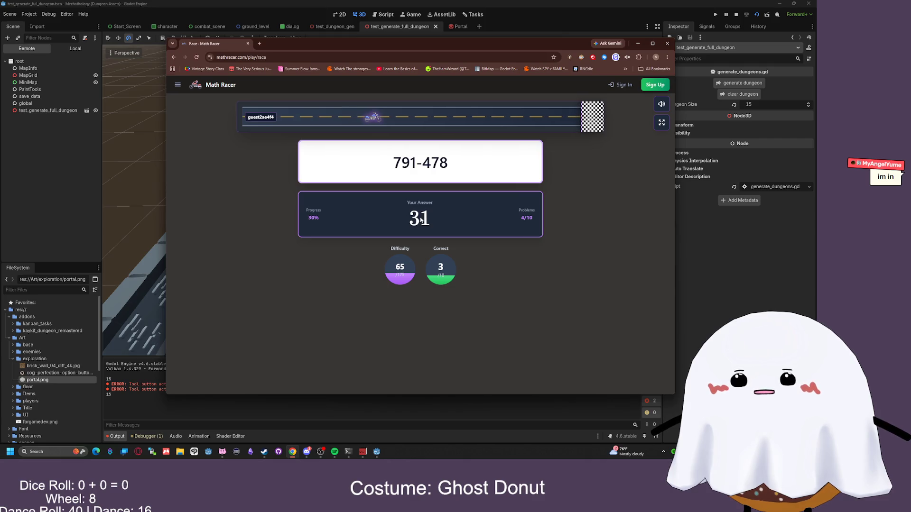
{"action": "key", "text": "Return"}
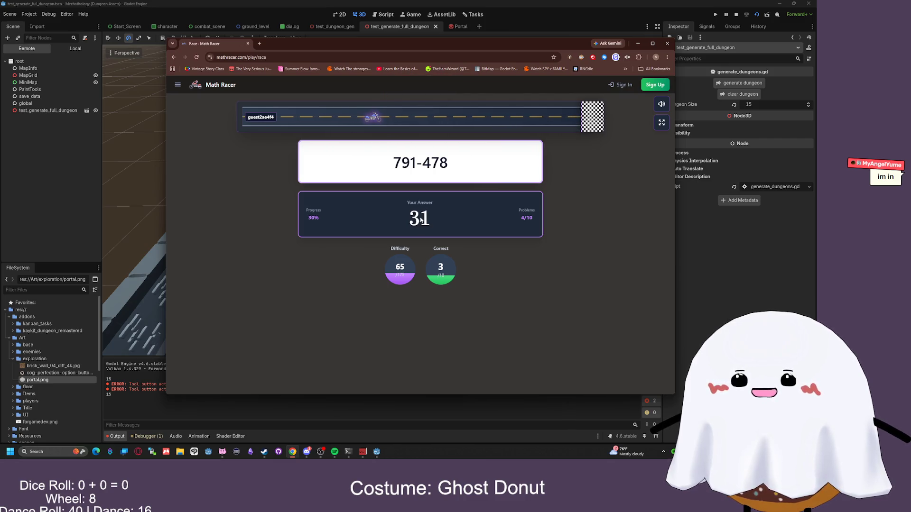
{"action": "type", "text": "9"}
{"action": "key", "text": "Return"}
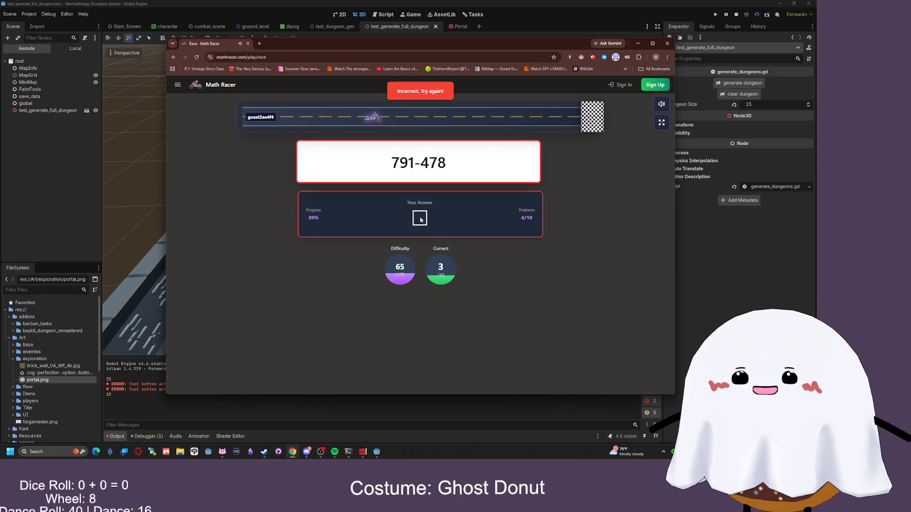
{"action": "type", "text": "31"}
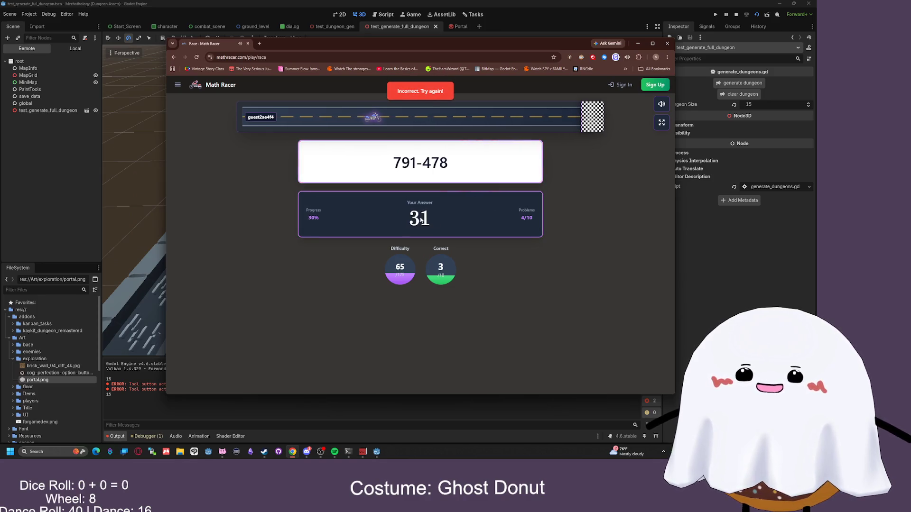
{"action": "key", "text": "Return"}
{"action": "type", "text": "31"}
{"action": "key", "text": "Return"}
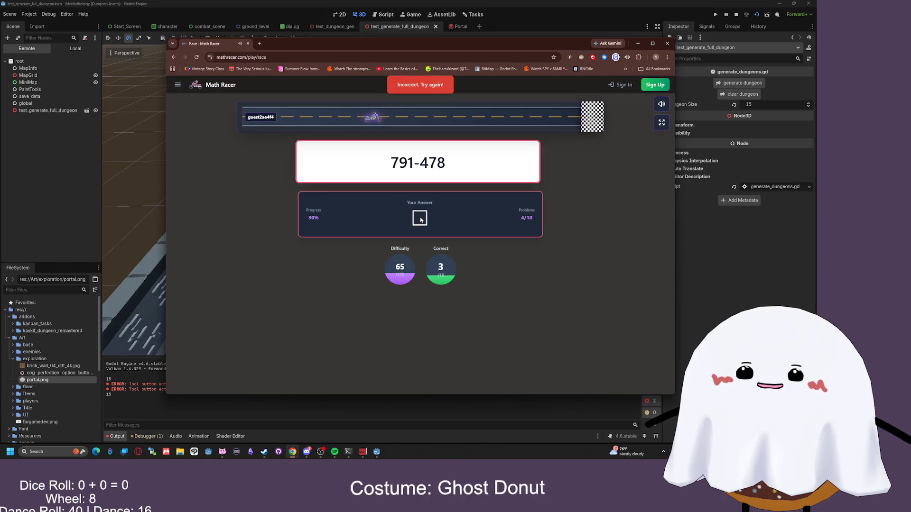
{"action": "type", "text": "3178"}
{"action": "key", "text": "Return"}
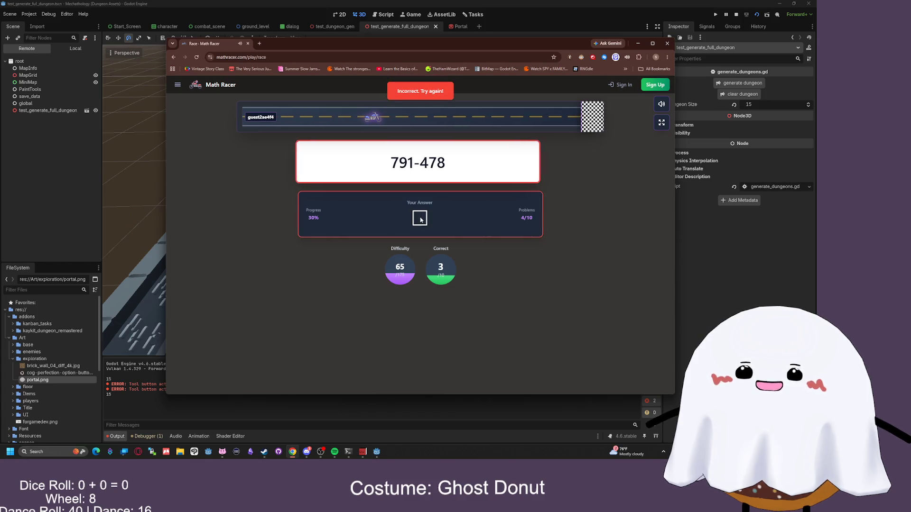
{"action": "type", "text": "391"}
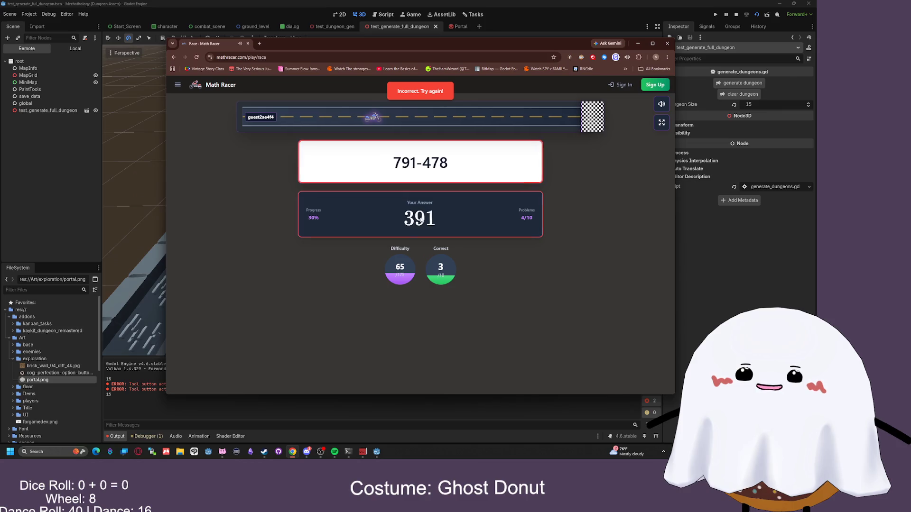
{"action": "key", "text": "Return"}
{"action": "type", "text": "91259"}
{"action": "key", "text": "Return"}
{"action": "type", "text": "18"}
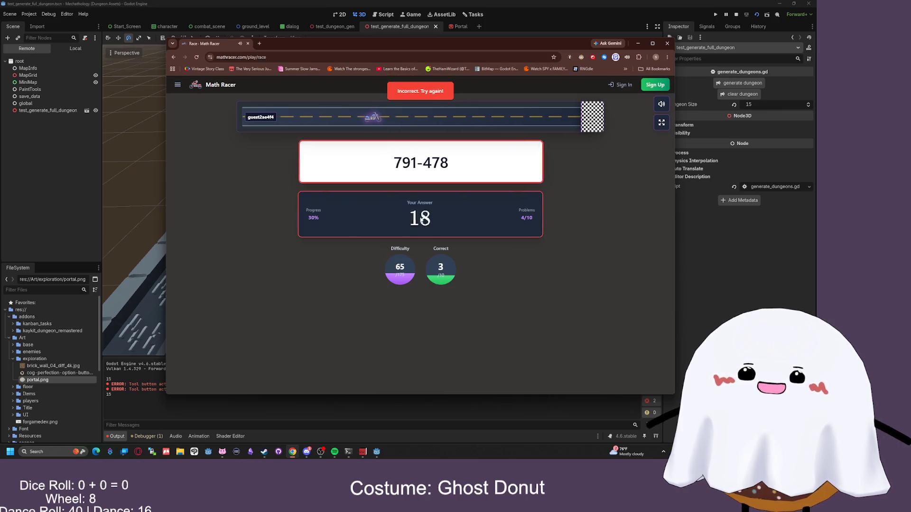
{"action": "key", "text": "Return"}
{"action": "type", "text": "96"}
{"action": "key", "text": "Return"}
{"action": "type", "text": "38"}
{"action": "key", "text": "Return"}
{"action": "type", "text": "298"}
{"action": "key", "text": "Return"}
{"action": "type", "text": "u4-98"}
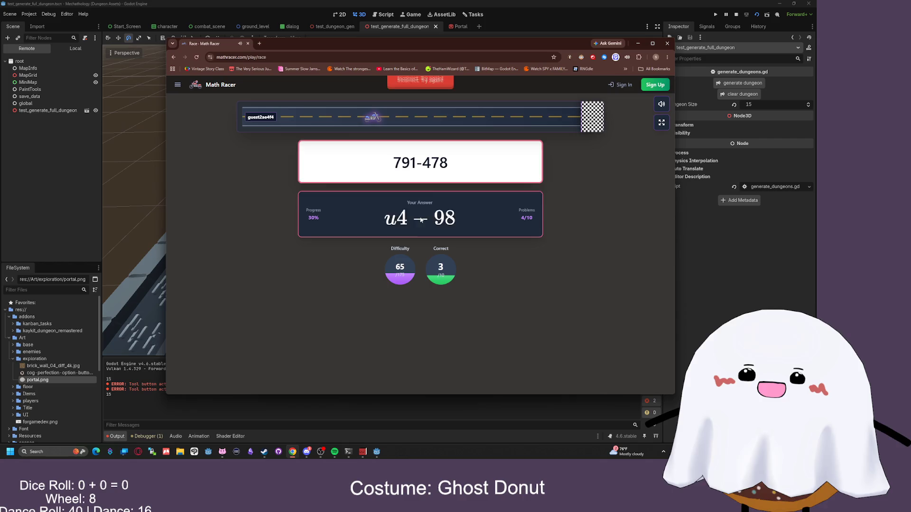
{"action": "key", "text": "Return"}
{"action": "type", "text": "2ykq3"}
{"action": "key", "text": "Return"}
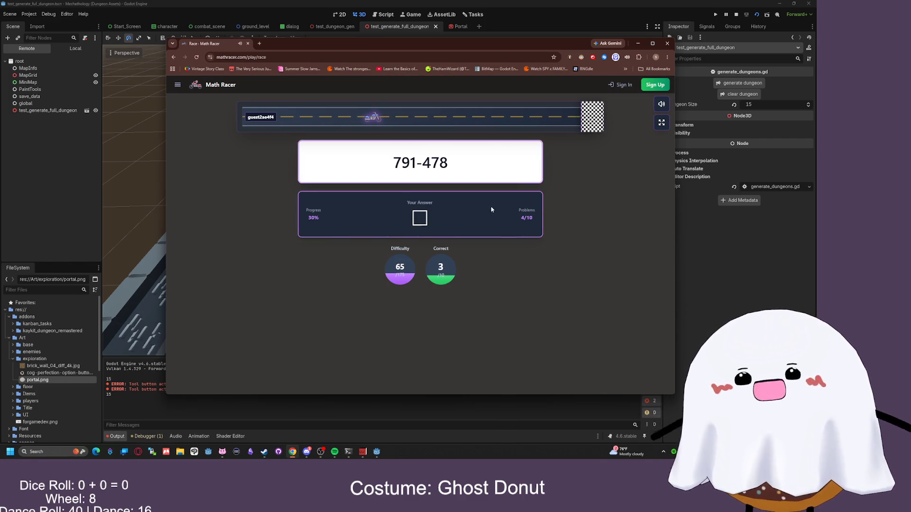
- Leave the race, start a new Math Racer race, then cancel the match search
{"action": "left_click", "coordinate": [195, 84]}
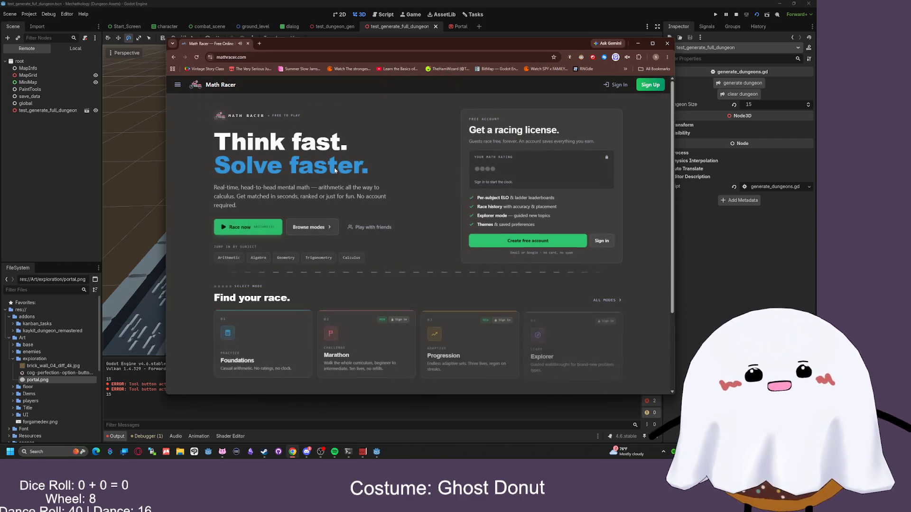
{"action": "left_click", "coordinate": [247, 219]}
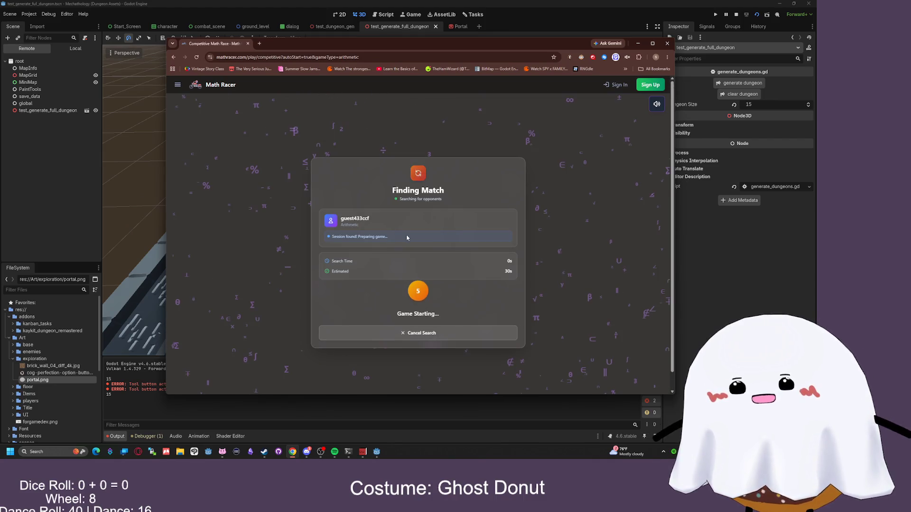
{"action": "left_click", "coordinate": [411, 340]}
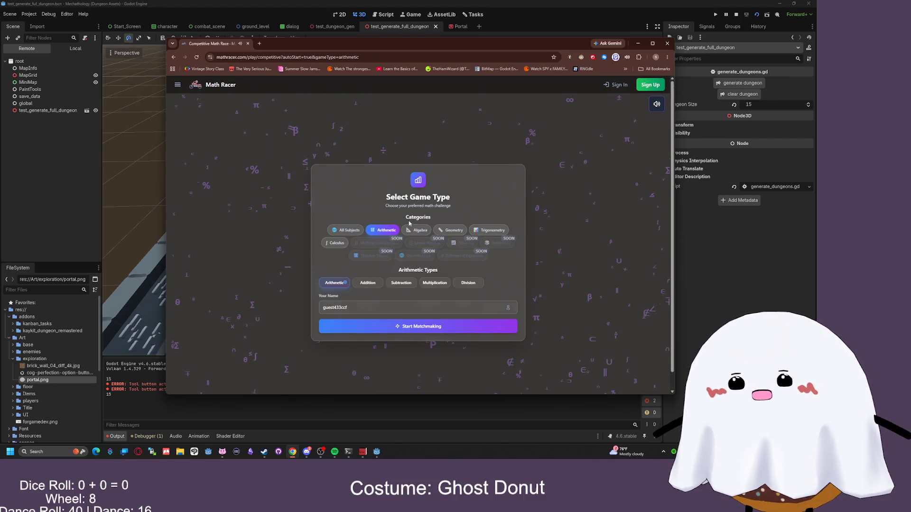
{"action": "left_click", "coordinate": [194, 84]}
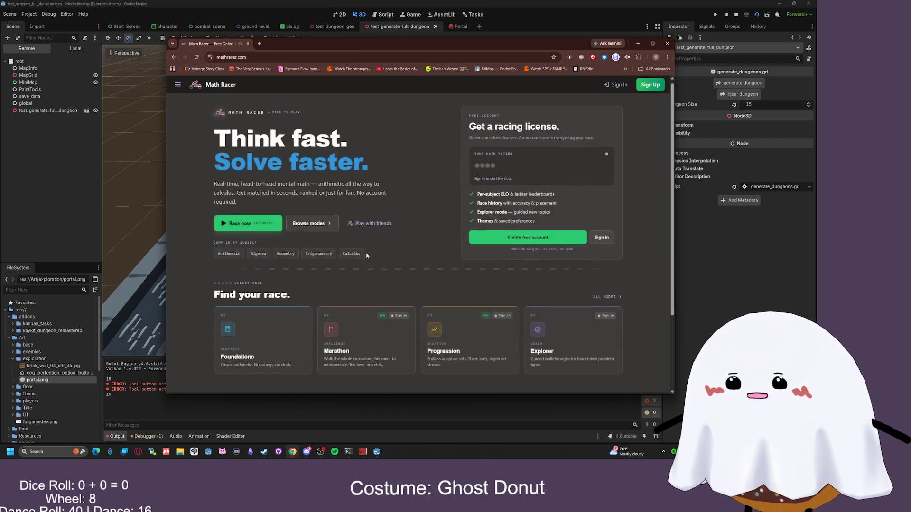
- Browse the game modes, trying Progression and Explorer, then close the browser
{"action": "scroll", "coordinate": [370, 230], "scroll_direction": "down", "scroll_amount": 3}
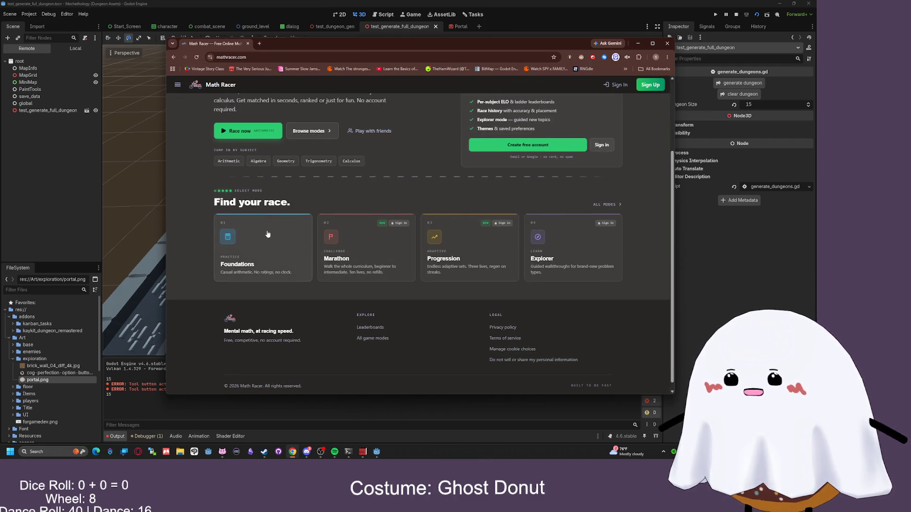
{"action": "left_click", "coordinate": [324, 138]}
{"action": "scroll", "coordinate": [418, 192], "scroll_direction": "down", "scroll_amount": 3}
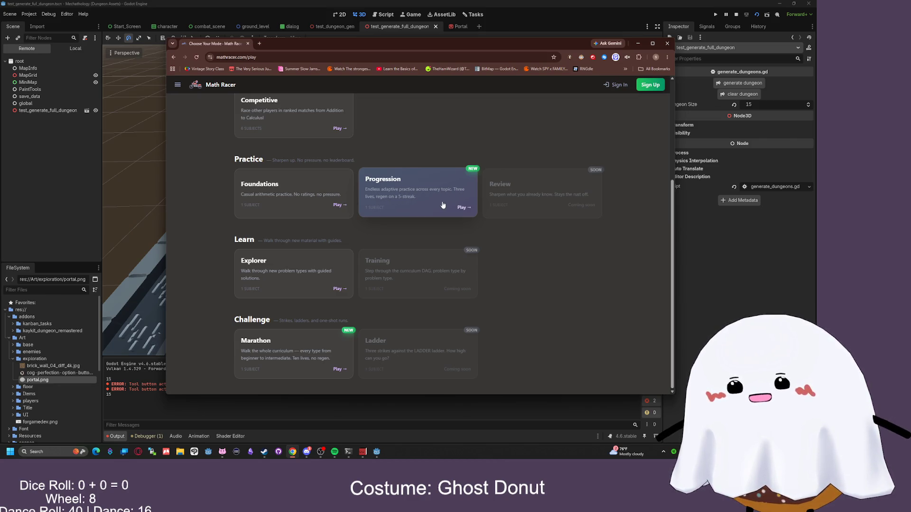
{"action": "left_click", "coordinate": [442, 205]}
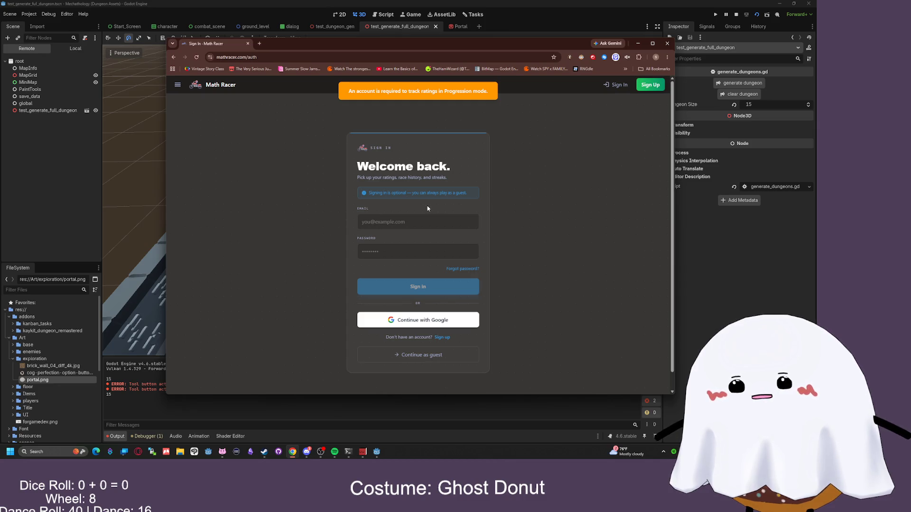
{"action": "left_click", "coordinate": [173, 57]}
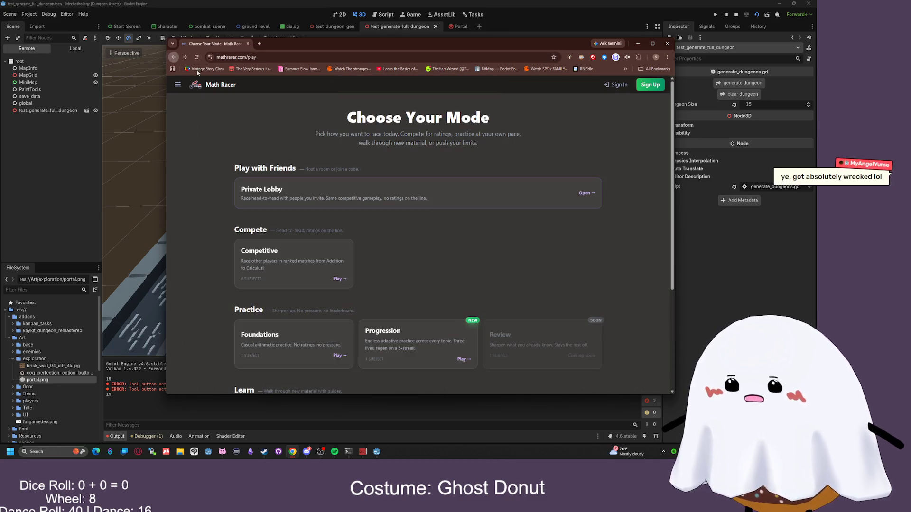
{"action": "scroll", "coordinate": [386, 174], "scroll_direction": "down", "scroll_amount": 3}
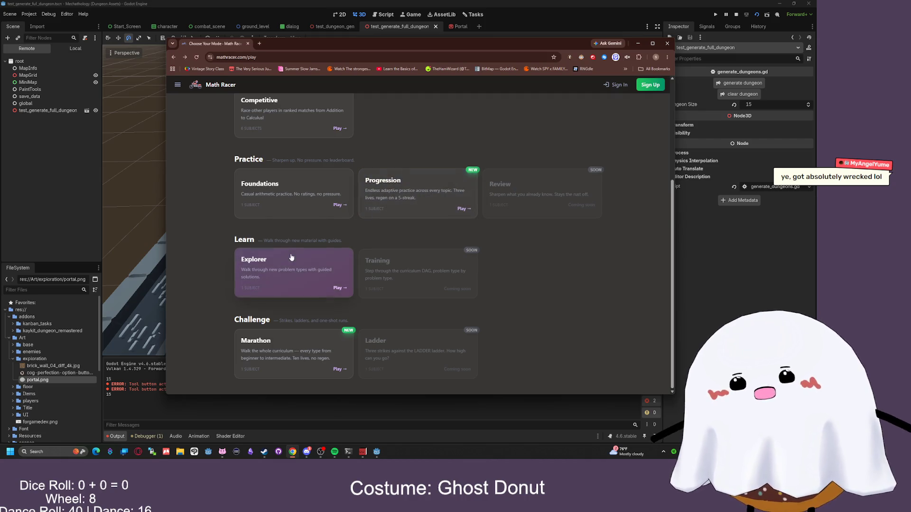
{"action": "left_click", "coordinate": [298, 263]}
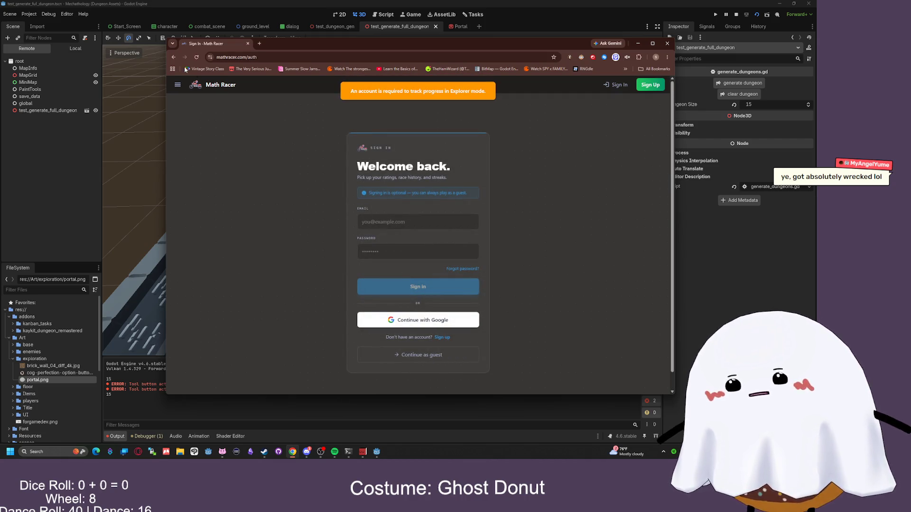
{"action": "left_click", "coordinate": [173, 56]}
{"action": "scroll", "coordinate": [320, 228], "scroll_direction": "down", "scroll_amount": 3}
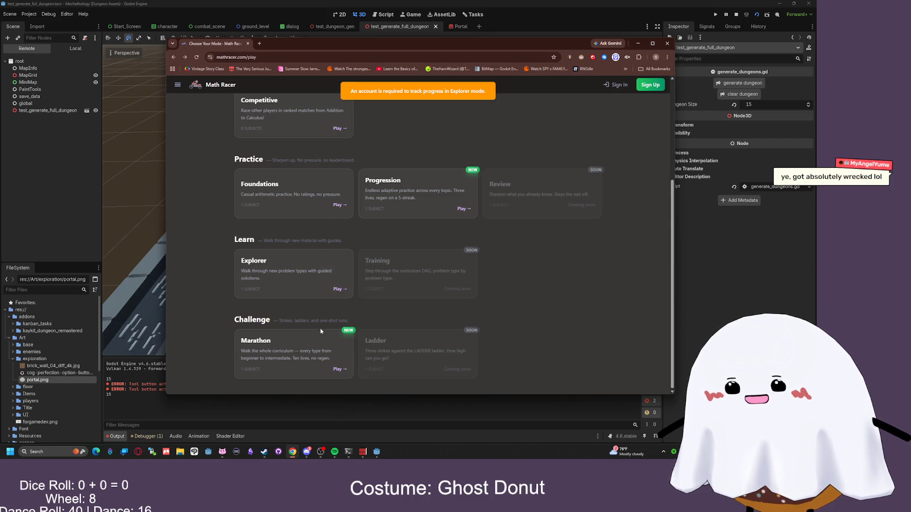
{"action": "left_click", "coordinate": [663, 44]}
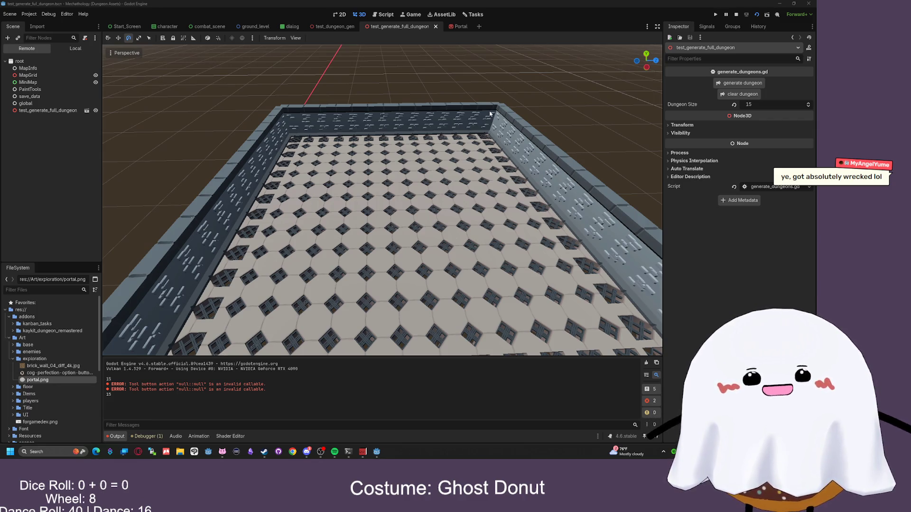
- In camera_3d.gd, rename the _process parameter delta to _delta
{"action": "scroll", "coordinate": [332, 237], "scroll_direction": "up", "scroll_amount": 3}
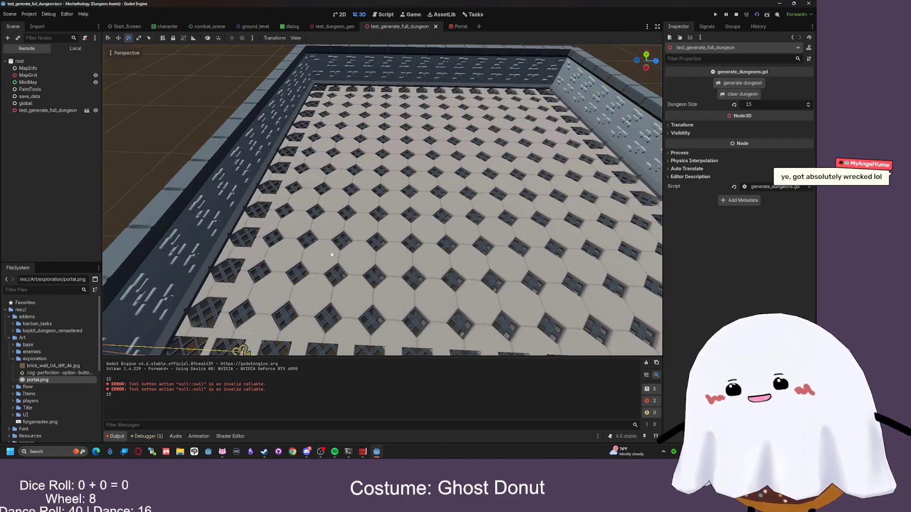
{"action": "left_click", "coordinate": [148, 436]}
{"action": "left_click", "coordinate": [383, 15]}
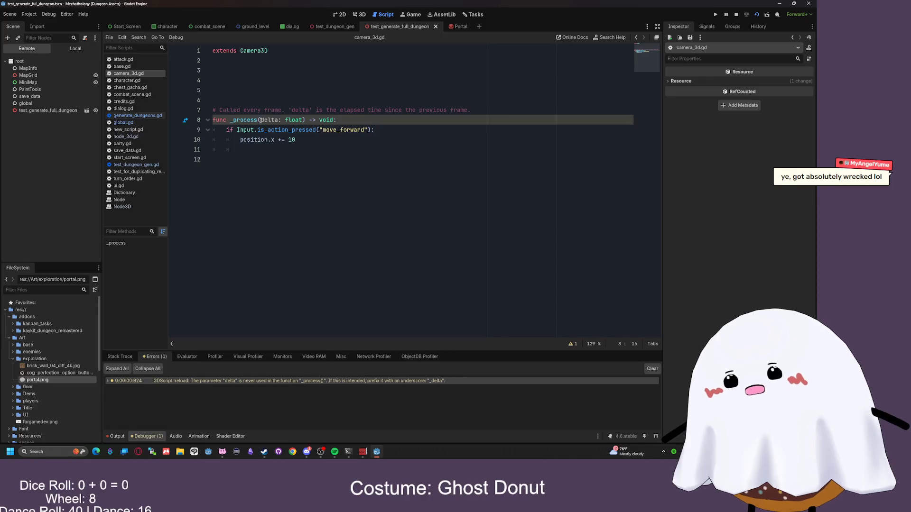
{"action": "type", "text": "_"}
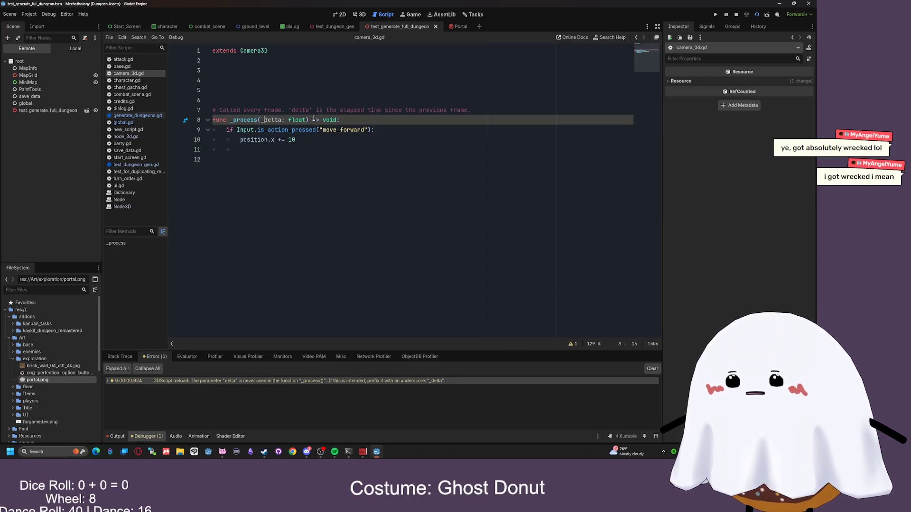
- Delete the extra blank lines above the comment and run the project
{"action": "right_click", "coordinate": [333, 162]}
{"action": "key", "text": "Escape"}
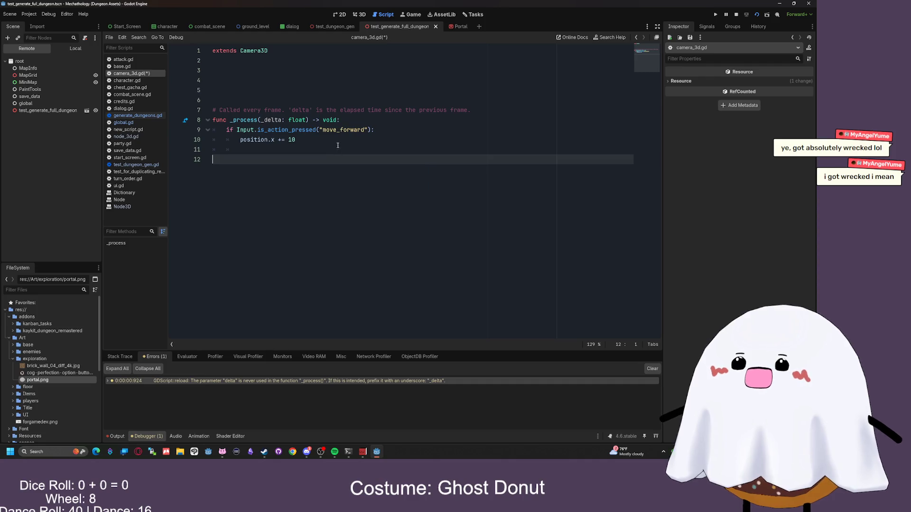
{"action": "left_click", "coordinate": [298, 89]}
{"action": "key", "text": "BackSpace"}
{"action": "key", "text": "BackSpace"}
{"action": "key", "text": "BackSpace"}
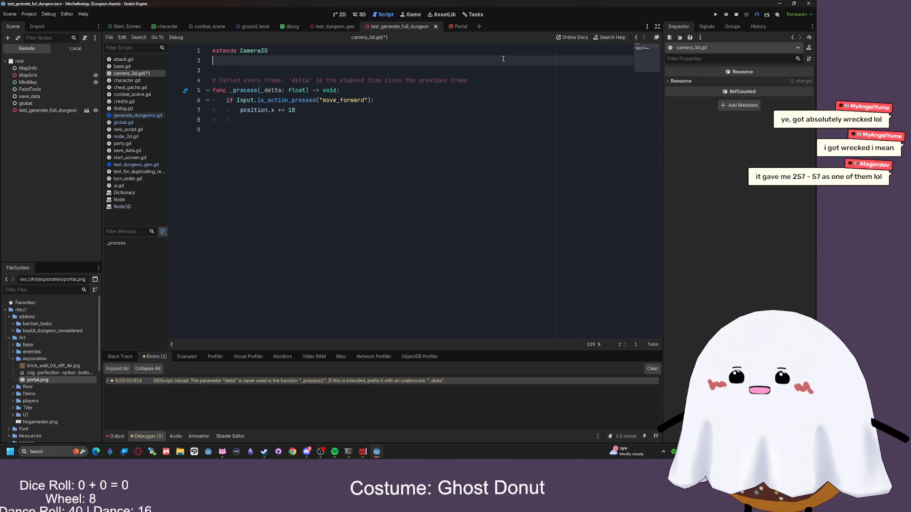
{"action": "left_click", "coordinate": [715, 15]}
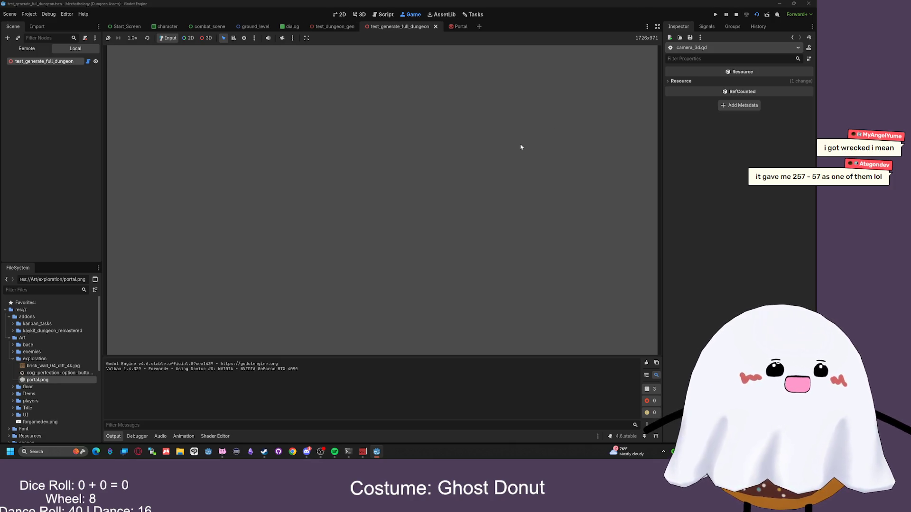
- Stop the game, test-run the test_dungeon_gen scene, then reopen camera_3d.gd
{"action": "key", "text": "F8"}
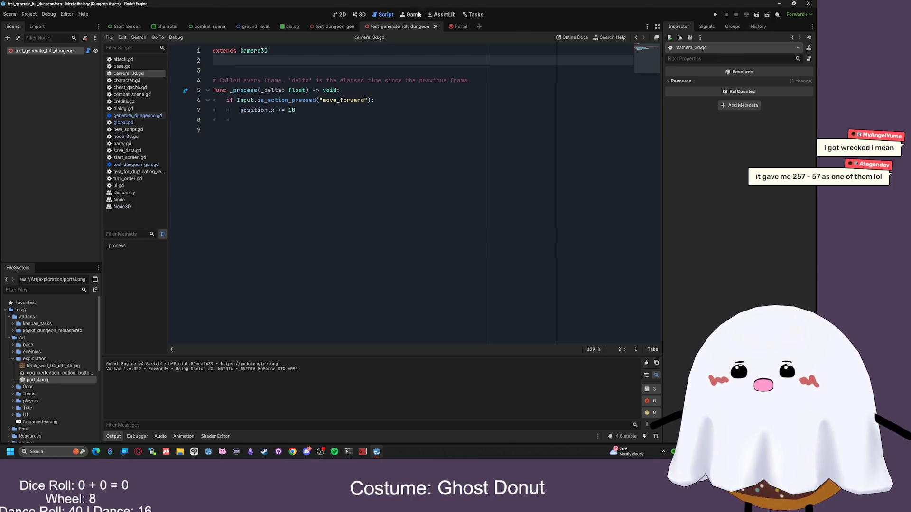
{"action": "left_click", "coordinate": [360, 14]}
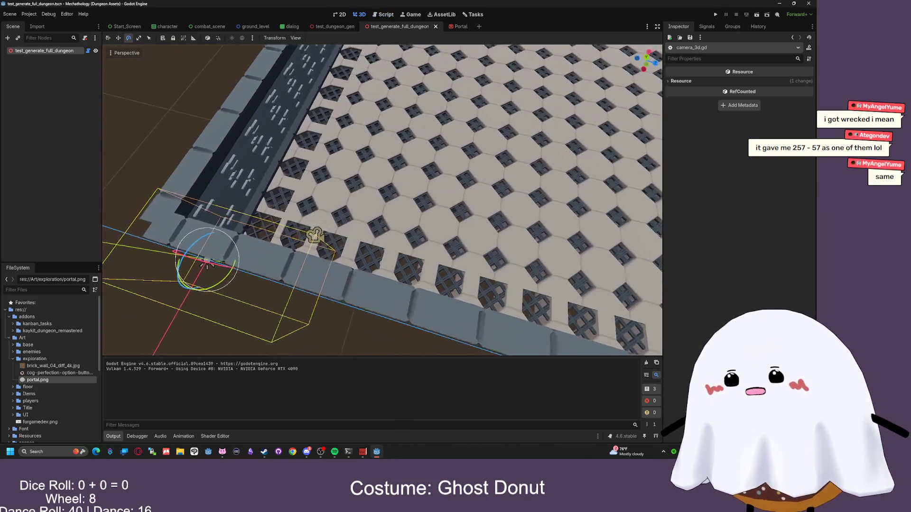
{"action": "left_click", "coordinate": [328, 27]}
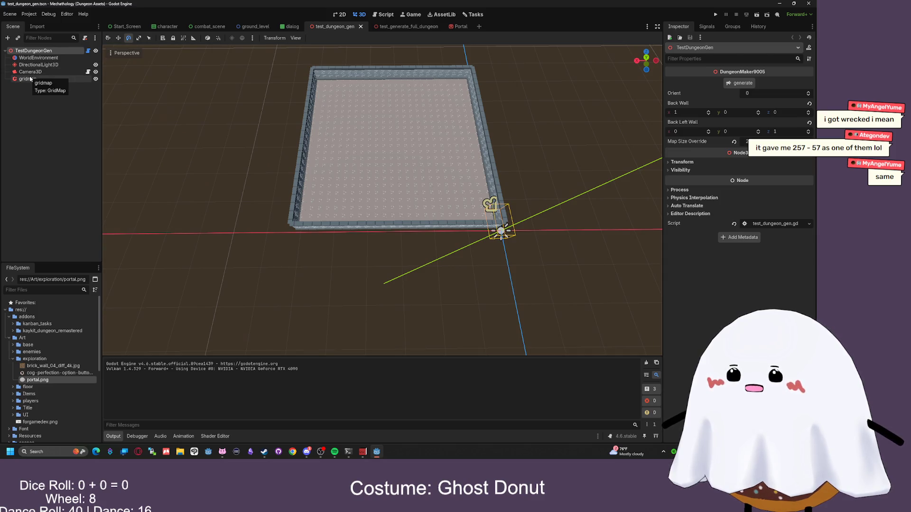
{"action": "key", "text": "F6"}
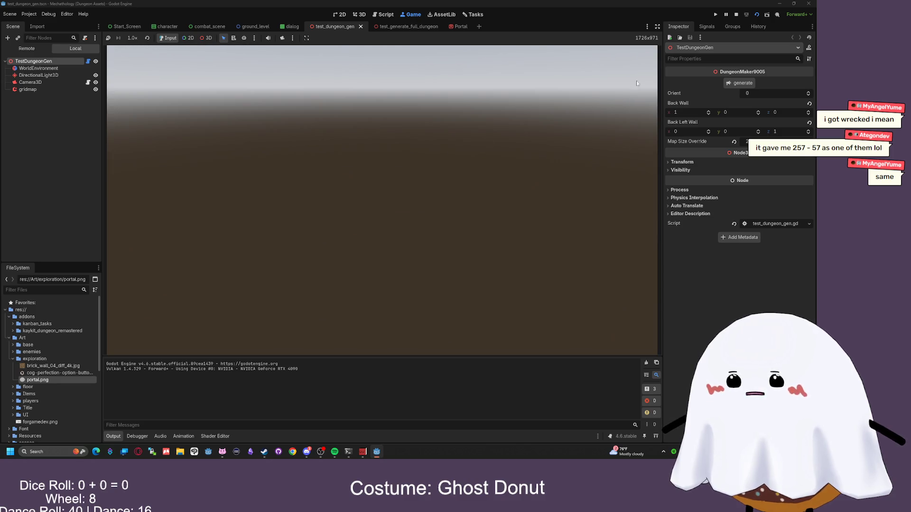
{"action": "key", "text": "F8"}
{"action": "left_click", "coordinate": [383, 16]}
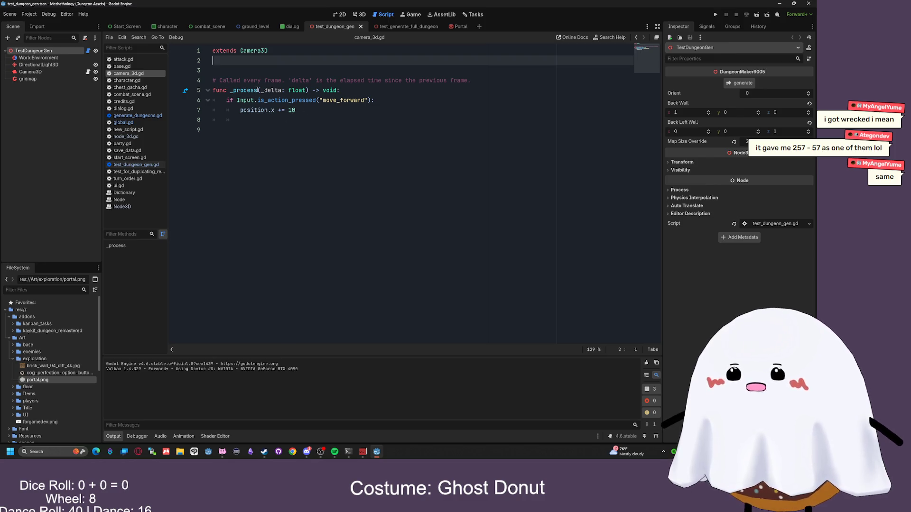
- Add a new _input function below _process using autocomplete
{"action": "left_click_drag", "start_coordinate": [258, 90], "coordinate": [234, 90]}
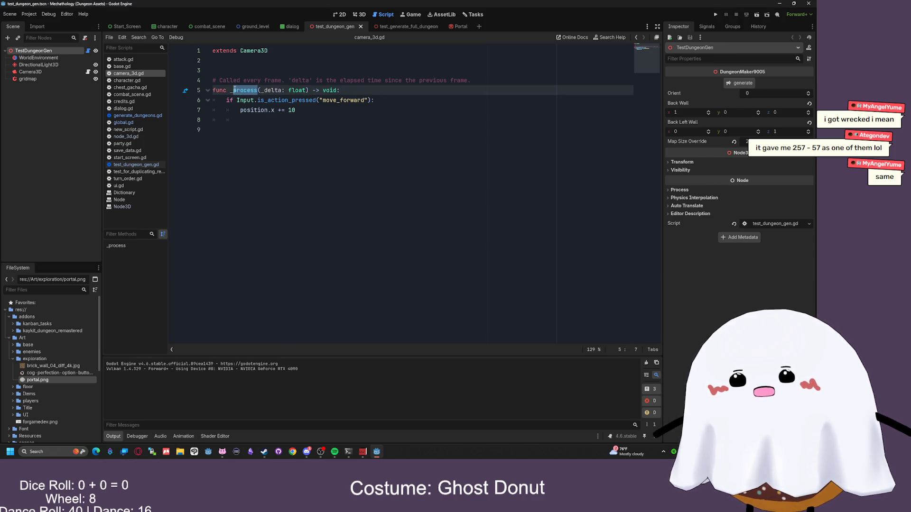
{"action": "left_click", "coordinate": [347, 111]}
{"action": "key", "text": "Return"}
{"action": "key", "text": "Return"}
{"action": "key", "text": "BackSpace"}
{"action": "key", "text": "BackSpace"}
{"action": "type", "text": "func i"}
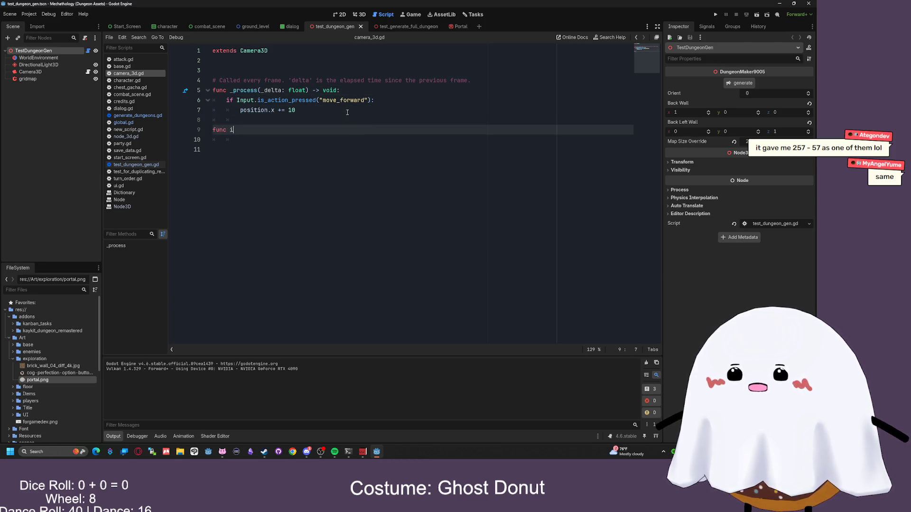
{"action": "type", "text": "n"}
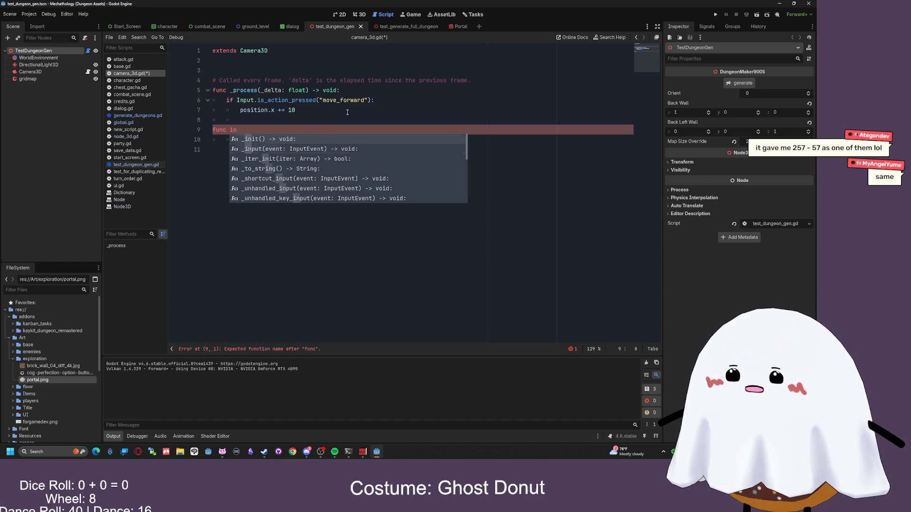
{"action": "key", "text": "Down"}
{"action": "key", "text": "Return"}
{"action": "key", "text": "Return"}
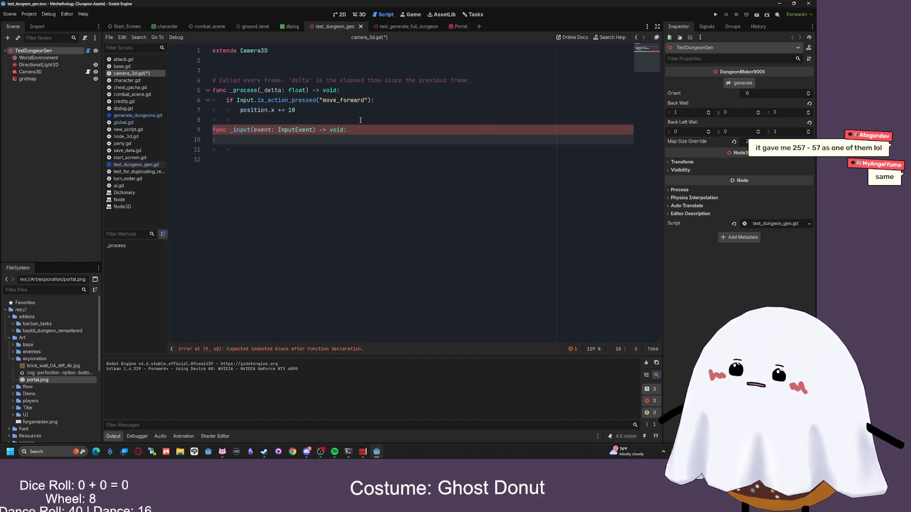
- Move the move_forward check and position line into _input and comment out _process
{"action": "left_click_drag", "start_coordinate": [361, 110], "coordinate": [226, 100]}
{"action": "key", "text": "Delete"}
{"action": "left_click", "coordinate": [233, 137]}
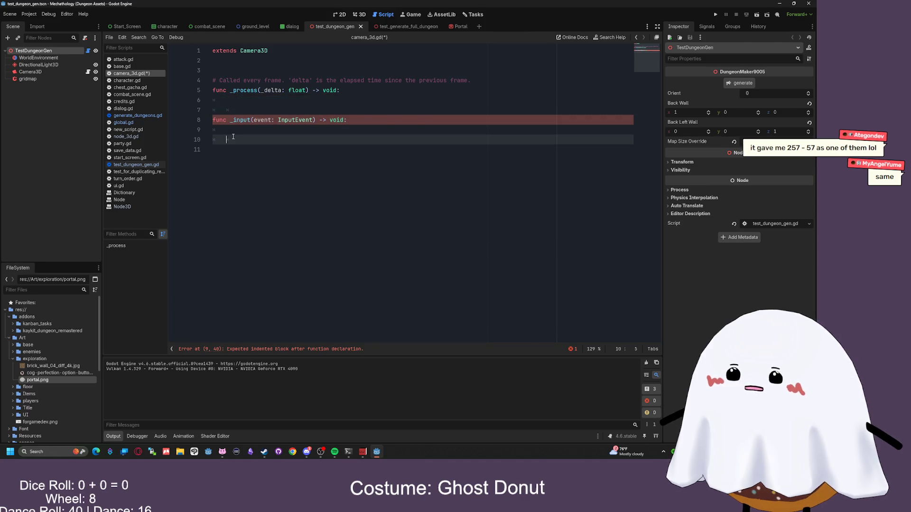
{"action": "key", "text": "ctrl+v"}
{"action": "left_click_drag", "start_coordinate": [226, 100], "coordinate": [203, 80]}
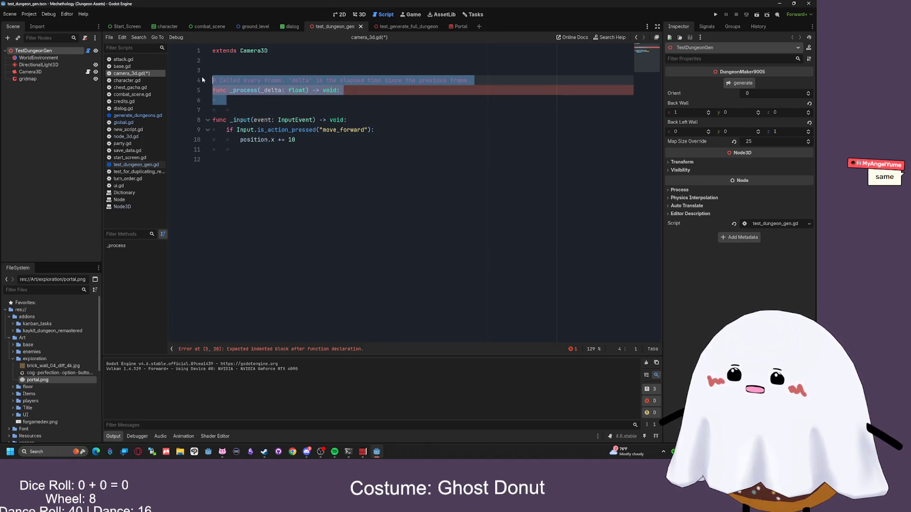
{"action": "left_click", "coordinate": [310, 157]}
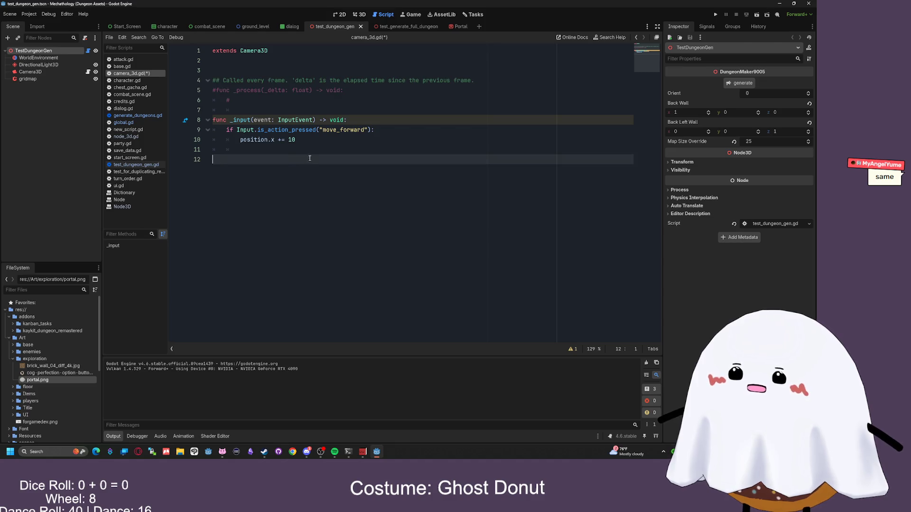
{"action": "key", "text": "BackSpace"}
{"action": "left_click", "coordinate": [371, 148]}
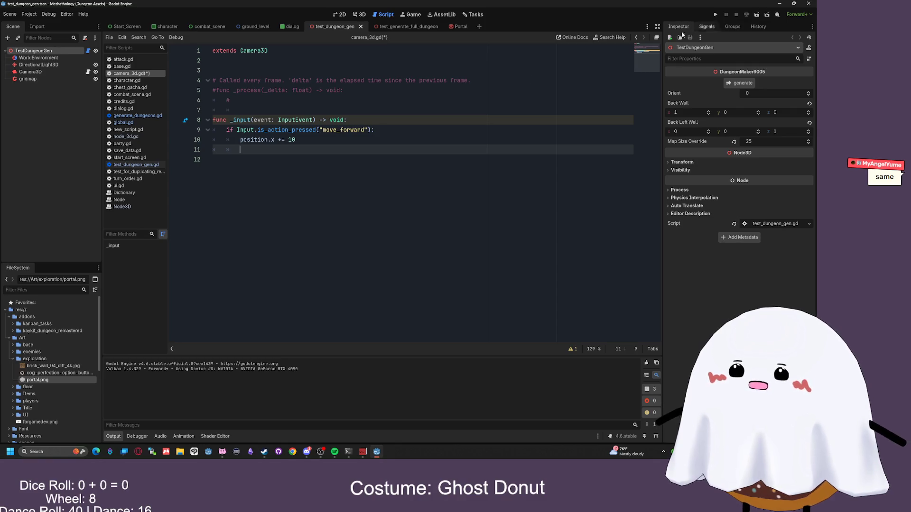
- Change the type on line 9 from Input to InputEvent and save
{"action": "left_click", "coordinate": [255, 129]}
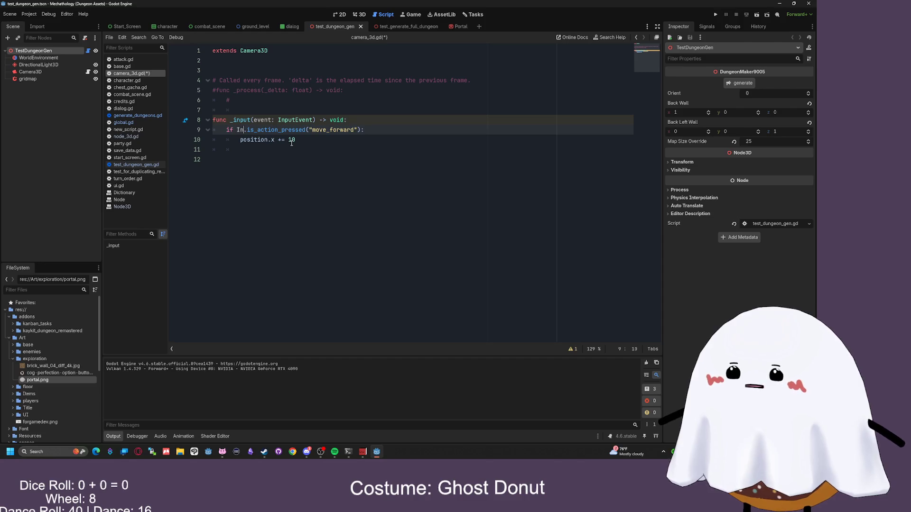
{"action": "type", "text": "np"}
{"action": "key", "text": "BackSpace"}
{"action": "key", "text": "BackSpace"}
{"action": "key", "text": "BackSpace"}
{"action": "type", "text": "nputEvent"}
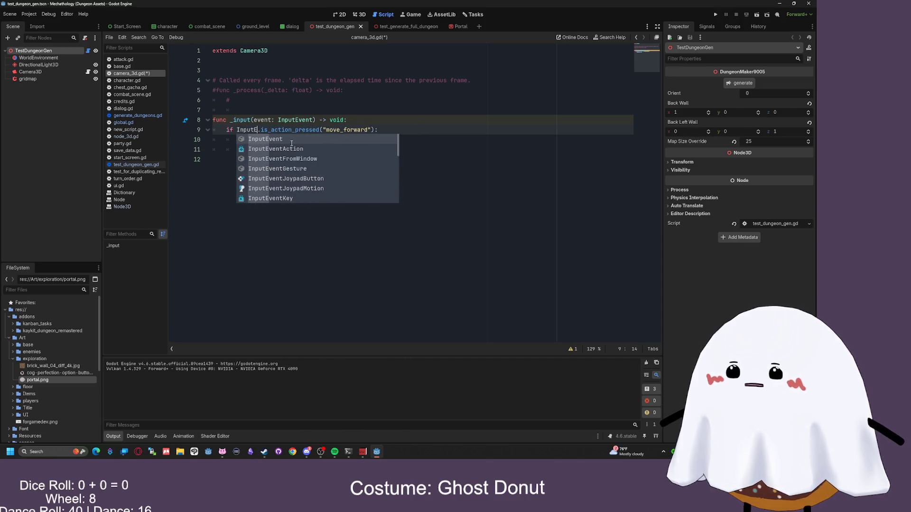
{"action": "left_click", "coordinate": [293, 150]}
{"action": "key", "text": "ctrl+s"}
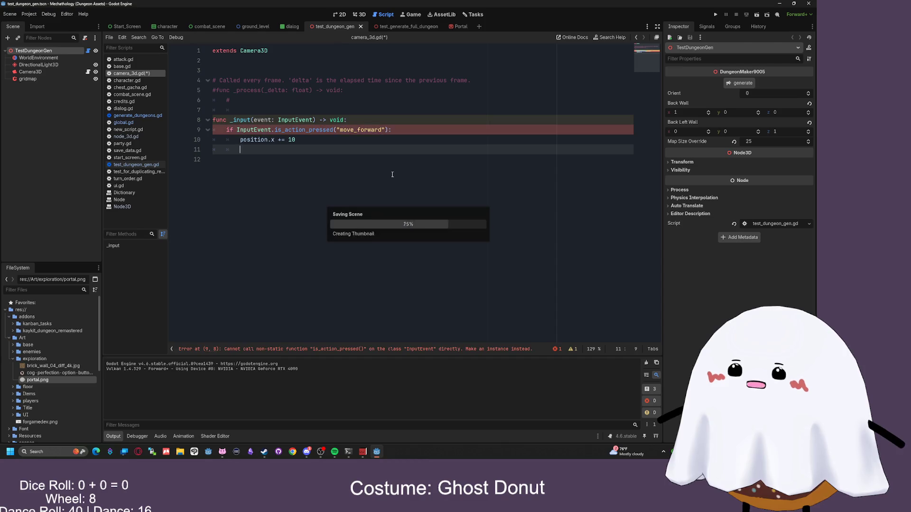
- Undo the InputEvent change, keeping a single # comment on line 4
{"action": "key", "text": "ctrl+z"}
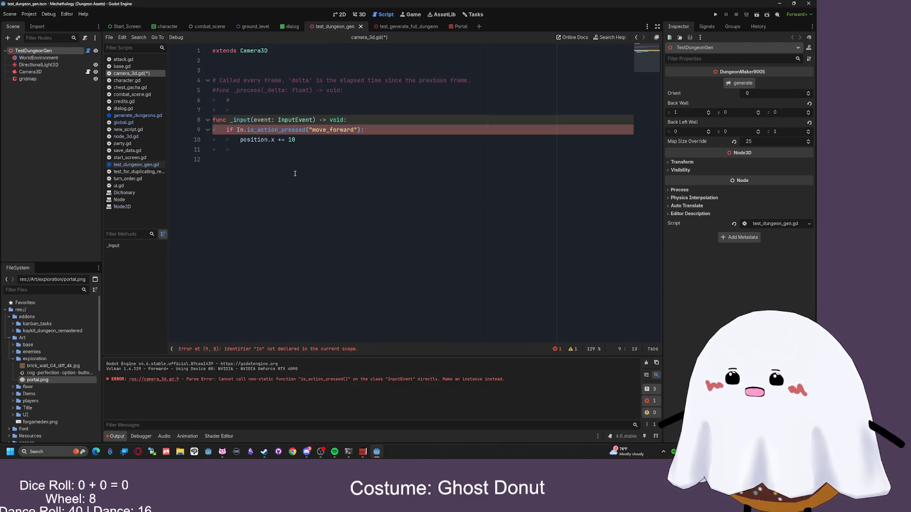
{"action": "key", "text": "ctrl+z"}
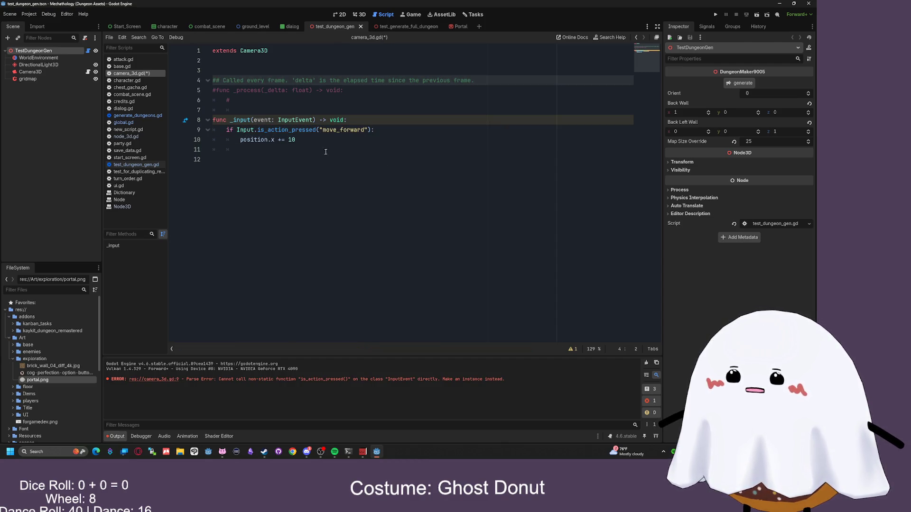
{"action": "left_click", "coordinate": [331, 150]}
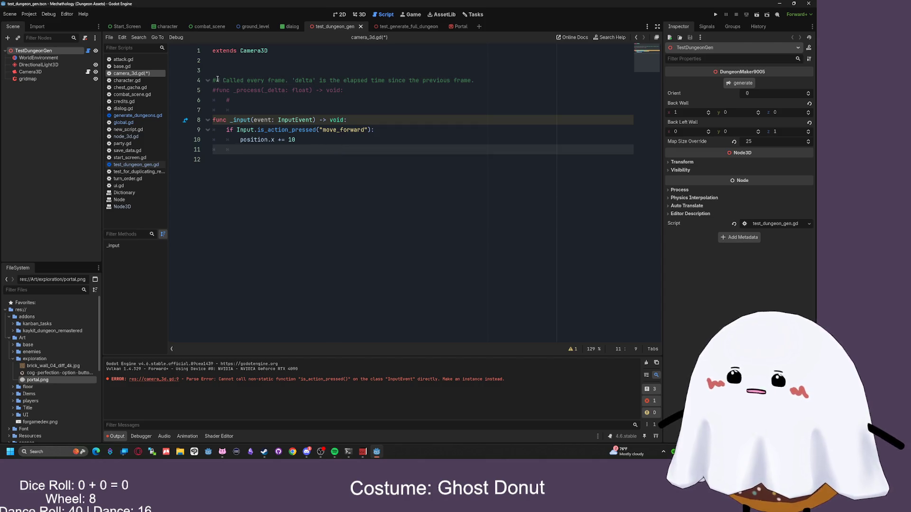
{"action": "key", "text": "ctrl+z"}
{"action": "left_click", "coordinate": [328, 141]}
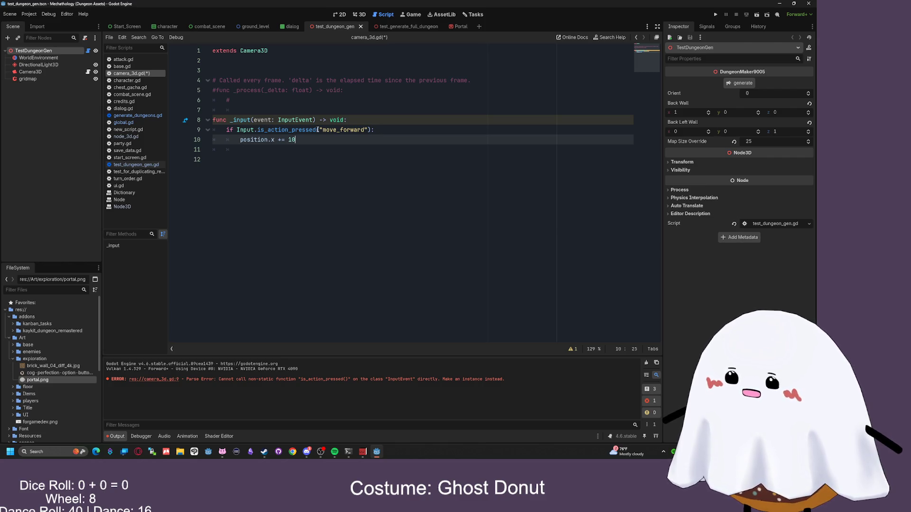
- Shorten is_action_pressed to action_pressed on line 9 and save to check errors
{"action": "left_click", "coordinate": [268, 130]}
{"action": "key", "text": "BackSpace"}
{"action": "key", "text": "BackSpace"}
{"action": "key", "text": "BackSpace"}
{"action": "left_click", "coordinate": [311, 144]}
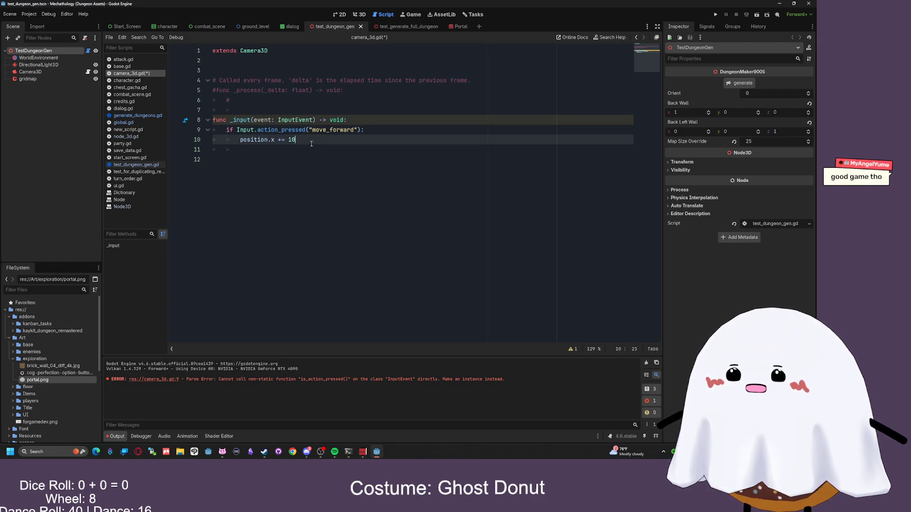
{"action": "left_click", "coordinate": [313, 157]}
{"action": "key", "text": "ctrl+s"}
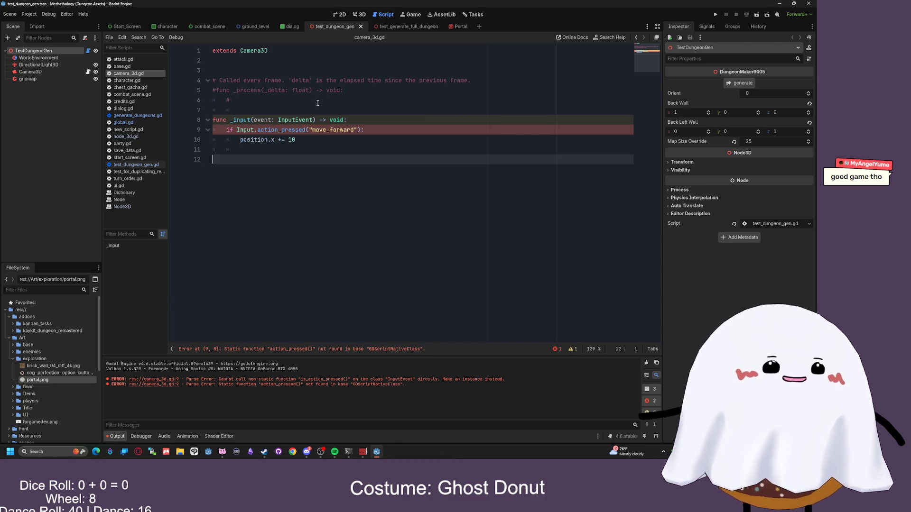
{"action": "left_click", "coordinate": [313, 150]}
- Restore is_action_pressed on line 9, then run and stop the current scene
{"action": "key", "text": "ctrl+z"}
{"action": "left_click", "coordinate": [313, 150]}
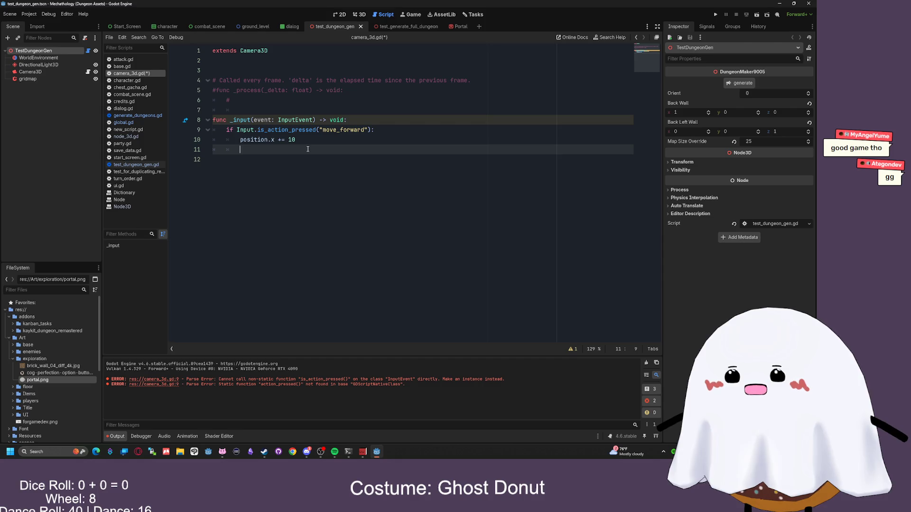
{"action": "left_click", "coordinate": [746, 15]}
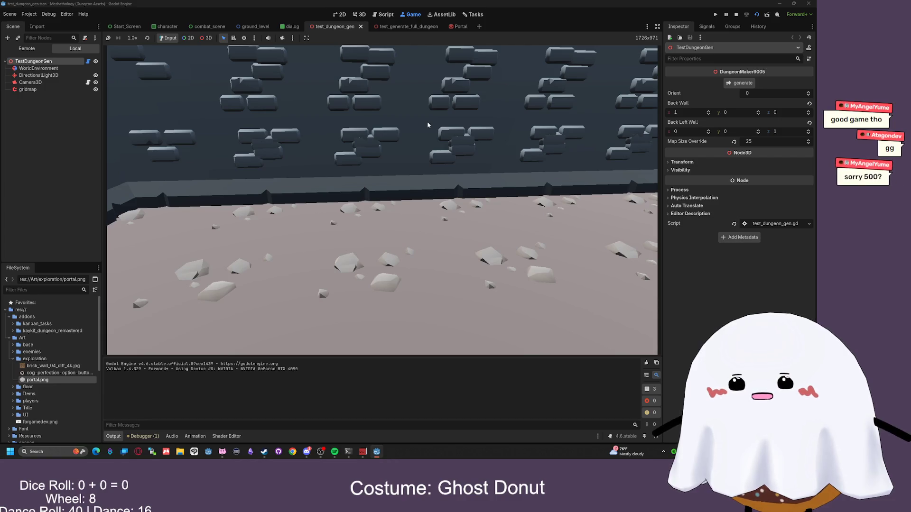
{"action": "left_click", "coordinate": [736, 15]}
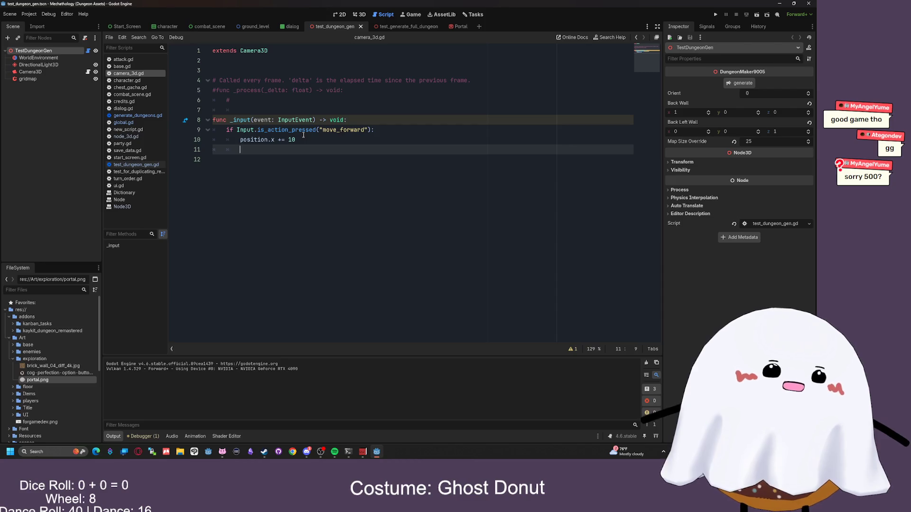
{"action": "left_click", "coordinate": [304, 139]}
- Reduce the move step from 10 to 1 and paste three more copies of the if block
{"action": "key", "text": "BackSpace"}
{"action": "mouse_move", "coordinate": [241, 150]}
{"action": "left_mouse_down"}
{"action": "mouse_move", "coordinate": [213, 140]}
{"action": "mouse_move", "coordinate": [213, 130]}
{"action": "left_mouse_up"}
{"action": "key", "text": "ctrl+c"}
{"action": "left_click", "coordinate": [324, 155]}
{"action": "key", "text": "ctrl+v"}
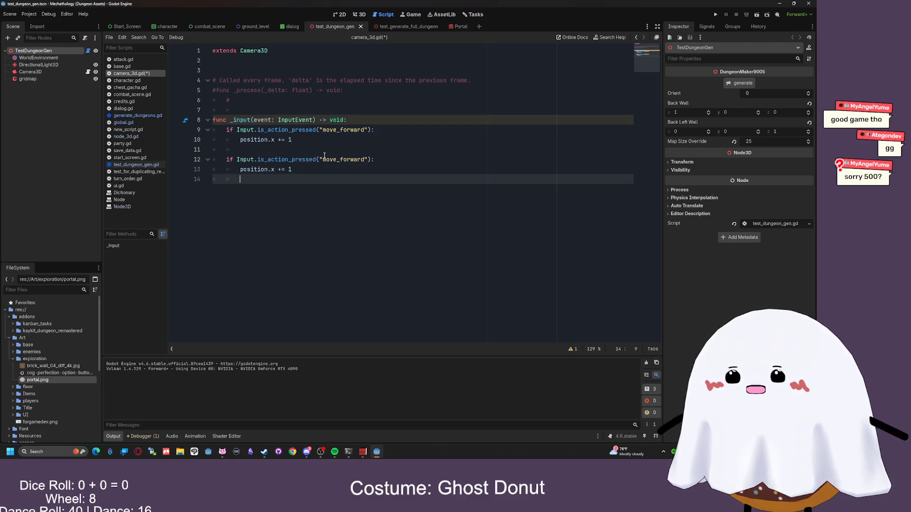
{"action": "key", "text": "Return"}
{"action": "key", "text": "ctrl+v"}
{"action": "key", "text": "Return"}
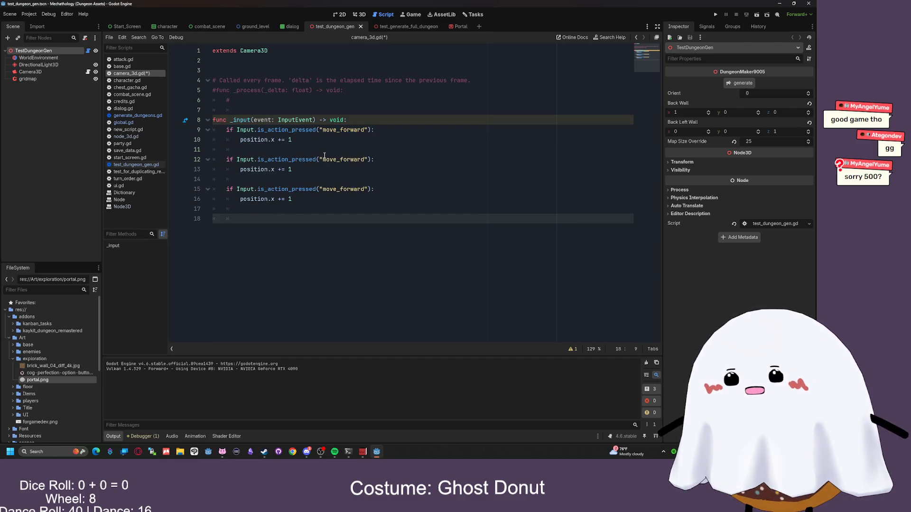
{"action": "key", "text": "ctrl+v"}
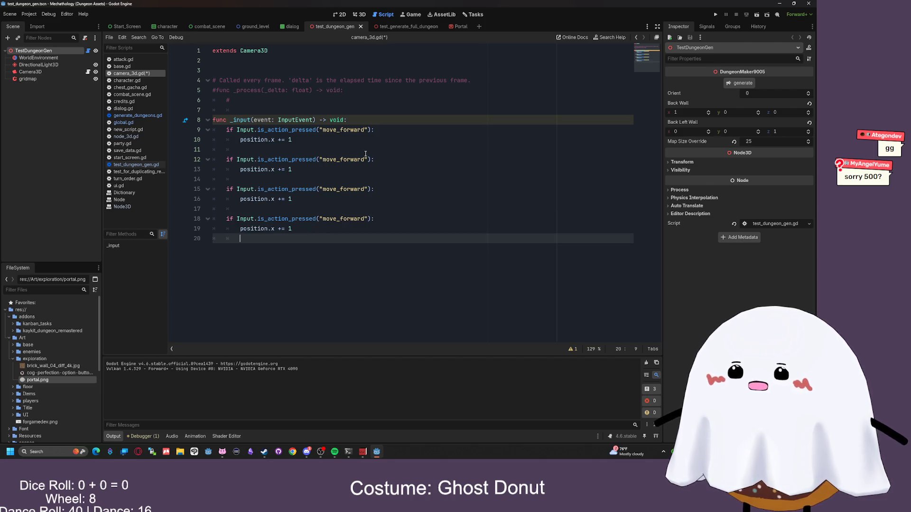
- Make the second block move_right on position.y and rename the third to move_left
{"action": "left_click_drag", "start_coordinate": [364, 159], "coordinate": [340, 160]}
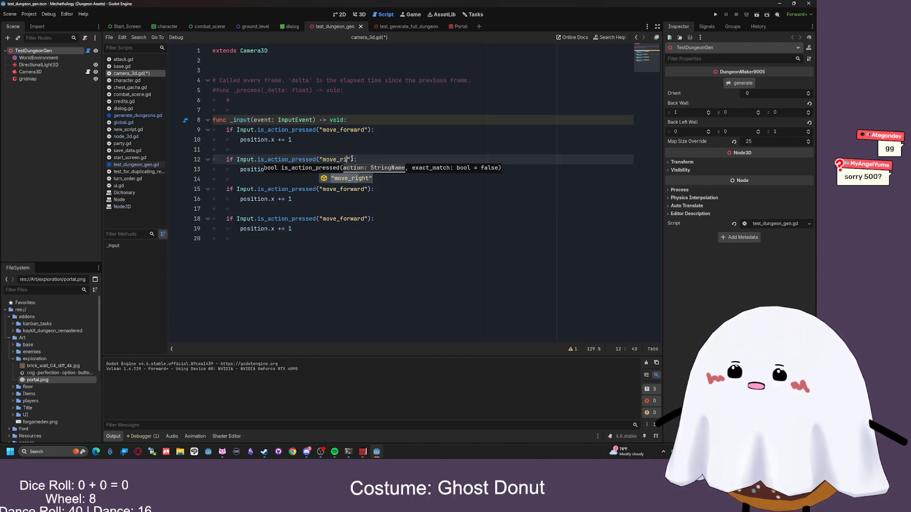
{"action": "key", "text": "Return"}
{"action": "left_click", "coordinate": [274, 177]}
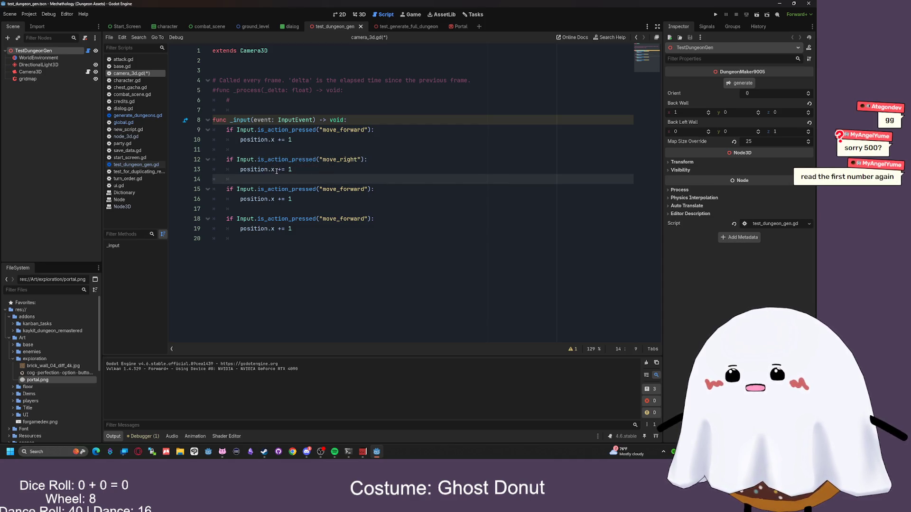
{"action": "double_click", "coordinate": [272, 169]}
{"action": "type", "text": "y"}
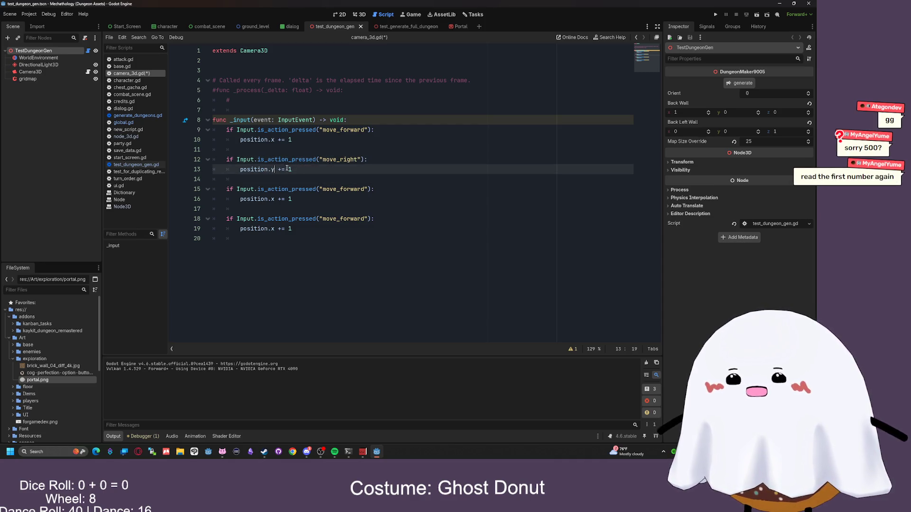
{"action": "left_click", "coordinate": [362, 189]}
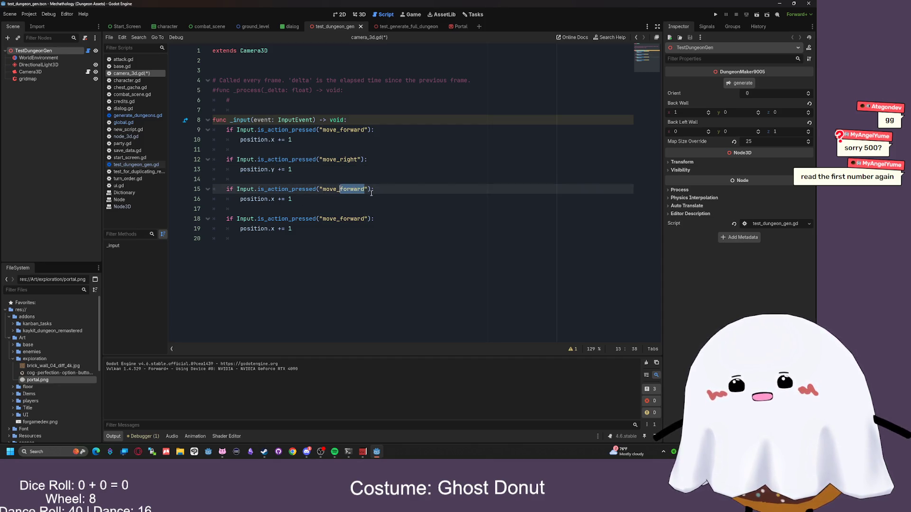
{"action": "type", "text": "left"}
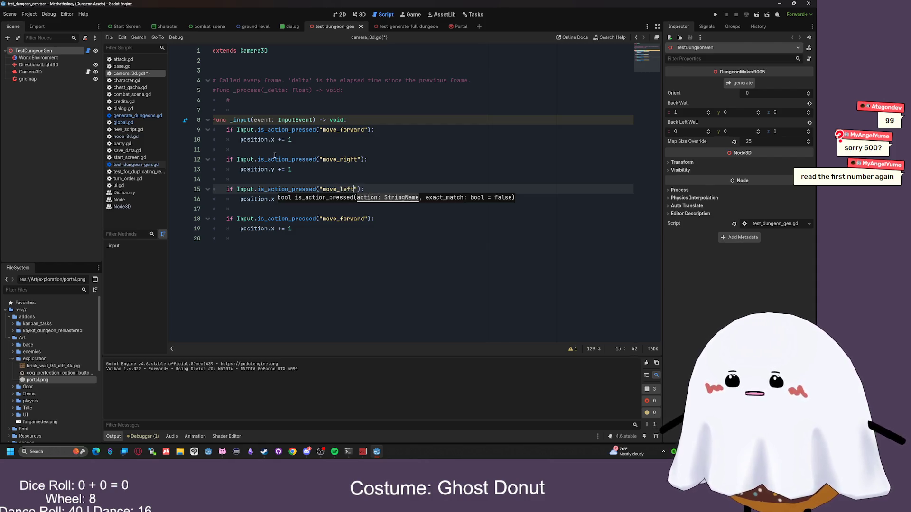
{"action": "left_click", "coordinate": [277, 207]}
- Make move_left change line 16 to position.y -= 1
{"action": "double_click", "coordinate": [288, 169]}
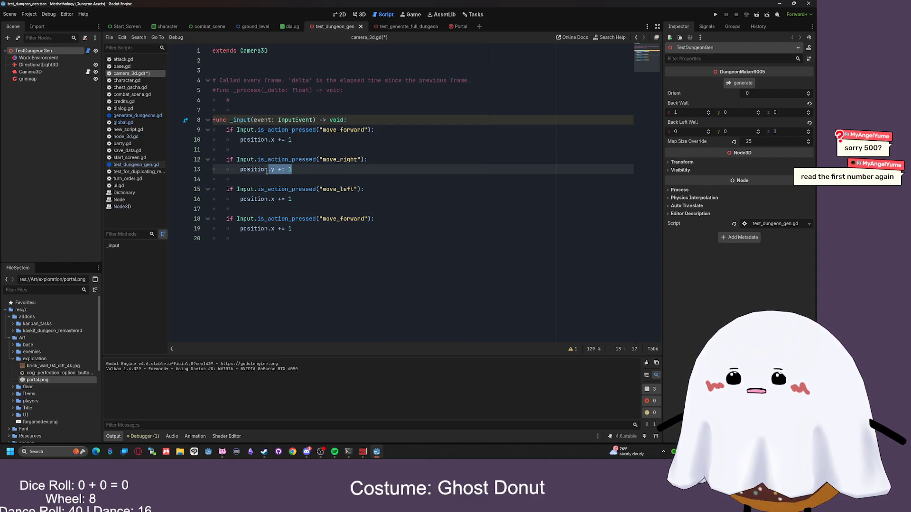
{"action": "left_click_drag", "start_coordinate": [293, 199], "coordinate": [286, 199]}
{"action": "double_click", "coordinate": [267, 199]}
{"action": "type", "text": "y"}
{"action": "left_click", "coordinate": [291, 199]}
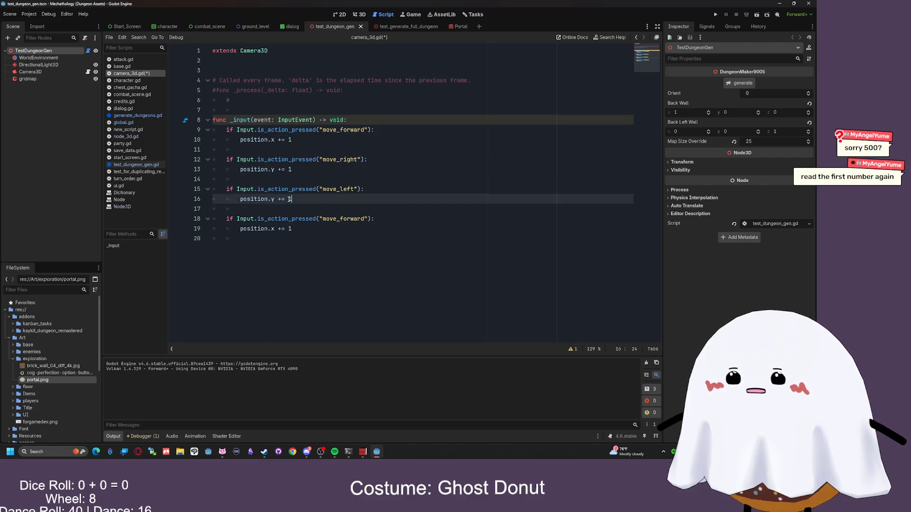
{"action": "left_click", "coordinate": [282, 199]}
{"action": "key", "text": "BackSpace"}
{"action": "type", "text": "-"}
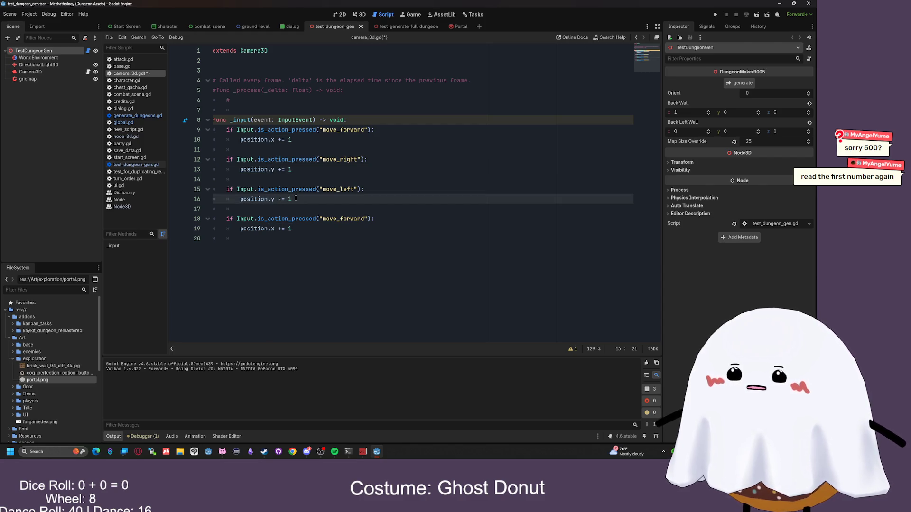
- Turn the last block into move_back with position.x -= 1, then run the scene
{"action": "left_click", "coordinate": [334, 231]}
{"action": "left_click_drag", "start_coordinate": [365, 219], "coordinate": [339, 220]}
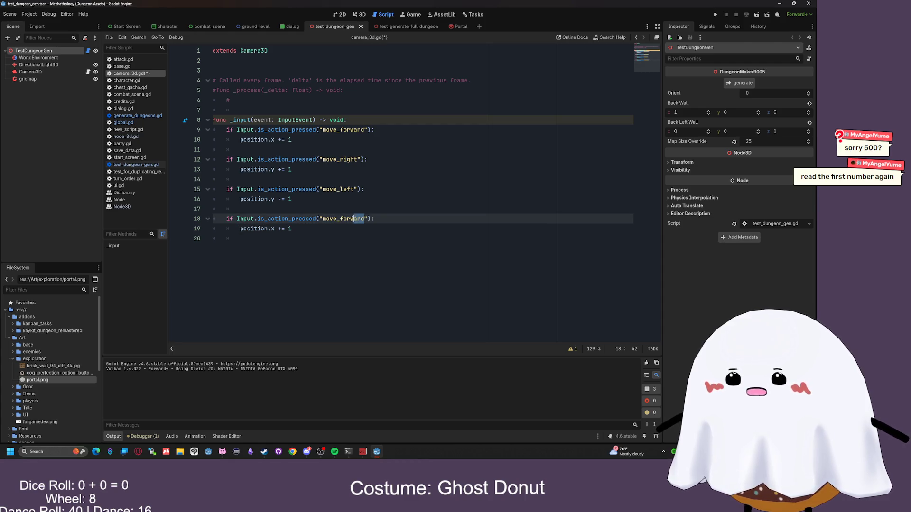
{"action": "type", "text": "back"}
{"action": "key", "text": "Right"}
{"action": "left_click", "coordinate": [282, 228]}
{"action": "key", "text": "BackSpace"}
{"action": "type", "text": "-"}
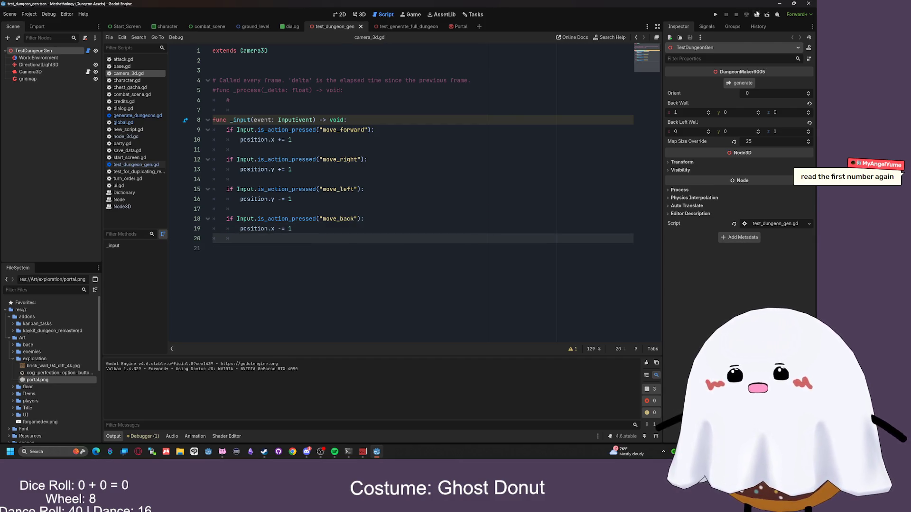
{"action": "key", "text": "F6"}
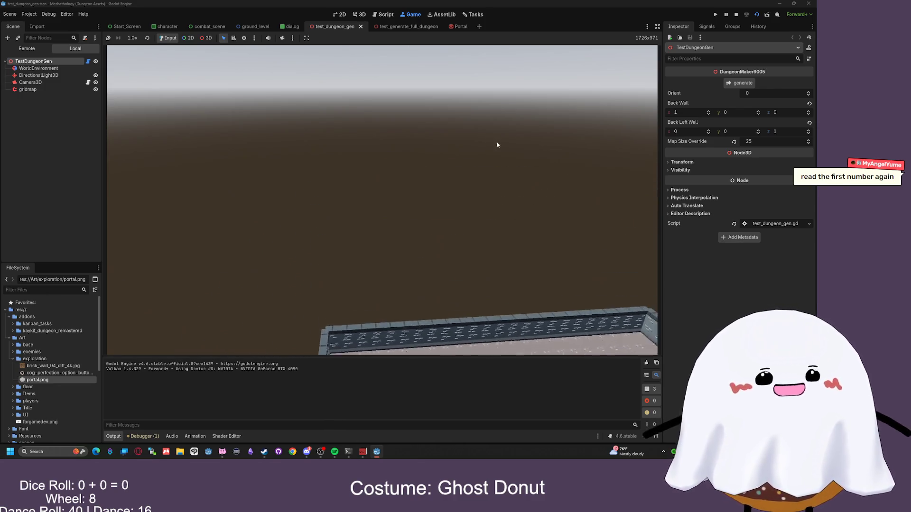
- Stop the game and switch lines 13 and 16 from position.y to position.z
{"action": "key", "text": "F8"}
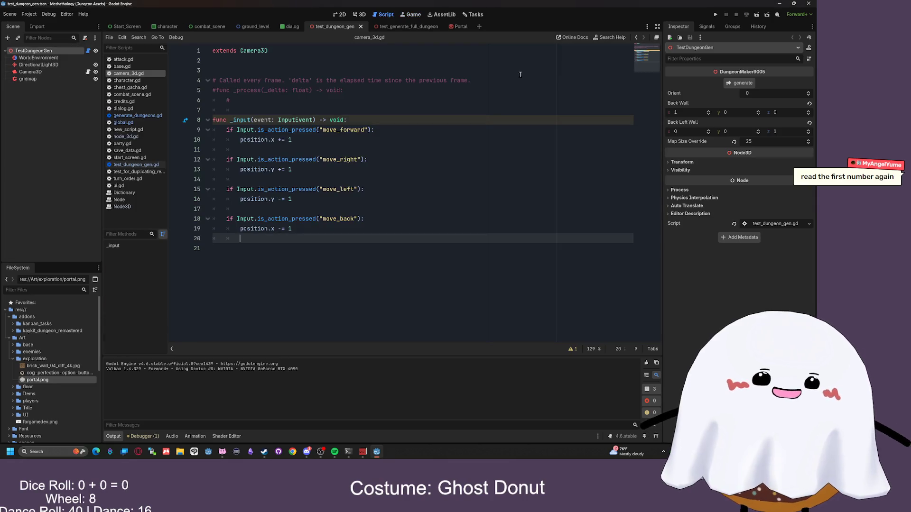
{"action": "double_click", "coordinate": [272, 170]}
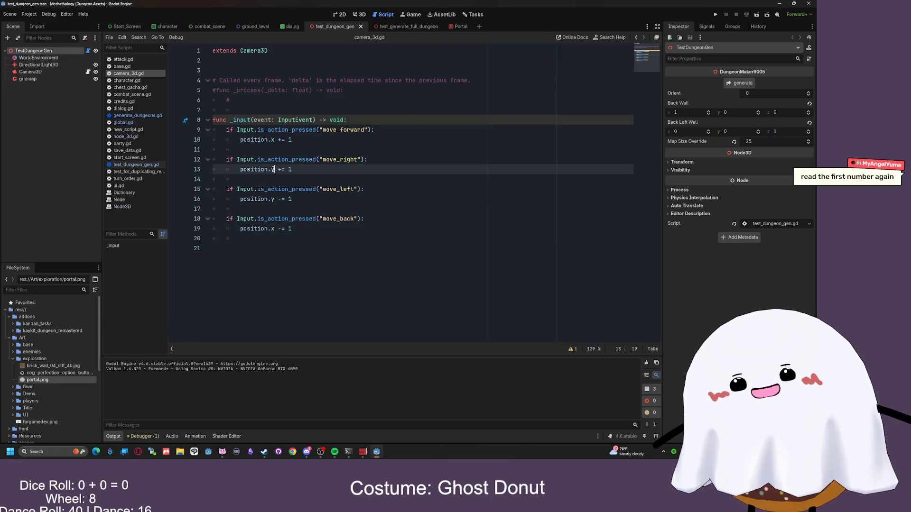
{"action": "type", "text": "z"}
{"action": "double_click", "coordinate": [272, 199]}
{"action": "type", "text": "z"}
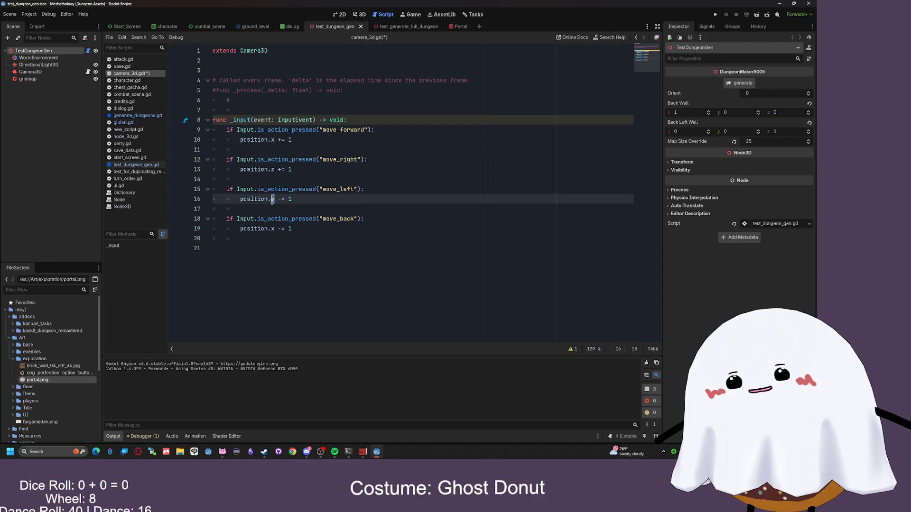
{"action": "left_click", "coordinate": [408, 188]}
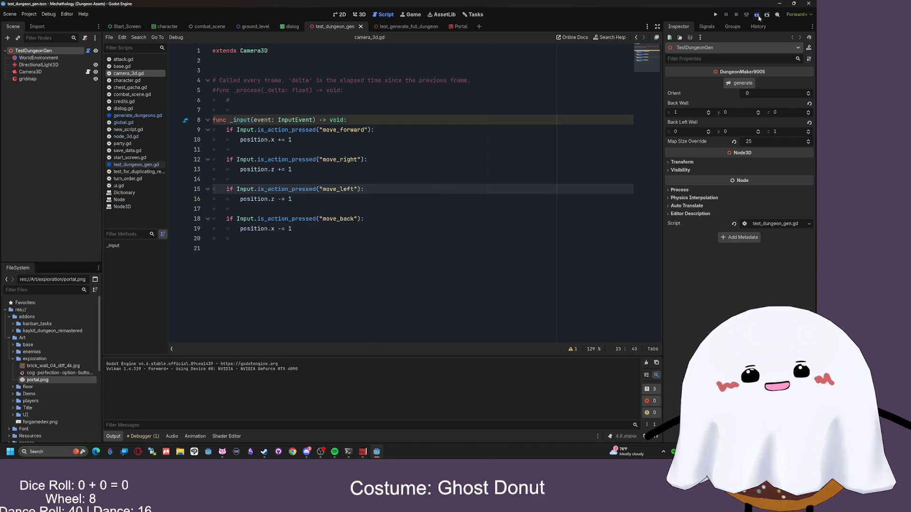
- Run the scene again, then launch Clip Studio Paint from the Start menu
{"action": "key", "text": "F6"}
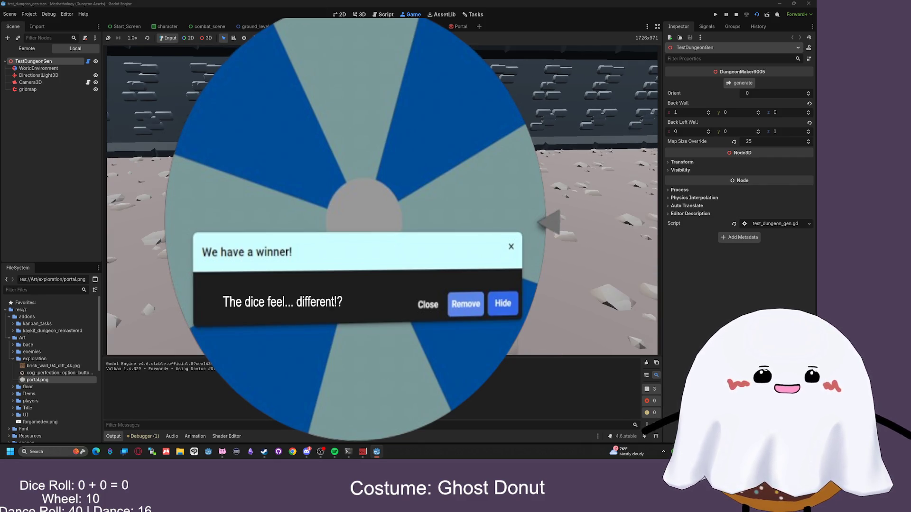
{"action": "key", "text": "super"}
{"action": "left_click", "coordinate": [194, 451]}
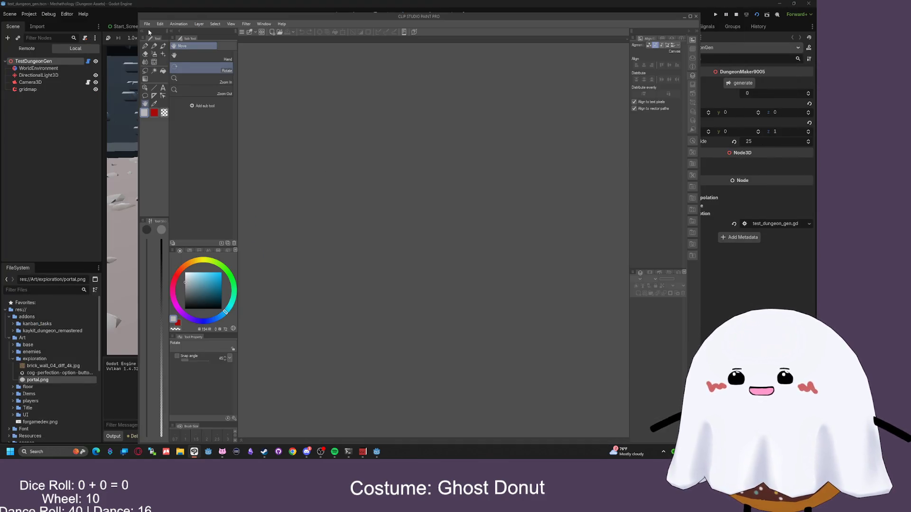
- Hand-write the sum on a new blank canvas with the Pen, then close without saving
{"action": "left_click", "coordinate": [148, 24]}
{"action": "left_click", "coordinate": [151, 32]}
{"action": "key", "text": "Return"}
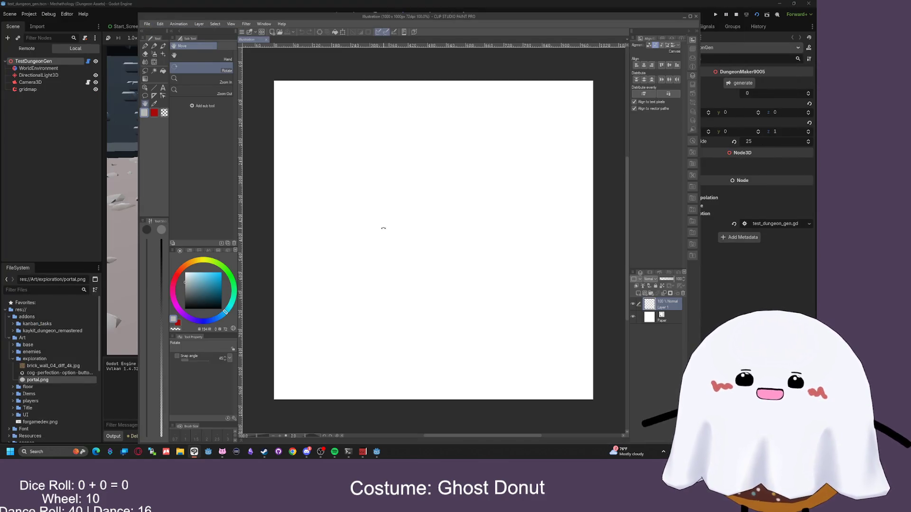
{"action": "key", "text": "p"}
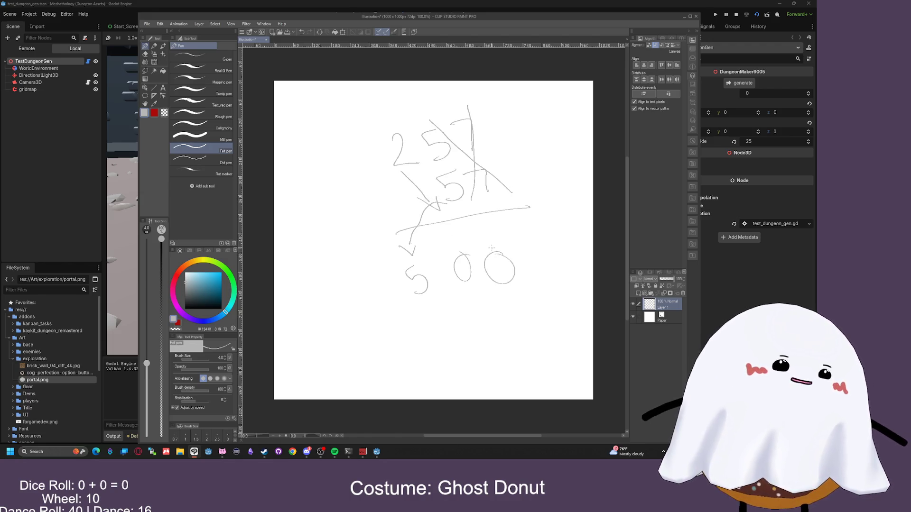
{"action": "scroll", "coordinate": [492, 247], "scroll_direction": "up", "scroll_amount": 1}
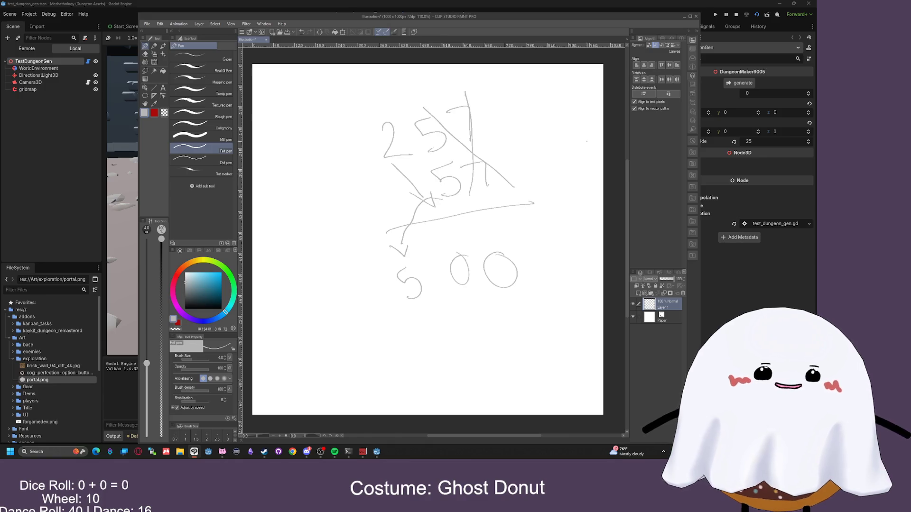
{"action": "left_click", "coordinate": [695, 16]}
{"action": "left_click", "coordinate": [409, 166]}
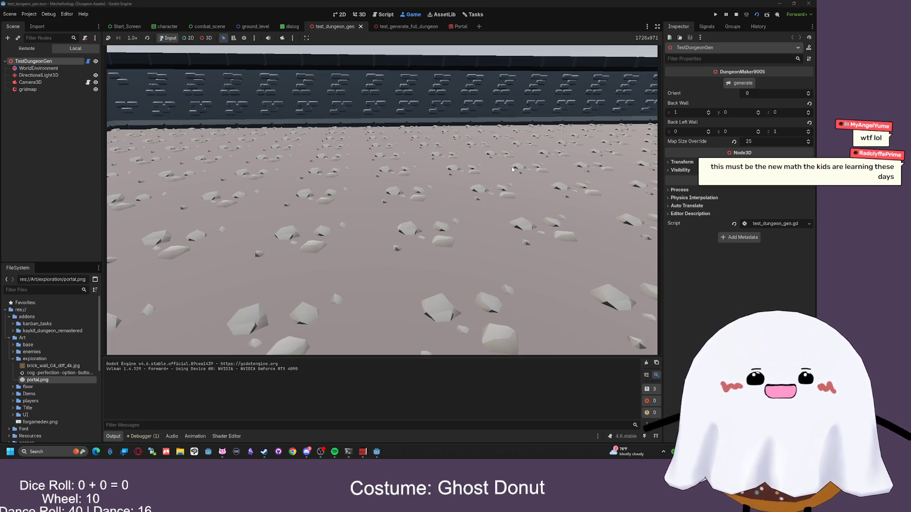
- Stop the game and change line 12's check to is_action_just_pressed
{"action": "left_click", "coordinate": [736, 14]}
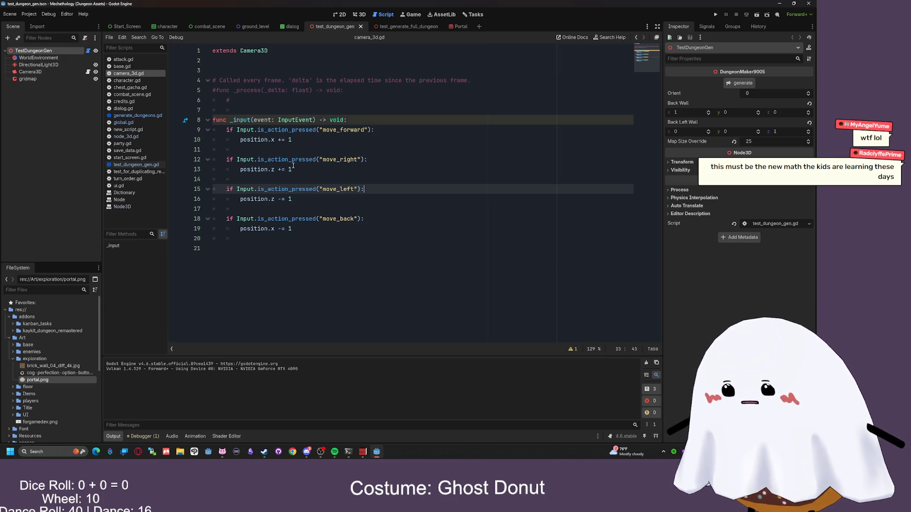
{"action": "mouse_move", "coordinate": [305, 165]}
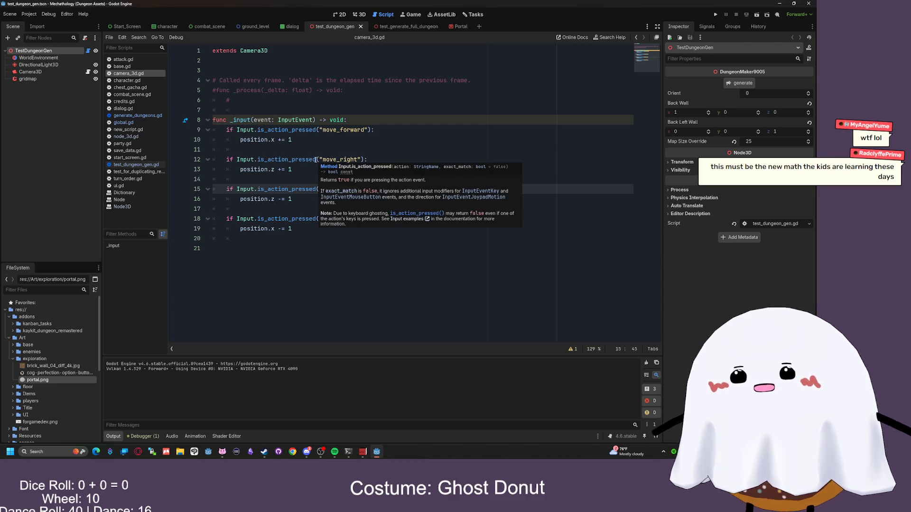
{"action": "left_click", "coordinate": [308, 162]}
{"action": "type", "text": "just_"}
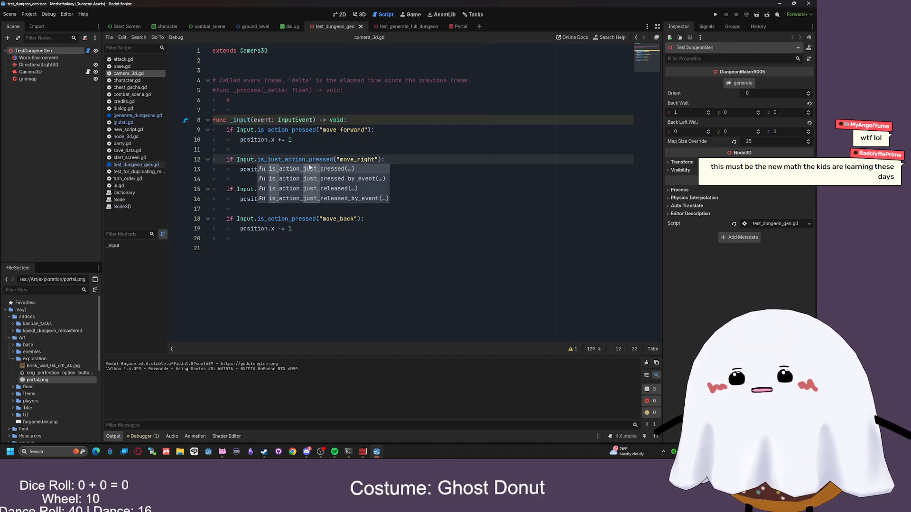
{"action": "key", "text": "Escape"}
{"action": "key", "text": "End"}
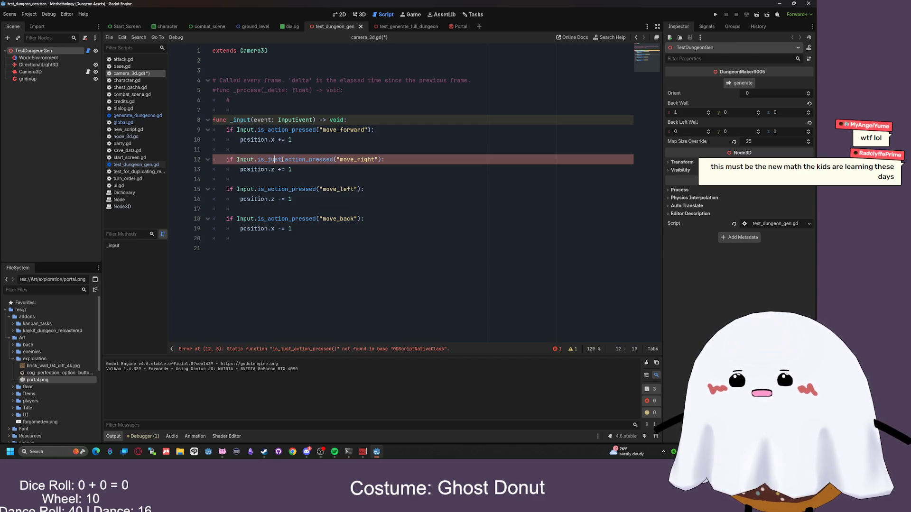
{"action": "left_click_drag", "start_coordinate": [282, 160], "coordinate": [271, 161]}
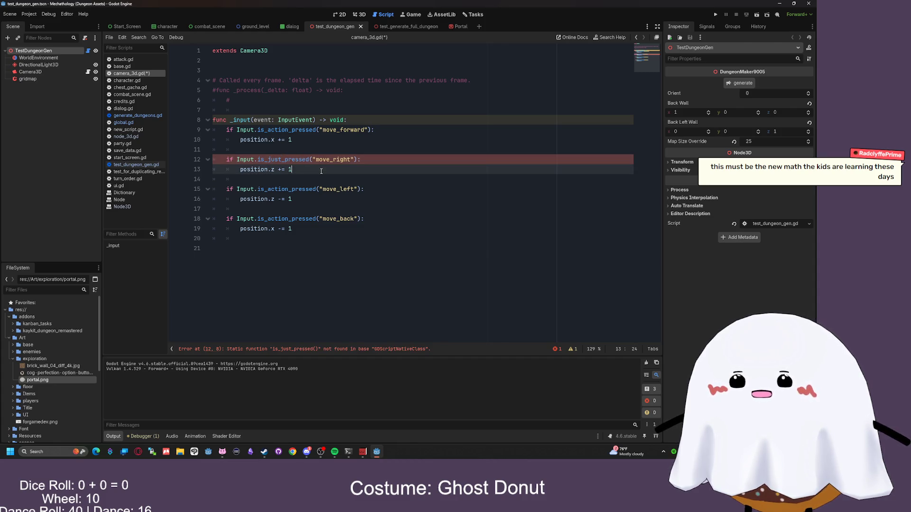
{"action": "key", "text": "Left"}
{"action": "key", "text": "Left"}
{"action": "left_click_drag", "start_coordinate": [308, 159], "coordinate": [282, 159]}
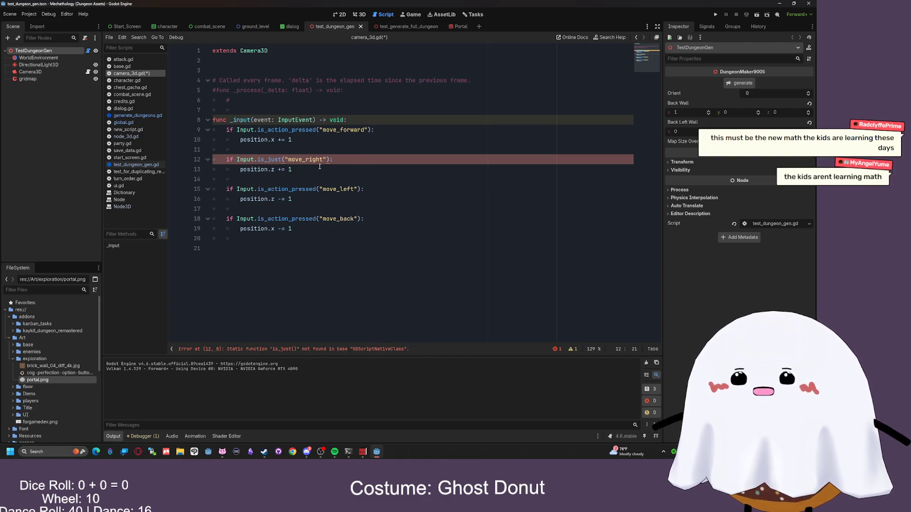
{"action": "type", "text": "_"}
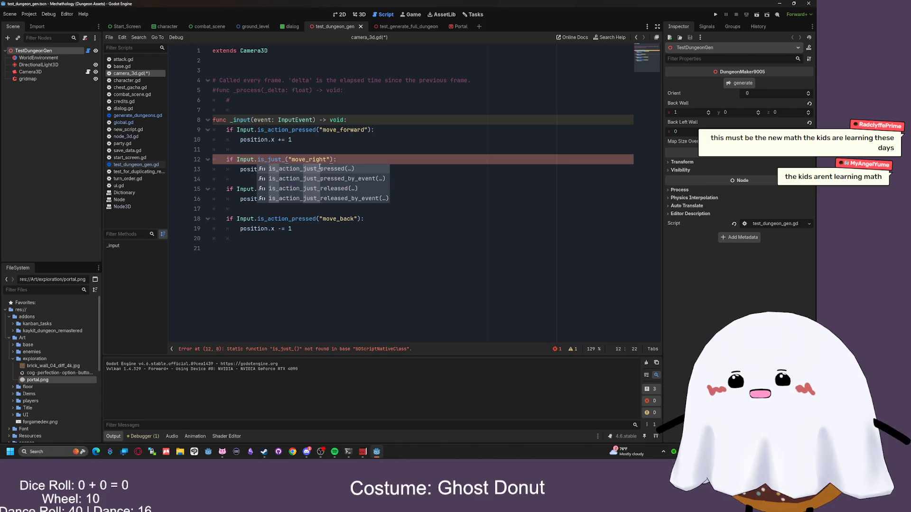
{"action": "key", "text": "Return"}
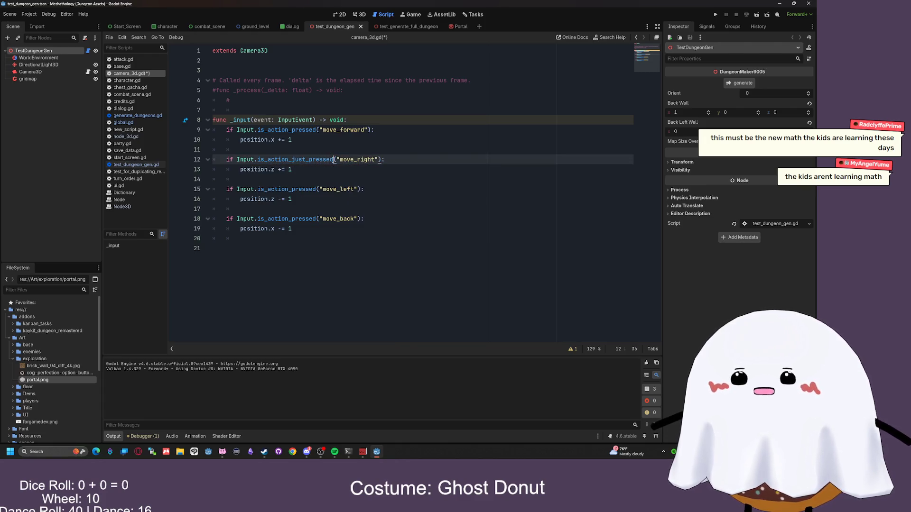
- Copy is_action_just_pressed onto lines 9, 15 and 18, then run the scene
{"action": "left_click_drag", "start_coordinate": [334, 160], "coordinate": [257, 160]}
{"action": "key", "text": "ctrl+c"}
{"action": "double_click", "coordinate": [313, 130]}
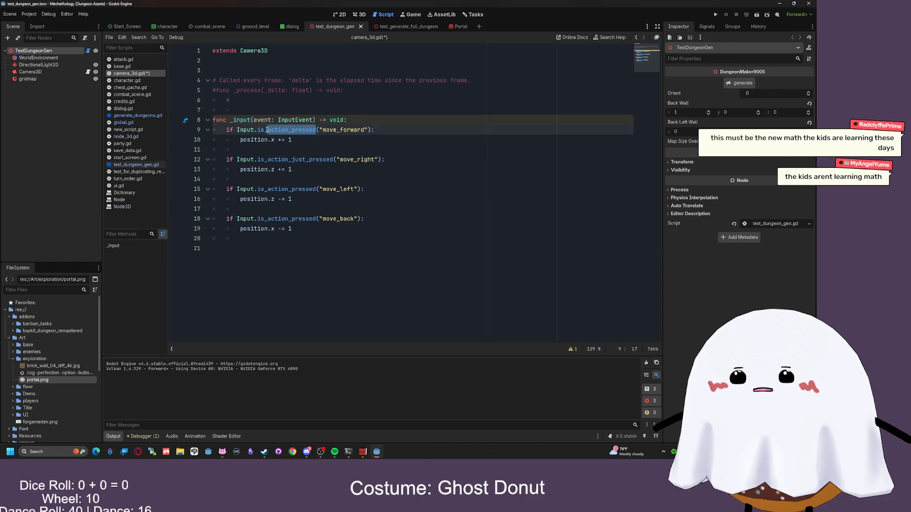
{"action": "key", "text": "ctrl+v"}
{"action": "double_click", "coordinate": [315, 189]}
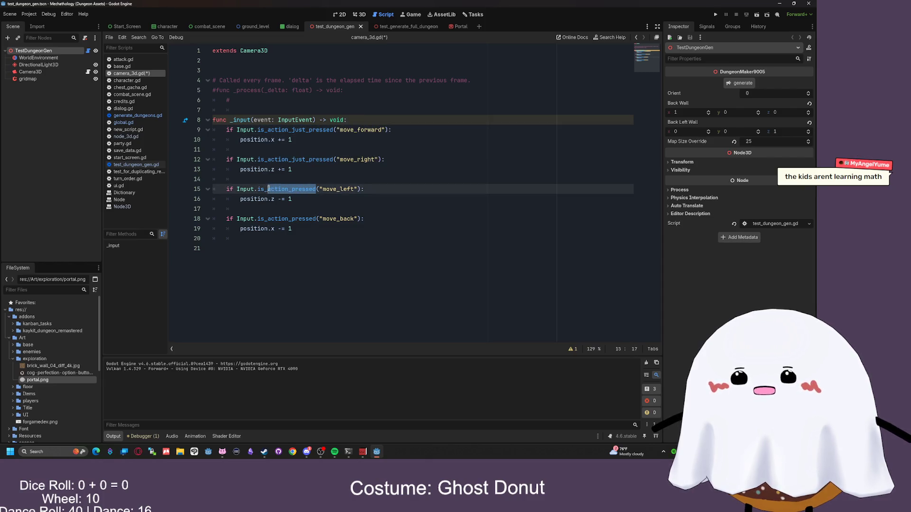
{"action": "key", "text": "ctrl+v"}
{"action": "double_click", "coordinate": [316, 218]}
{"action": "key", "text": "ctrl+v"}
{"action": "left_click", "coordinate": [342, 234]}
{"action": "key", "text": "F6"}
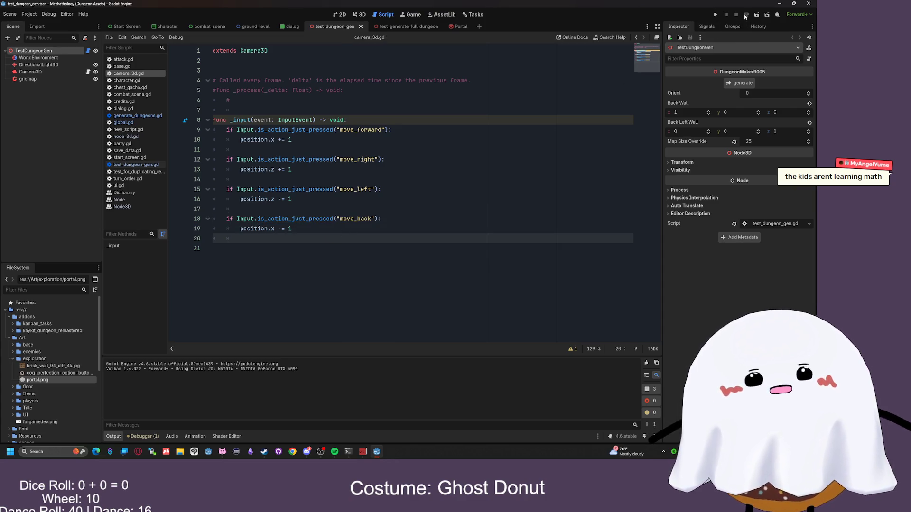
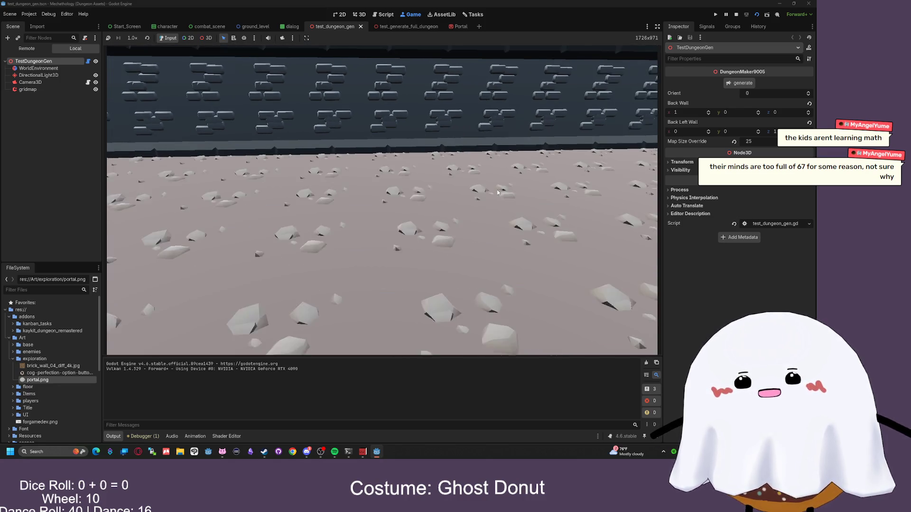
- Stop the dungeon test, zoom the 3D view toward the camera, and select the Camera3D node
{"action": "left_click", "coordinate": [737, 15]}
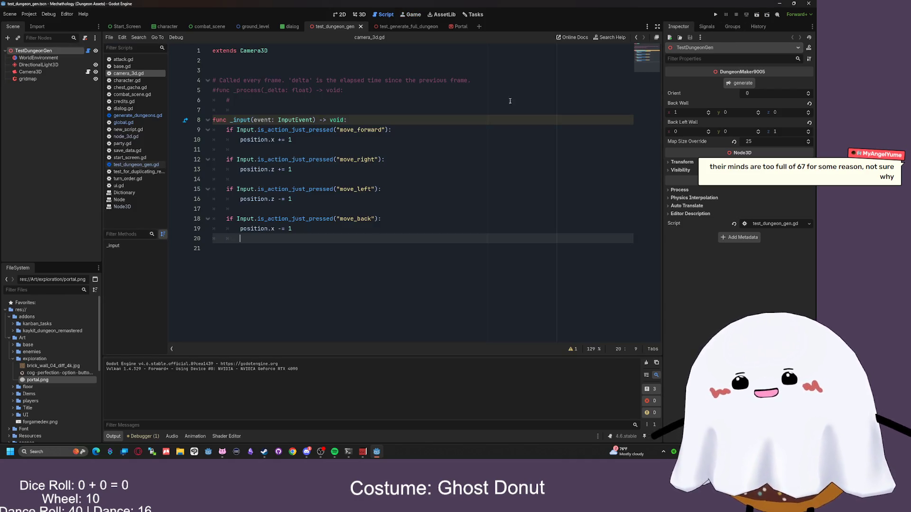
{"action": "left_click", "coordinate": [362, 15]}
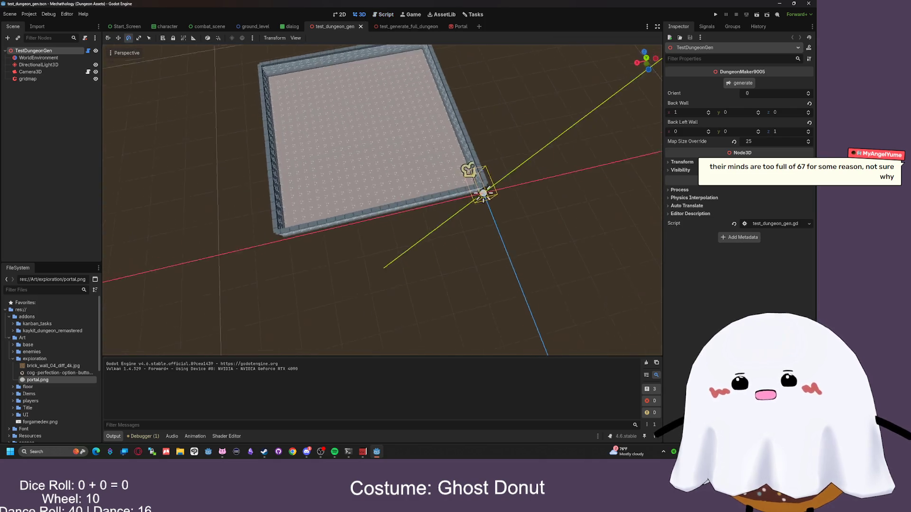
{"action": "scroll", "coordinate": [382, 200], "scroll_direction": "up", "scroll_amount": 5}
{"action": "scroll", "coordinate": [382, 200], "scroll_direction": "up", "scroll_amount": 6}
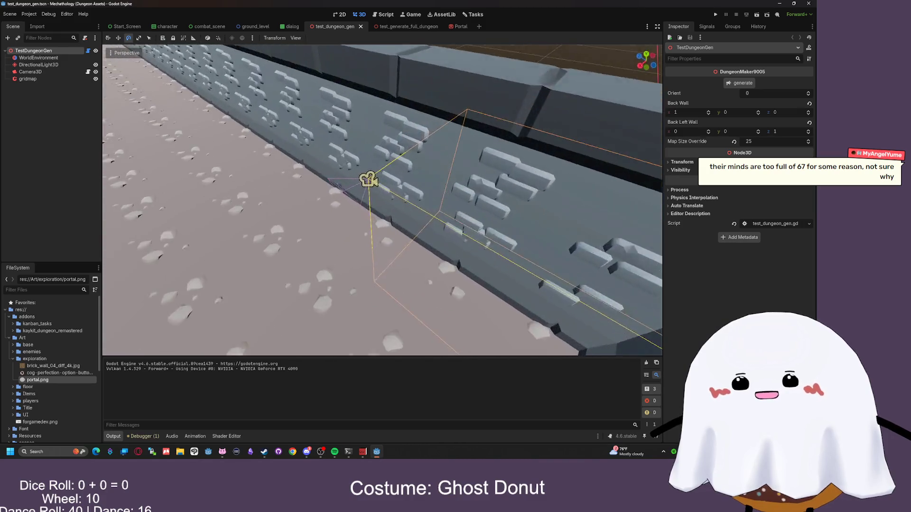
{"action": "scroll", "coordinate": [382, 200], "scroll_direction": "up", "scroll_amount": 6}
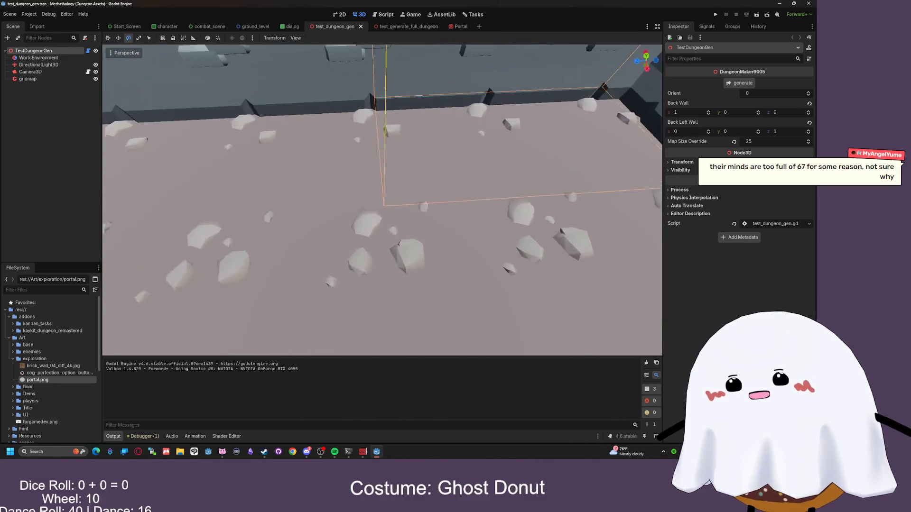
{"action": "scroll", "coordinate": [382, 199], "scroll_direction": "up", "scroll_amount": 5}
{"action": "scroll", "coordinate": [382, 199], "scroll_direction": "up", "scroll_amount": 5}
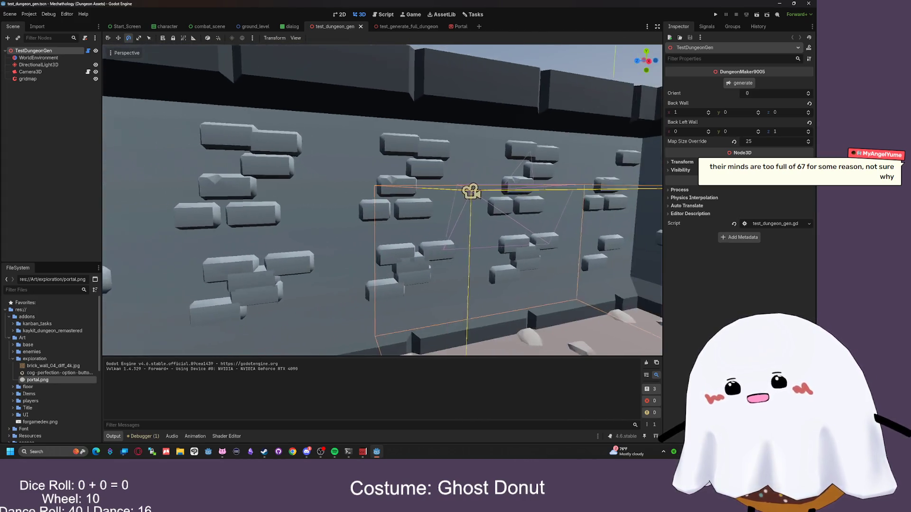
{"action": "left_click", "coordinate": [410, 184]}
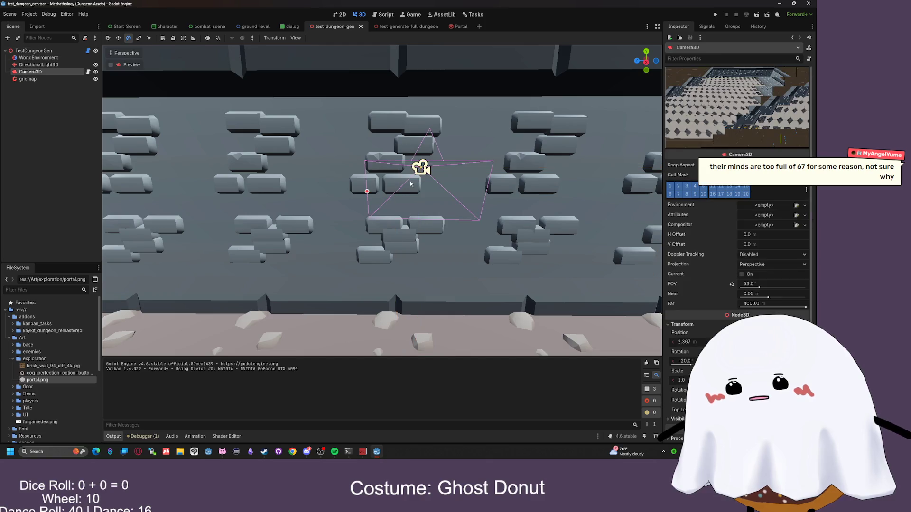
- Set the Camera3D X rotation to 0 in the Inspector
{"action": "scroll", "coordinate": [752, 311], "scroll_direction": "down", "scroll_amount": 2}
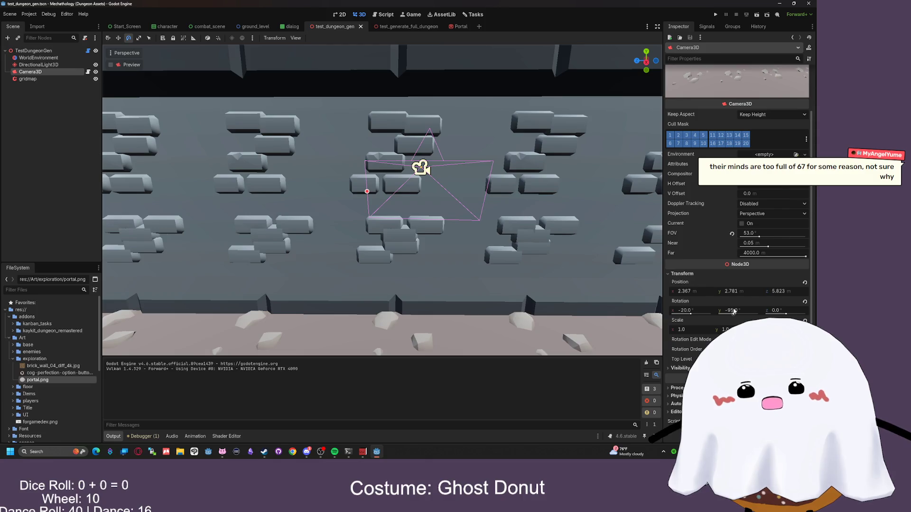
{"action": "left_click", "coordinate": [693, 311]}
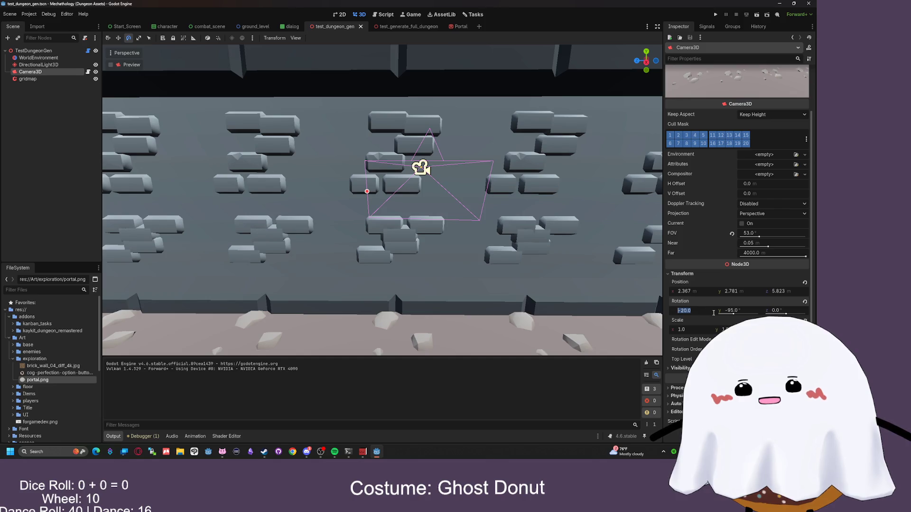
{"action": "type", "text": "0"}
{"action": "key", "text": "Return"}
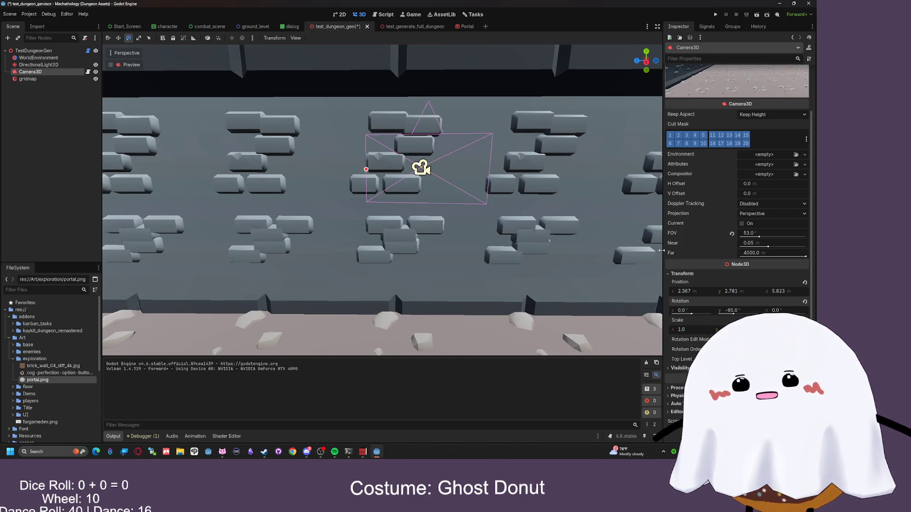
- Run the scene and tune the camera rotation to X -20° and Y about -88.4°
{"action": "left_click", "coordinate": [757, 20]}
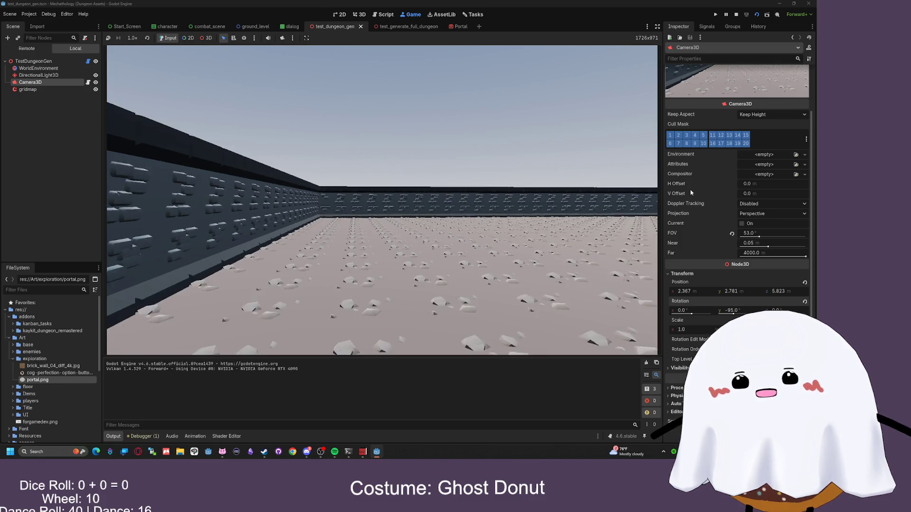
{"action": "type", "text": "-100"}
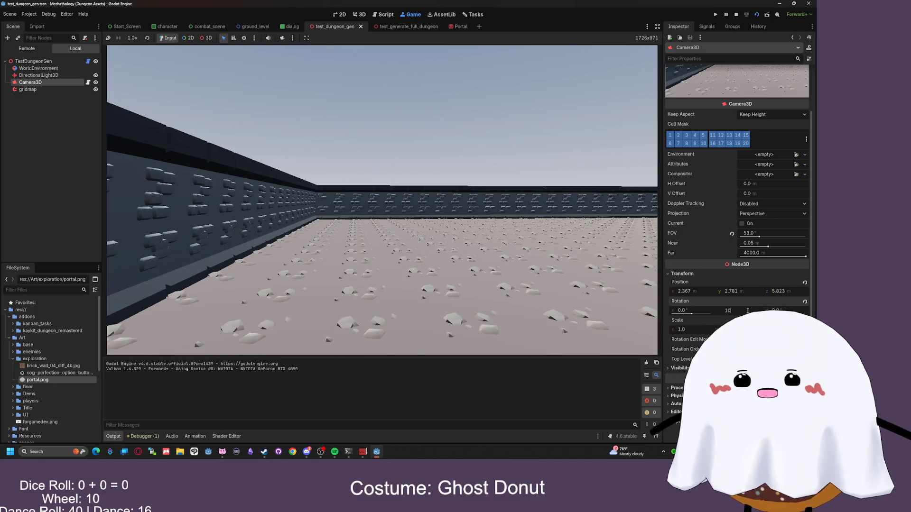
{"action": "key", "text": "Return"}
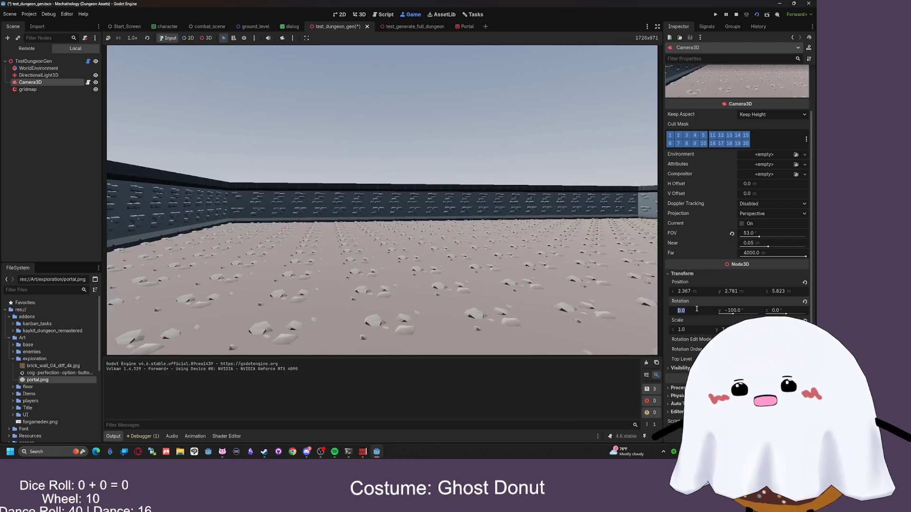
{"action": "type", "text": "-2"}
{"action": "key", "text": "Return"}
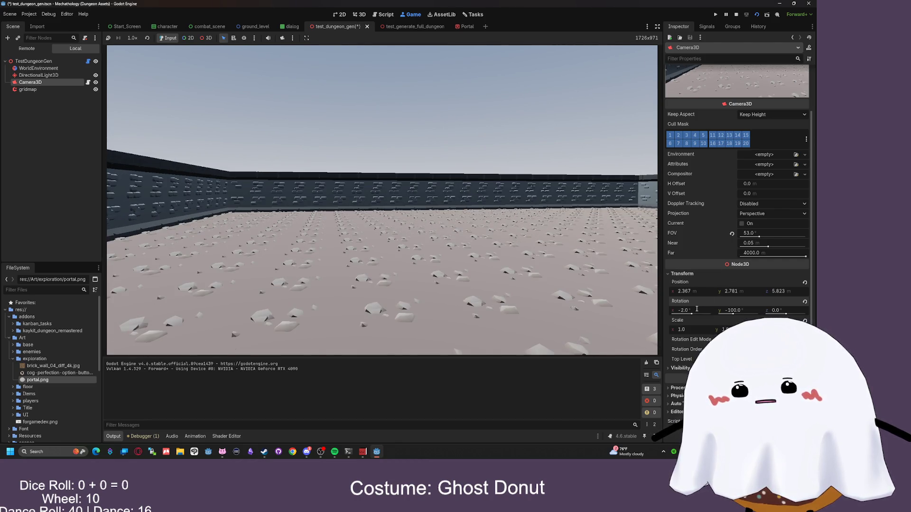
{"action": "type", "text": "-20"}
{"action": "key", "text": "Return"}
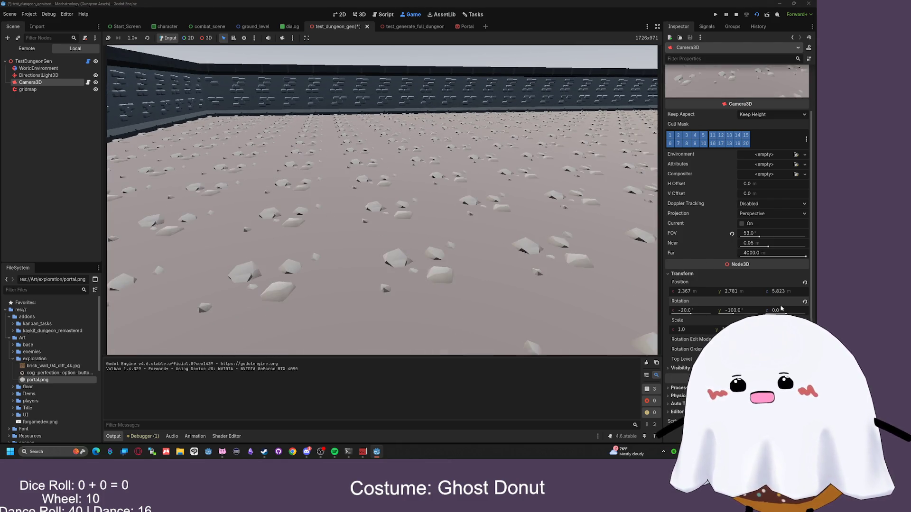
{"action": "left_click_drag", "start_coordinate": [728, 314], "coordinate": [734, 315]}
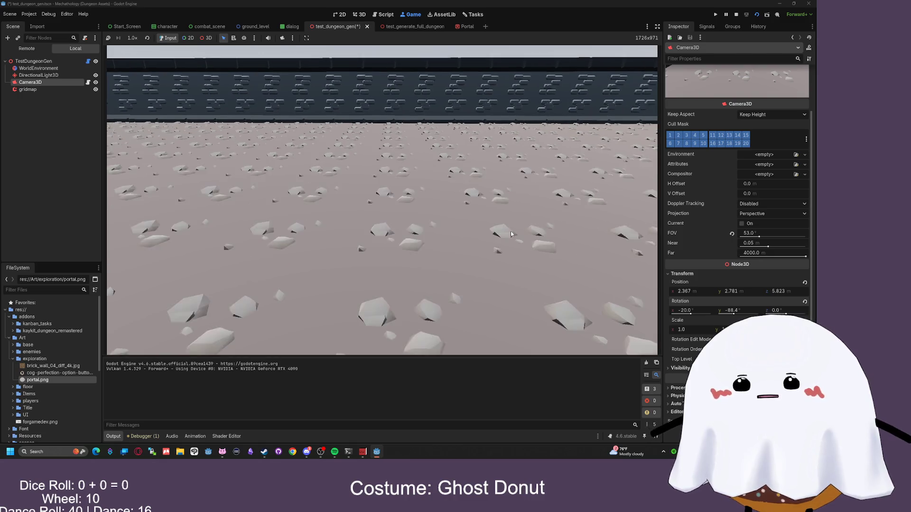
- Stop the game, orbit onto the room corner, and inspect the WorldEnvironment and DirectionalLight3D nodes
{"action": "left_click", "coordinate": [756, 16]}
{"action": "mouse_move", "coordinate": [441, 171]}
{"action": "left_mouse_down"}
{"action": "mouse_move", "coordinate": [441, 228]}
{"action": "mouse_move", "coordinate": [417, 265]}
{"action": "left_mouse_up"}
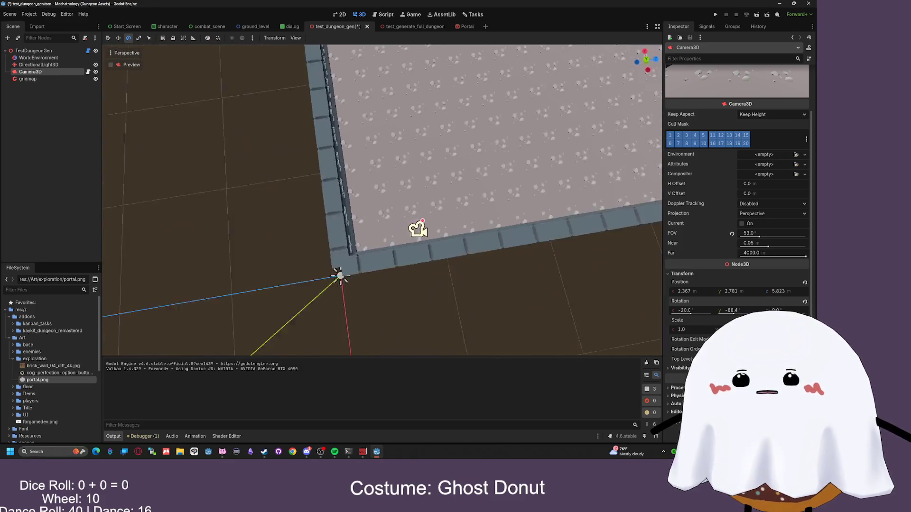
{"action": "scroll", "coordinate": [383, 199], "scroll_direction": "up", "scroll_amount": 6}
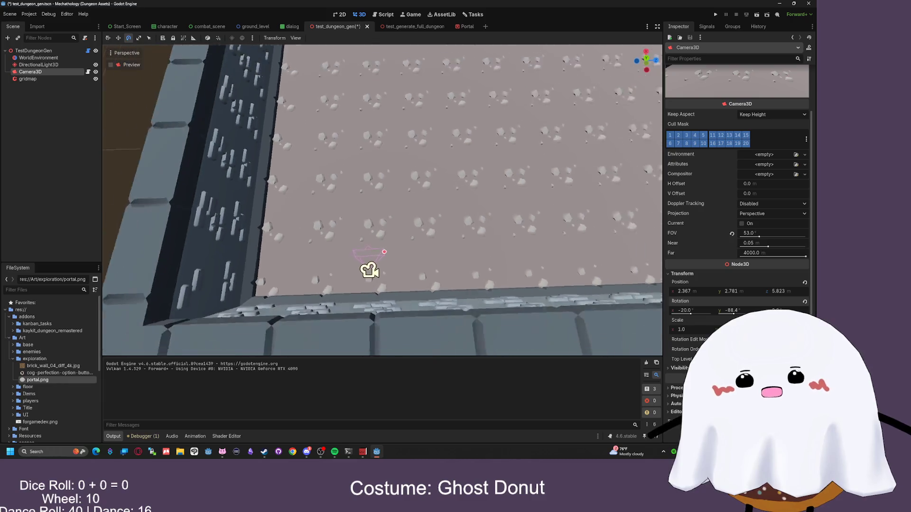
{"action": "scroll", "coordinate": [382, 200], "scroll_direction": "down", "scroll_amount": 2}
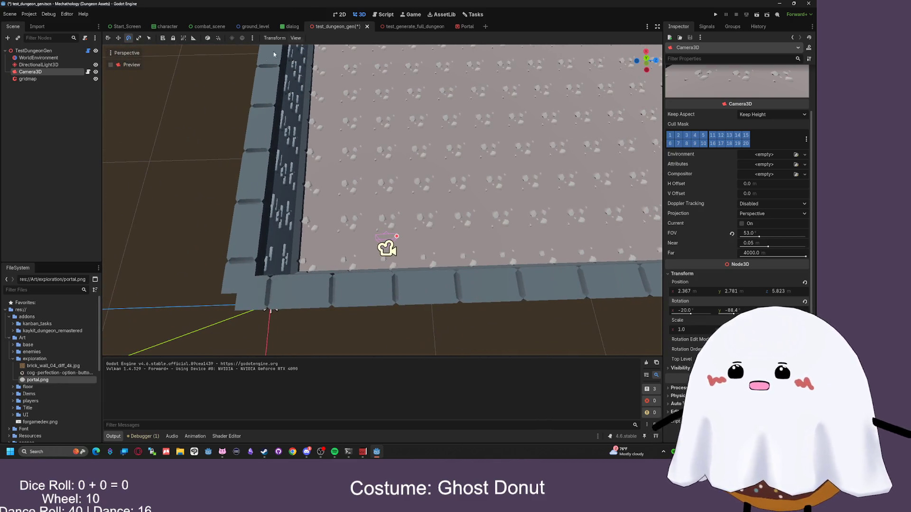
{"action": "left_click", "coordinate": [45, 57]}
{"action": "left_click", "coordinate": [45, 64]}
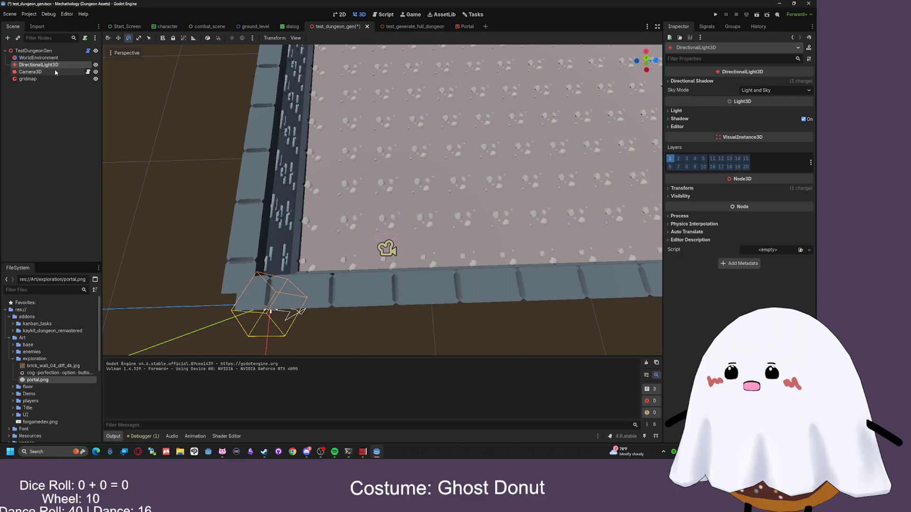
{"action": "left_click", "coordinate": [33, 72]}
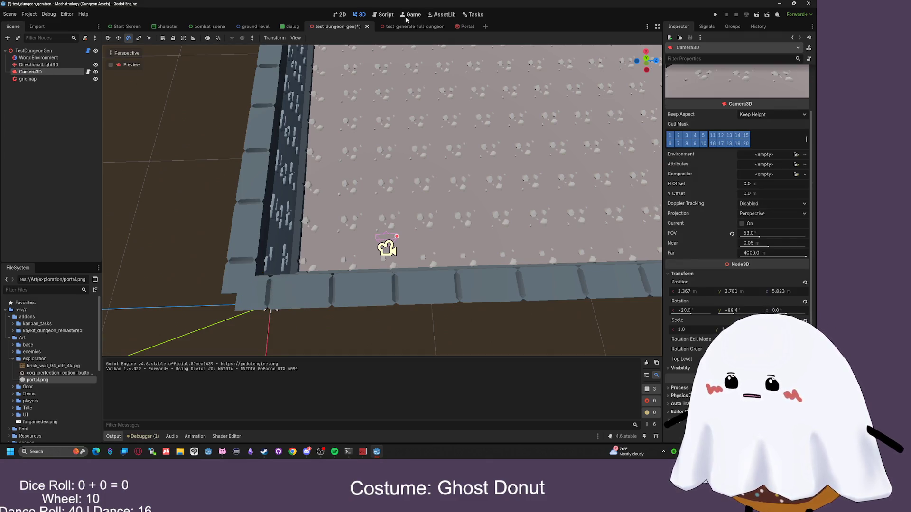
{"action": "left_click", "coordinate": [45, 64]}
{"action": "left_click", "coordinate": [43, 58]}
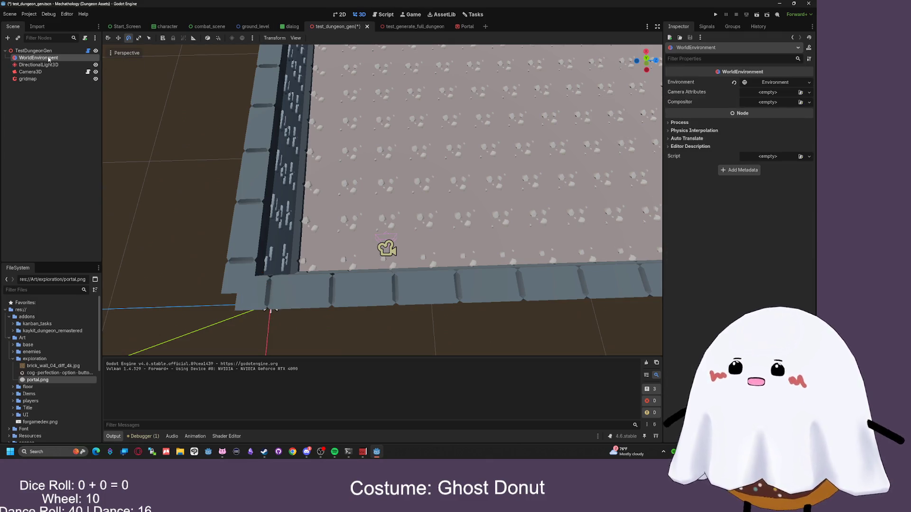
- Briefly run the test_generate_full_dungeon scene, then return to test_dungeon_gen and select Camera3D
{"action": "left_click", "coordinate": [418, 16]}
{"action": "left_click", "coordinate": [408, 27]}
{"action": "left_click", "coordinate": [467, 27]}
{"action": "left_click", "coordinate": [420, 28]}
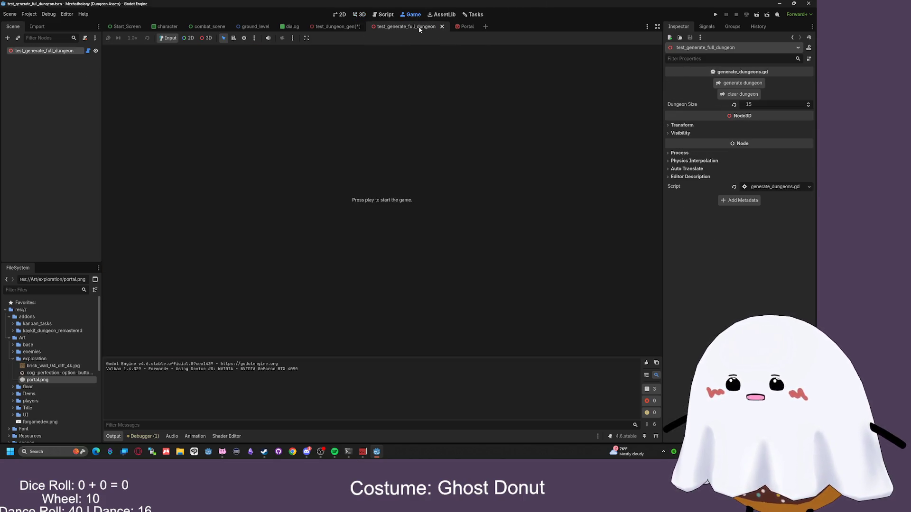
{"action": "left_click", "coordinate": [359, 15]}
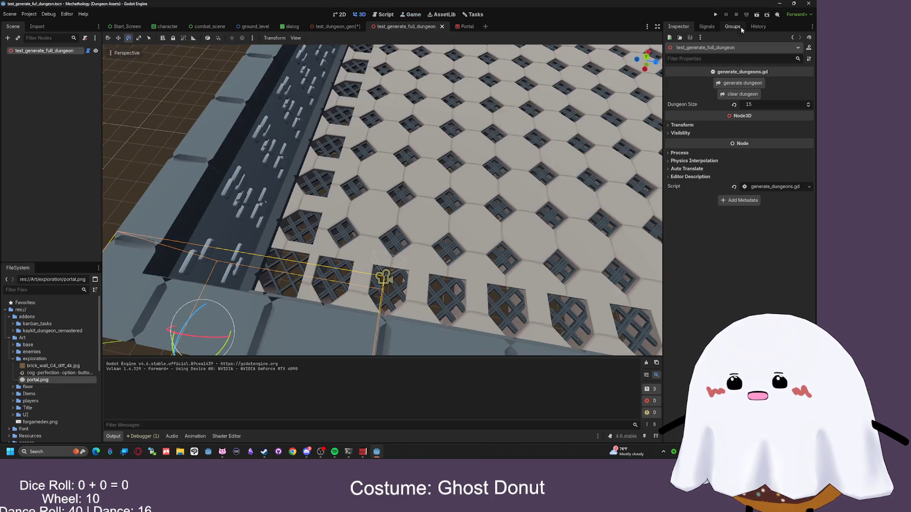
{"action": "left_click", "coordinate": [756, 15]}
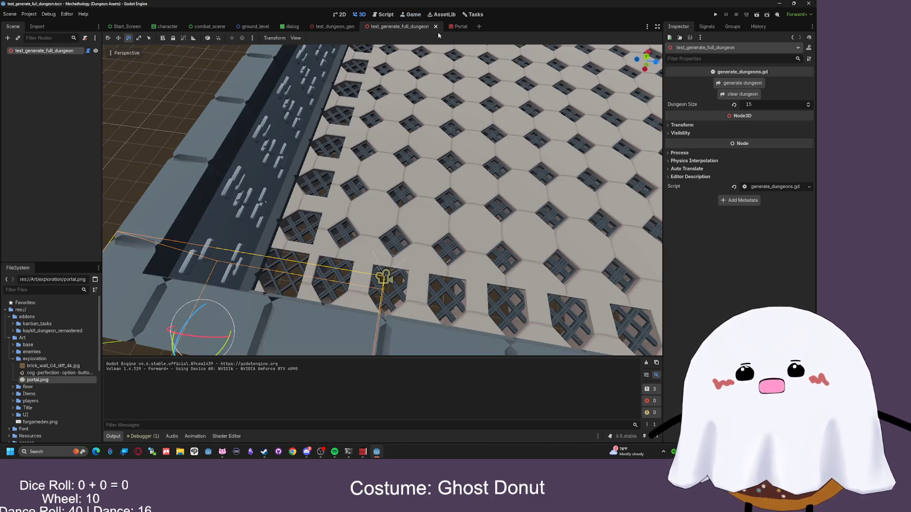
{"action": "key", "text": "F8"}
{"action": "left_click", "coordinate": [332, 27]}
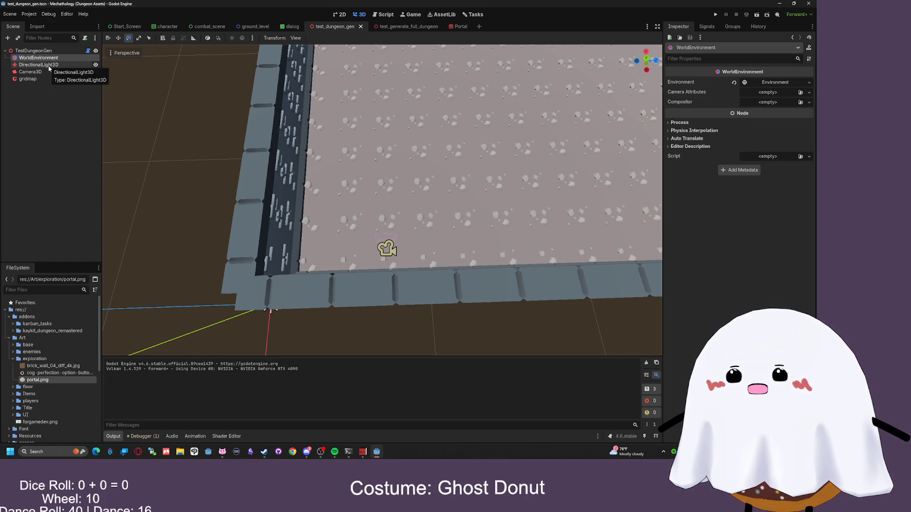
{"action": "left_click", "coordinate": [45, 72]}
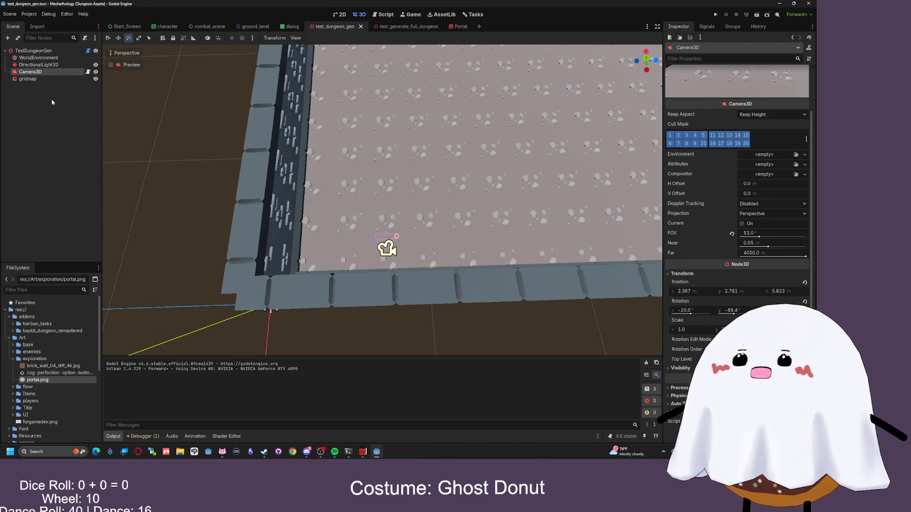
- Rename the camera to PlayerCamera and save it as its own scene, player_camera.tscn
{"action": "key", "text": "F2"}
{"action": "type", "text": "Player"}
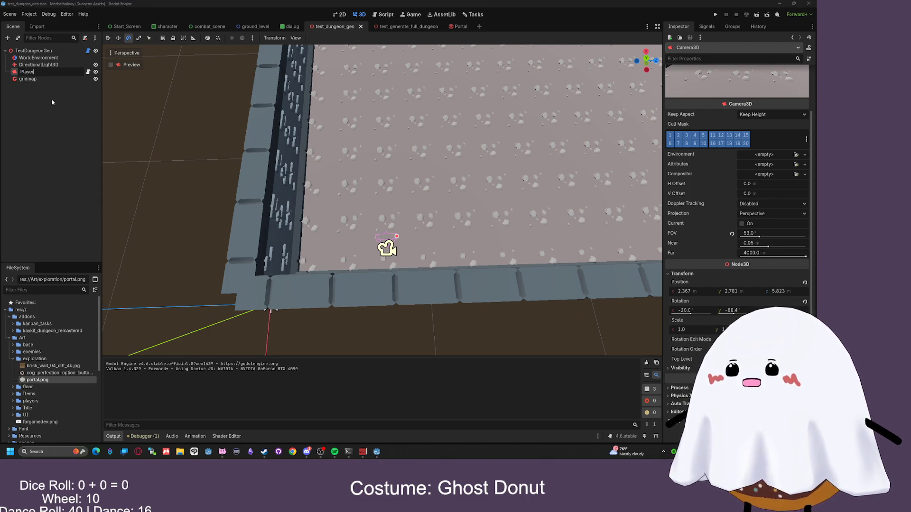
{"action": "type", "text": "Camera"}
{"action": "key", "text": "Return"}
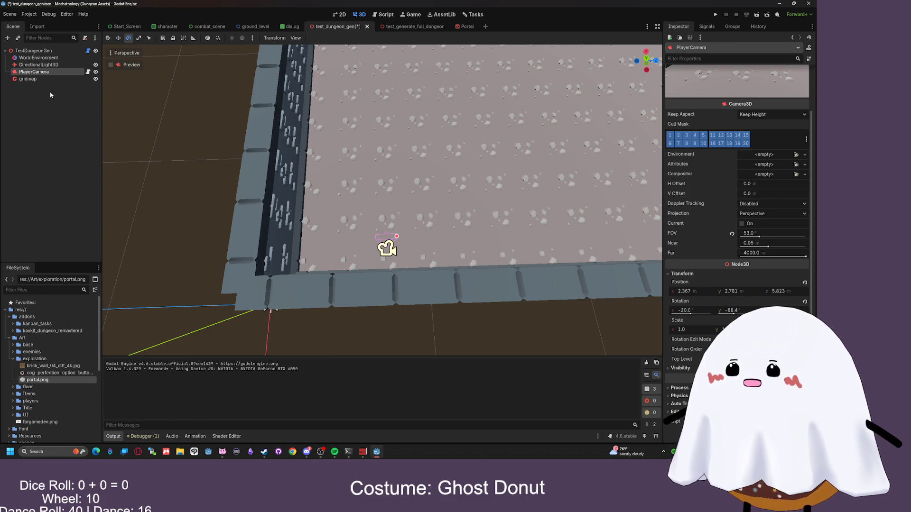
{"action": "right_click", "coordinate": [36, 73]}
{"action": "left_click", "coordinate": [57, 232]}
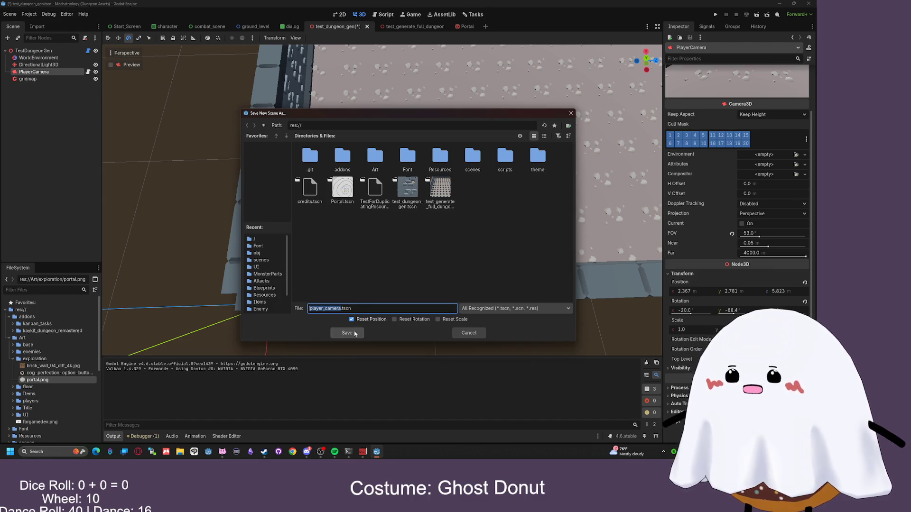
{"action": "left_click", "coordinate": [352, 337]}
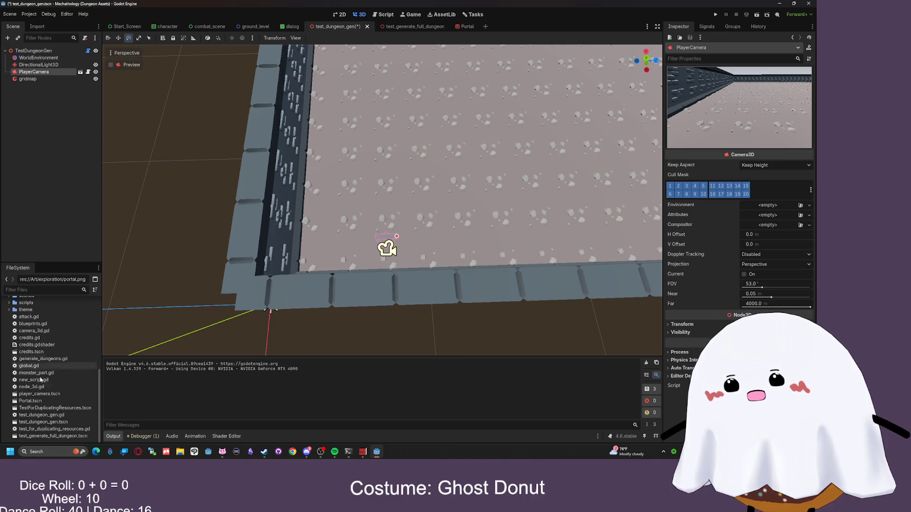
- Open the test_generate_full_dungeon scene and orbit the view across its walls and floor
{"action": "scroll", "coordinate": [65, 412], "scroll_direction": "down", "scroll_amount": 1}
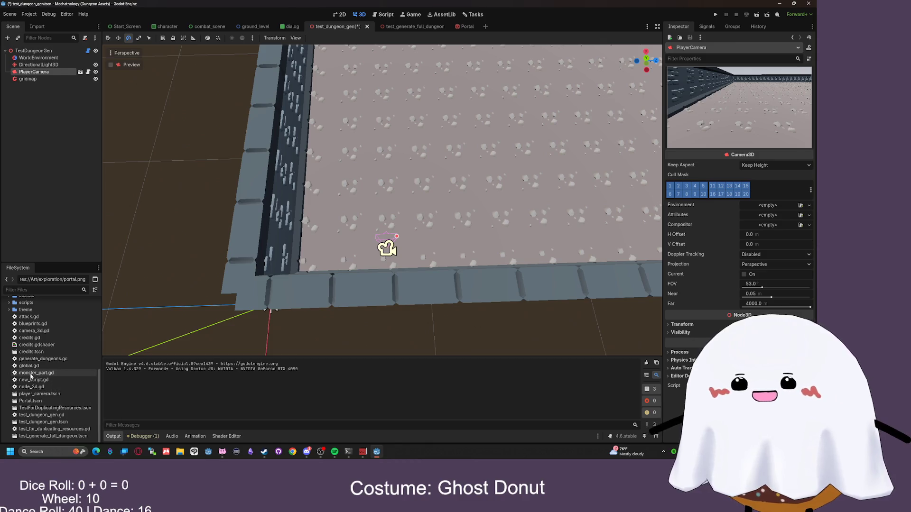
{"action": "left_click", "coordinate": [413, 27]}
{"action": "mouse_move", "coordinate": [405, 124]}
{"action": "left_mouse_down"}
{"action": "mouse_move", "coordinate": [400, 74]}
{"action": "mouse_move", "coordinate": [400, 195]}
{"action": "mouse_move", "coordinate": [332, 189]}
{"action": "left_mouse_up"}
{"action": "left_click_drag", "start_coordinate": [242, 113], "coordinate": [415, 114]}
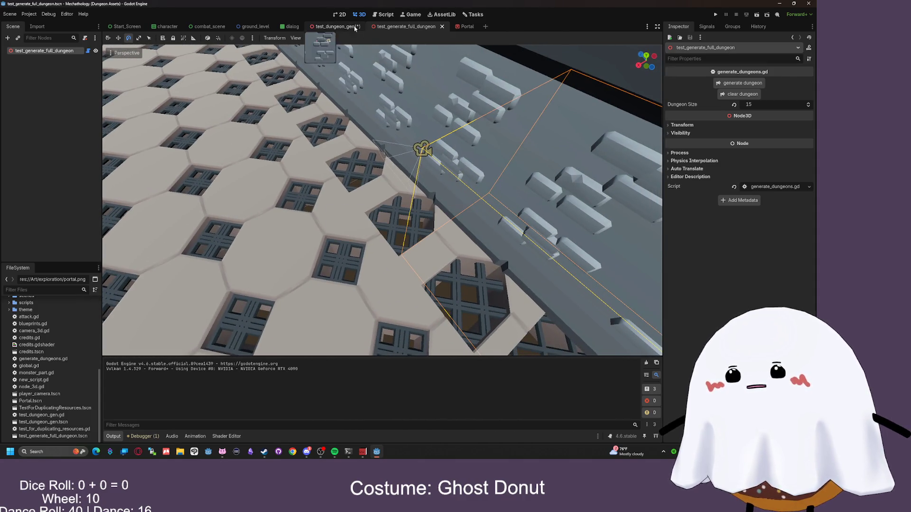
- Delete the PlayerCamera node from the test_dungeon_gen scene
{"action": "left_click", "coordinate": [335, 27]}
{"action": "left_click", "coordinate": [47, 72]}
{"action": "key", "text": "Delete"}
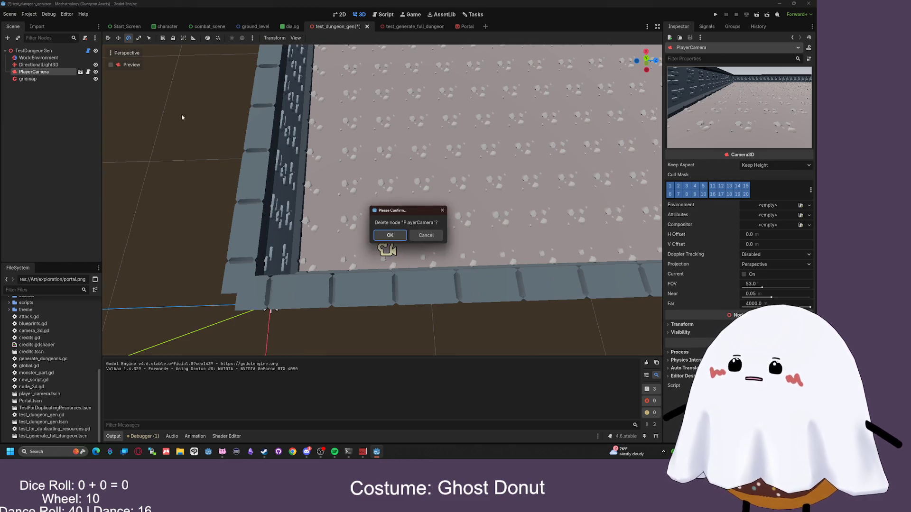
{"action": "left_click", "coordinate": [384, 233]}
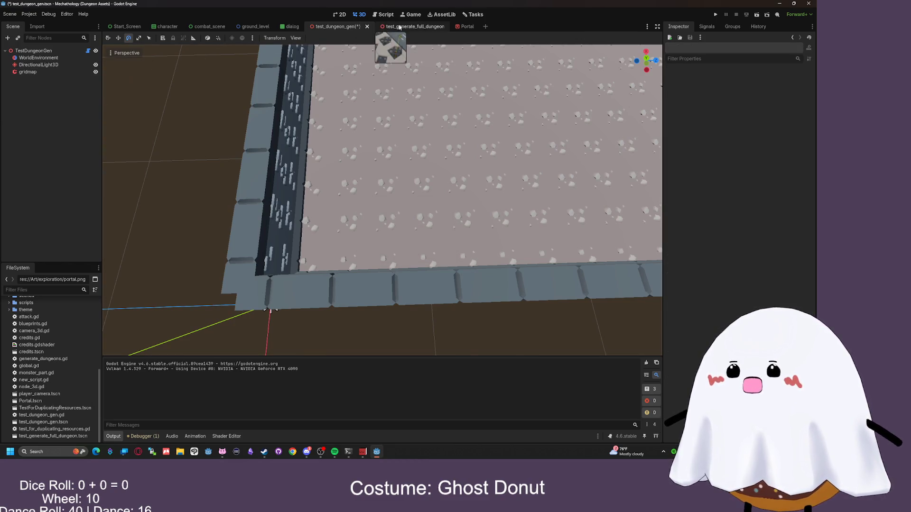
- In test_generate_full_dungeon, clear the old dungeon and generate a fresh one
{"action": "left_click", "coordinate": [418, 27]}
{"action": "left_click_drag", "start_coordinate": [422, 42], "coordinate": [661, 186]}
{"action": "left_click", "coordinate": [737, 94]}
{"action": "left_click", "coordinate": [740, 83]}
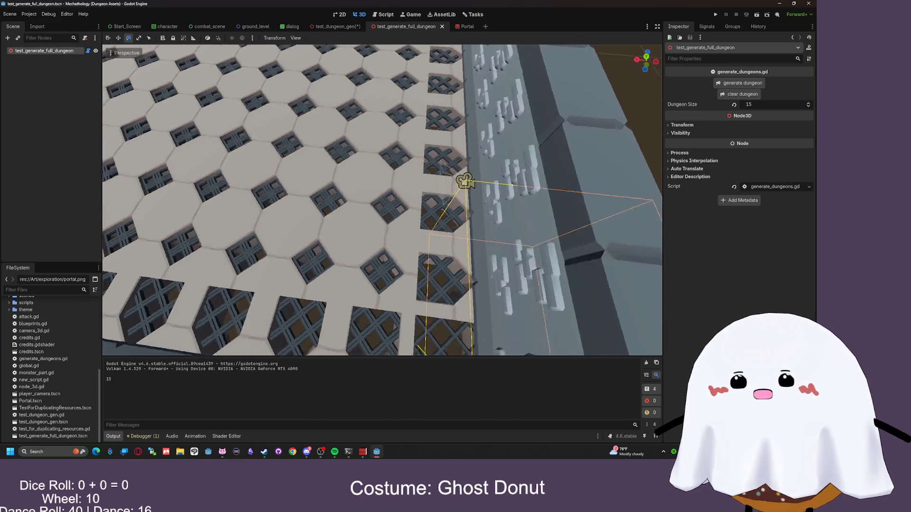
{"action": "left_click_drag", "start_coordinate": [352, 180], "coordinate": [473, 187]}
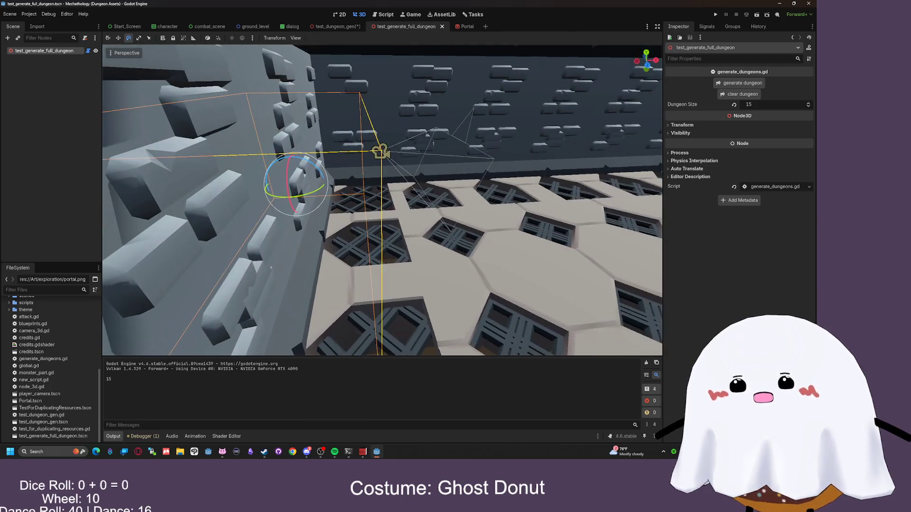
- Reload the current project, saving the unsaved scene first
{"action": "left_click", "coordinate": [28, 14]}
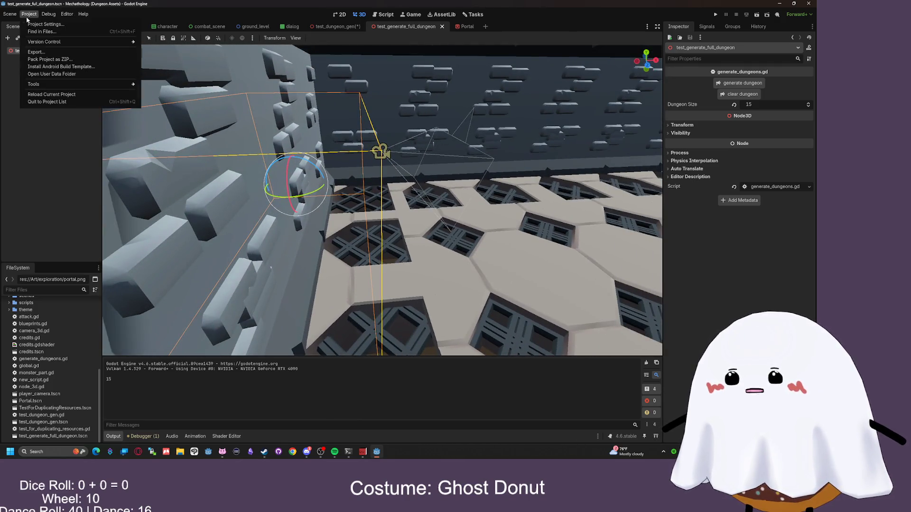
{"action": "left_click", "coordinate": [45, 94]}
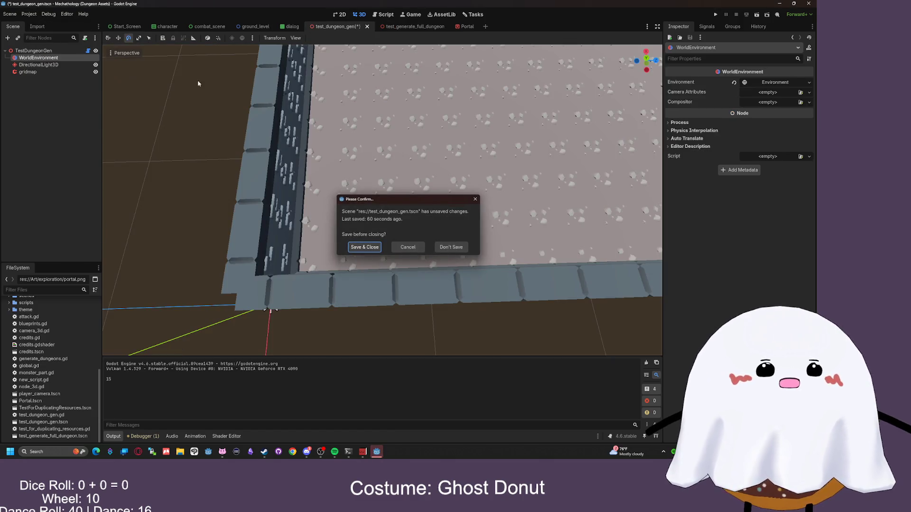
{"action": "left_click", "coordinate": [369, 249]}
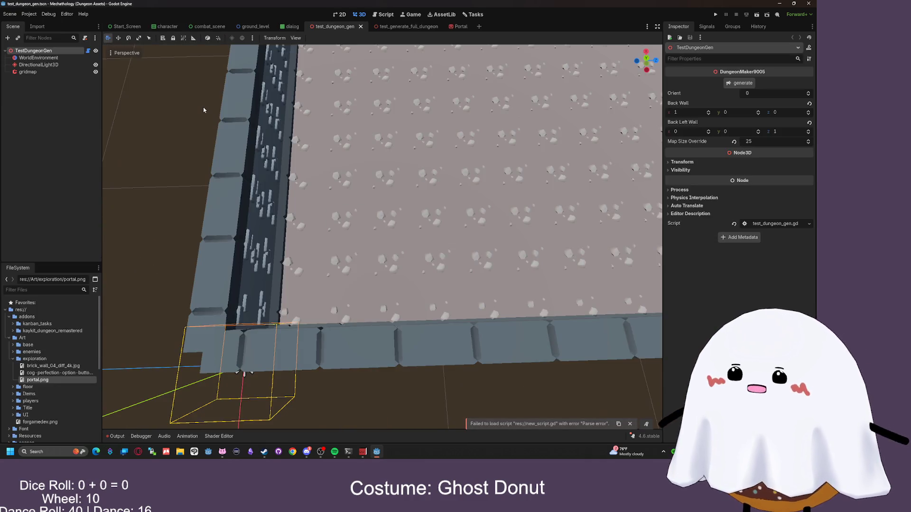
- Generate the dungeon in test_generate_full_dungeon, undoing an accidental upward move of the dungeon node
{"action": "left_click", "coordinate": [394, 27]}
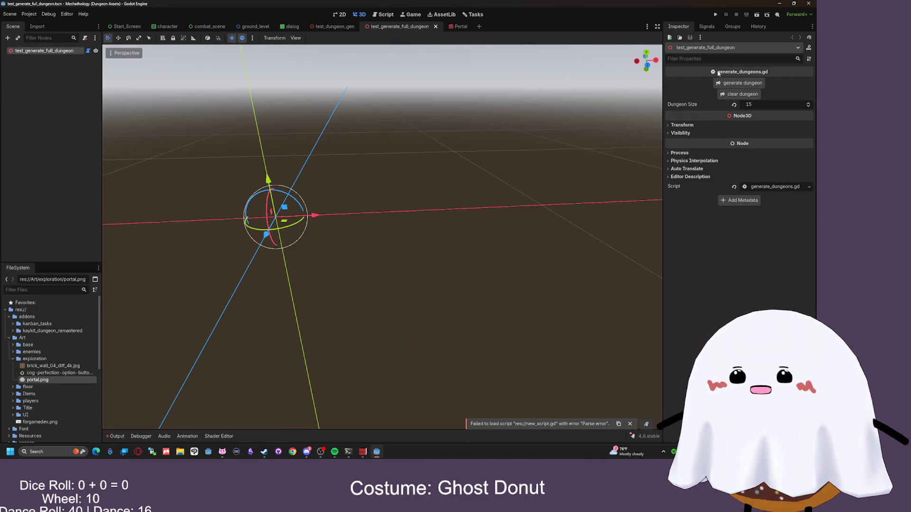
{"action": "left_click", "coordinate": [739, 83]}
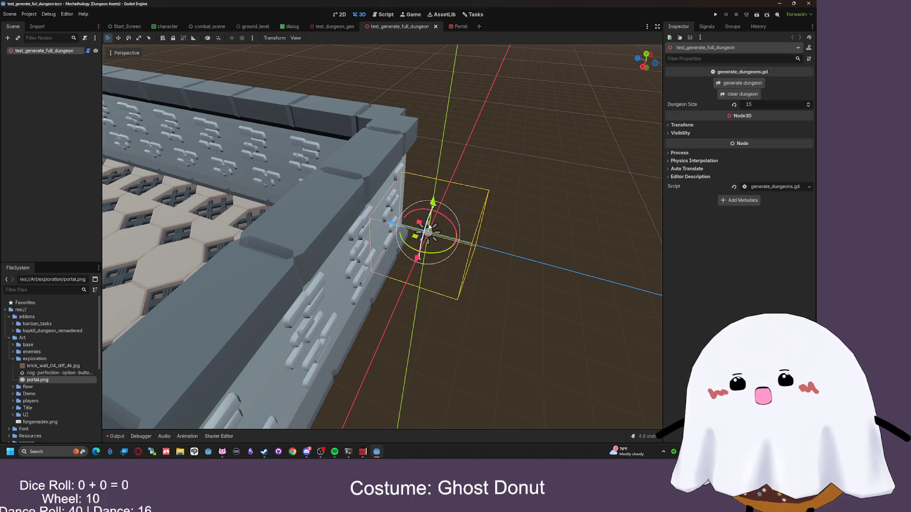
{"action": "left_click_drag", "start_coordinate": [433, 203], "coordinate": [434, 127]}
{"action": "left_click_drag", "start_coordinate": [442, 202], "coordinate": [443, 203]}
{"action": "key", "text": "ctrl+z"}
- View the dungeon floor from above, then open generate_dungeons.gd in the script editor
{"action": "left_click_drag", "start_coordinate": [532, 145], "coordinate": [531, 146]}
{"action": "left_click_drag", "start_coordinate": [213, 50], "coordinate": [213, 50]}
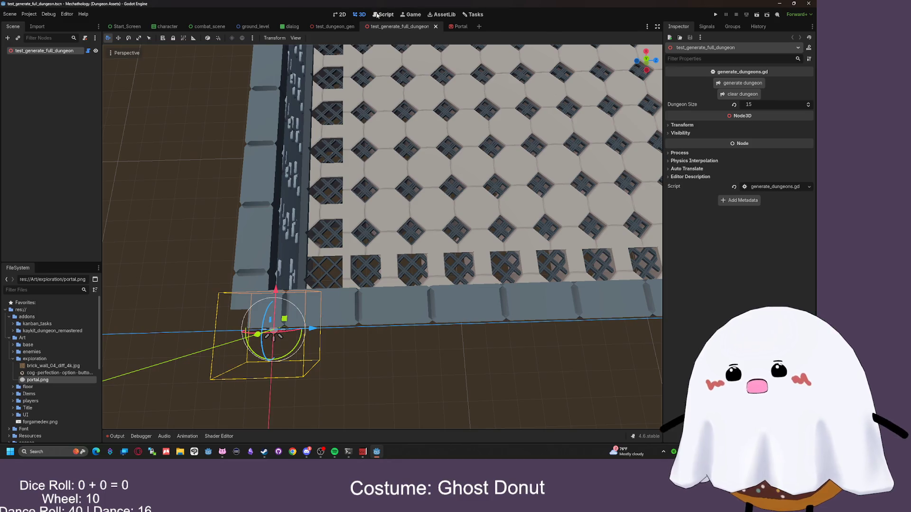
{"action": "left_click", "coordinate": [384, 15]}
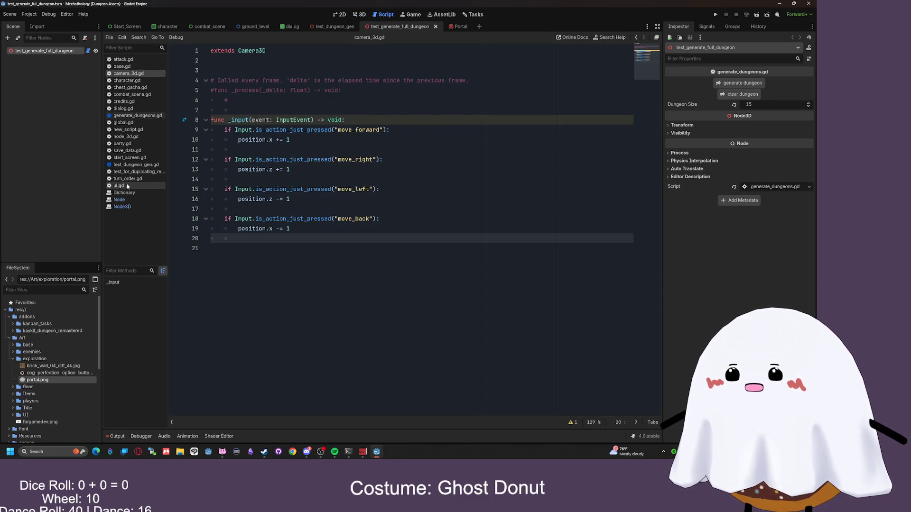
{"action": "left_click", "coordinate": [125, 116]}
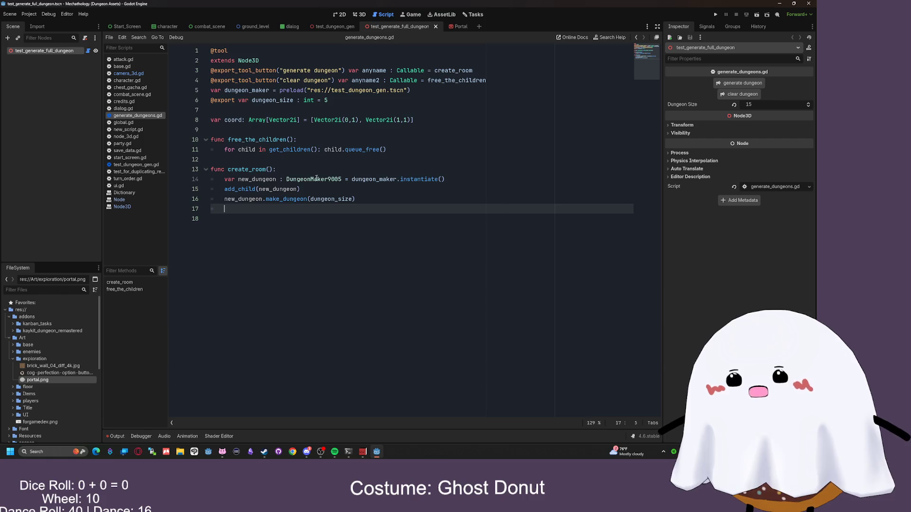
- Add an empty SpawnPlayer() function containing pass below create_room
{"action": "scroll", "coordinate": [314, 166], "scroll_direction": "down", "scroll_amount": 2}
{"action": "scroll", "coordinate": [314, 166], "scroll_direction": "up", "scroll_amount": 1}
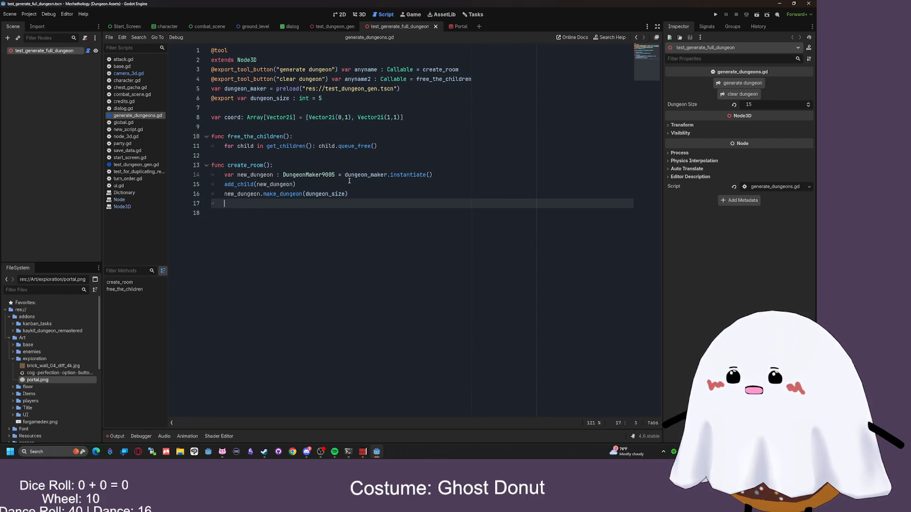
{"action": "left_click", "coordinate": [381, 193]}
{"action": "key", "text": "Return"}
{"action": "key", "text": "Return"}
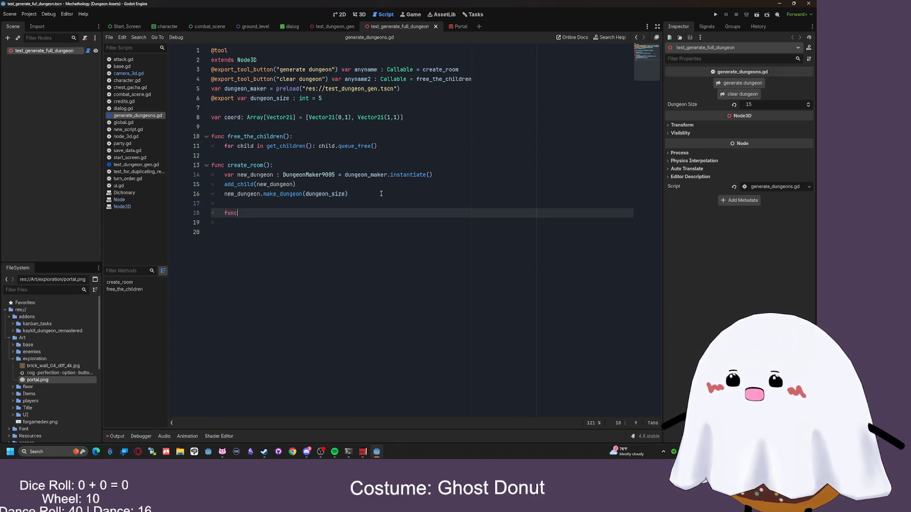
{"action": "key", "text": "Return"}
{"action": "type", "text": "f"}
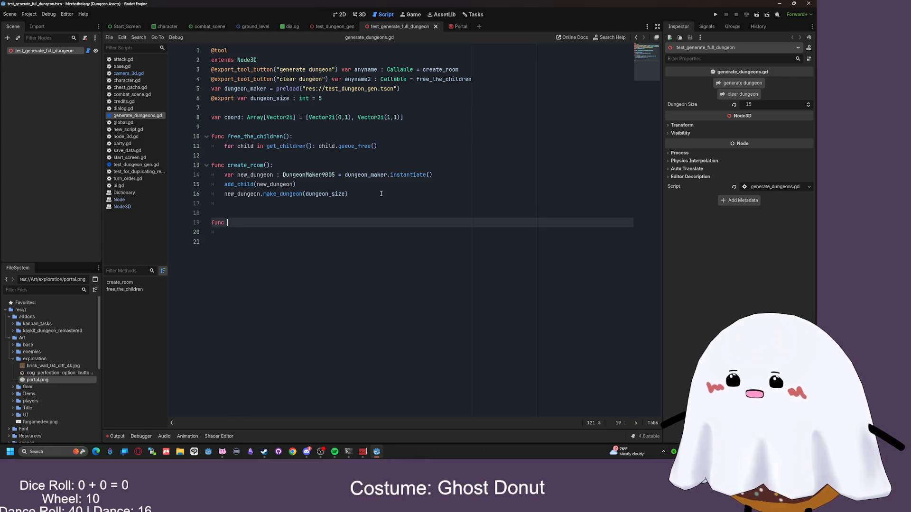
{"action": "type", "text": "wnPlaye"}
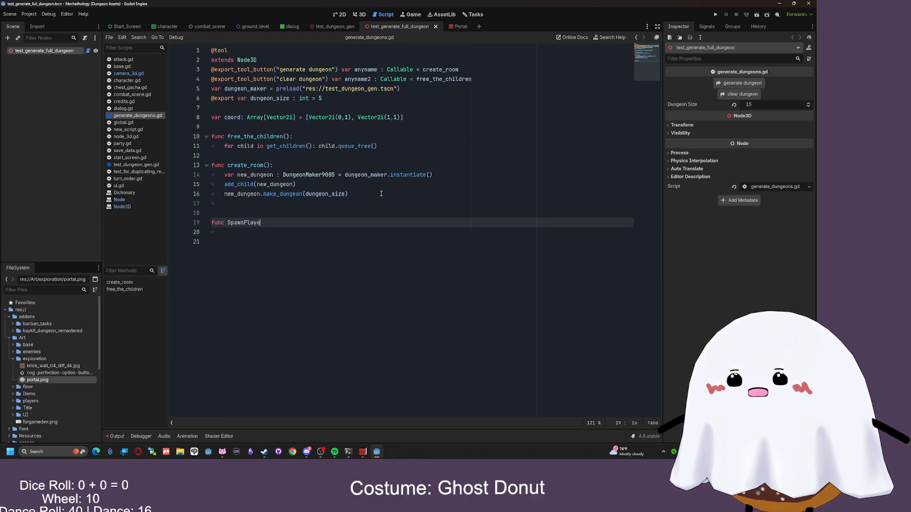
{"action": "type", "text": "r():"}
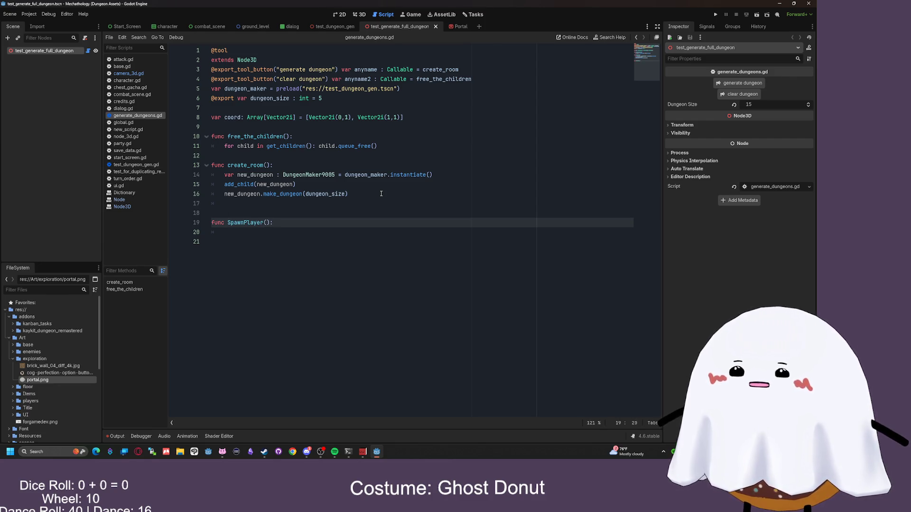
{"action": "key", "text": "Return"}
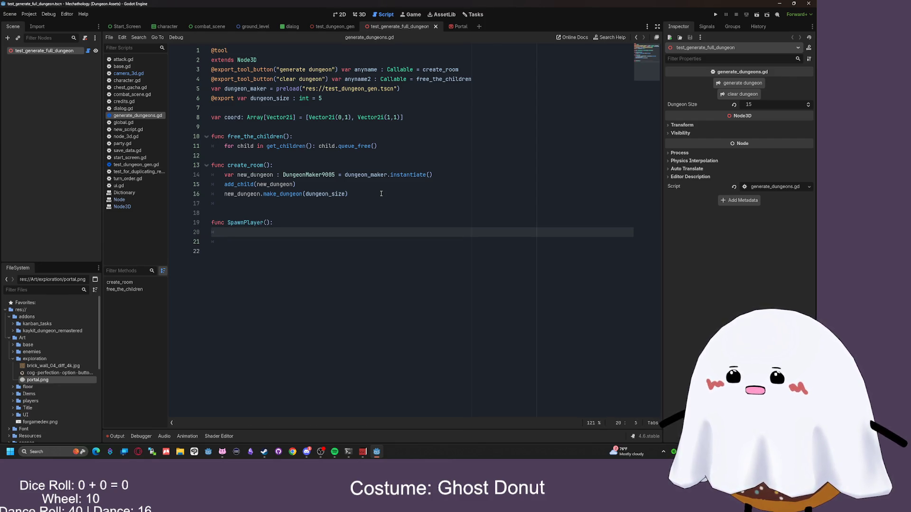
{"action": "type", "text": "pass"}
{"action": "key", "text": "Return"}
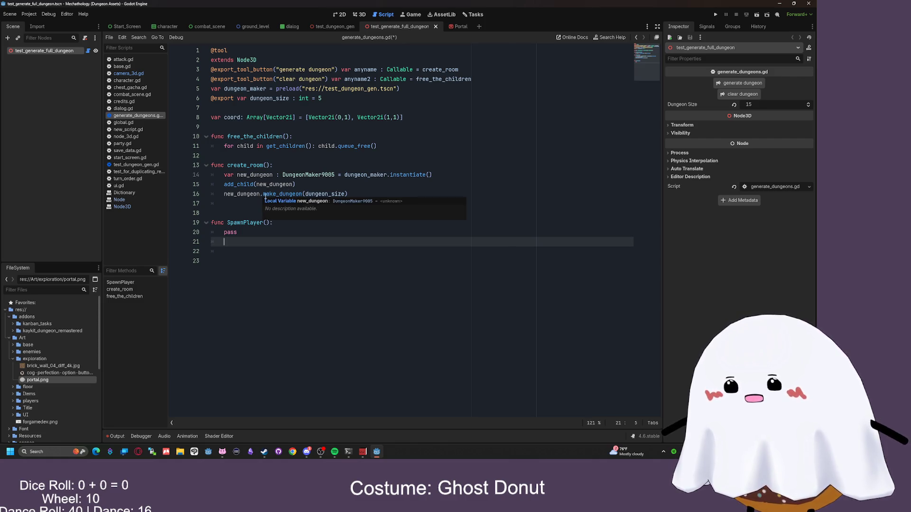
- Review the create_room body lines, then open test_dungeon_gen.gd
{"action": "mouse_move", "coordinate": [354, 194]}
{"action": "left_mouse_down"}
{"action": "mouse_move", "coordinate": [215, 179]}
{"action": "mouse_move", "coordinate": [235, 192]}
{"action": "mouse_move", "coordinate": [226, 186]}
{"action": "left_mouse_up"}
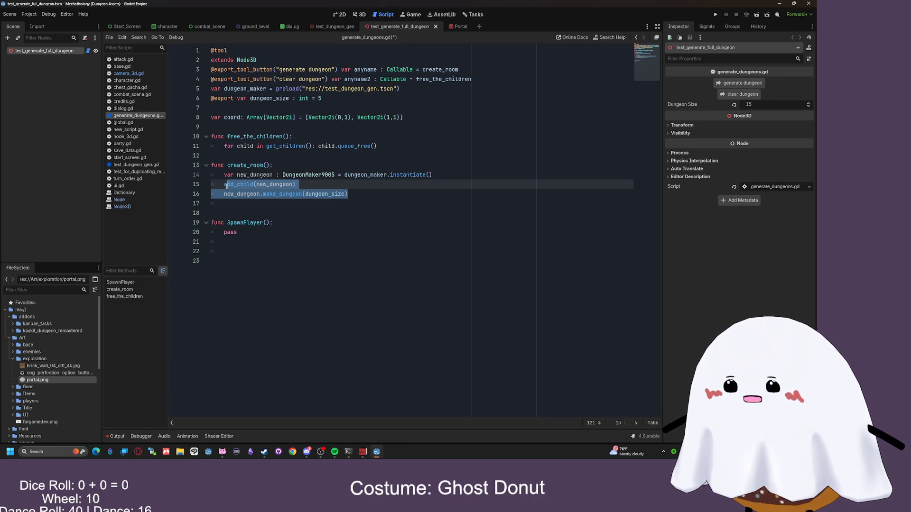
{"action": "left_click_drag", "start_coordinate": [226, 186], "coordinate": [224, 184]}
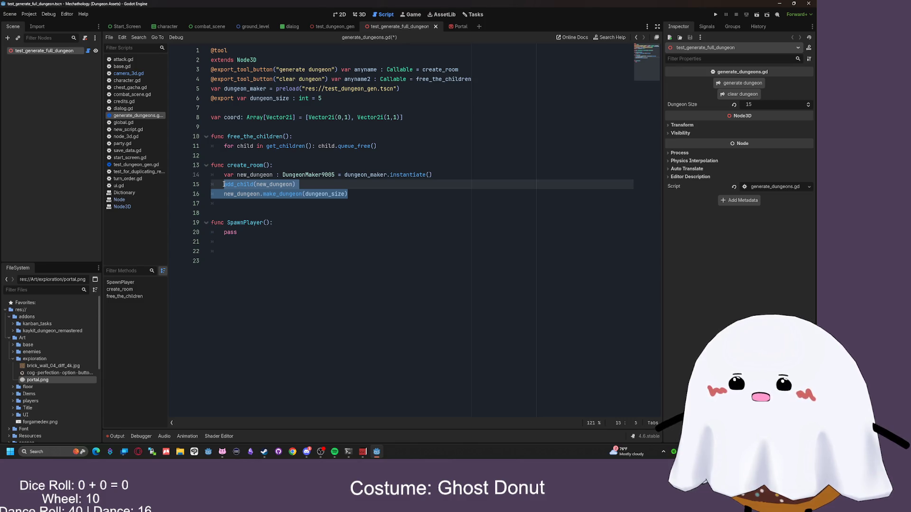
{"action": "left_click", "coordinate": [287, 187]}
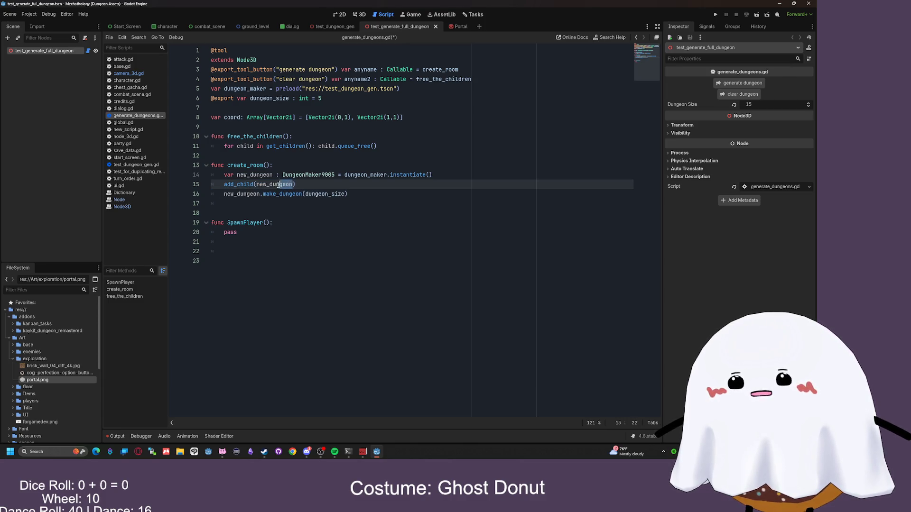
{"action": "key", "text": "End"}
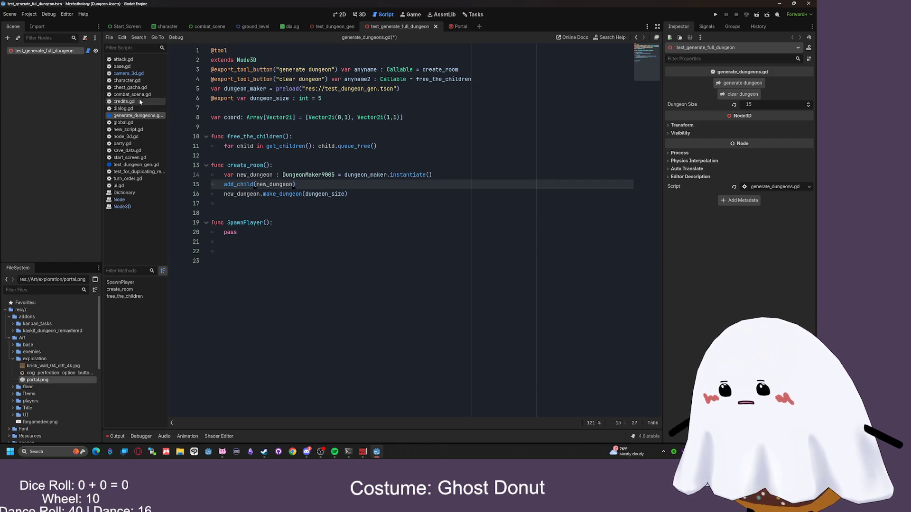
{"action": "left_click", "coordinate": [135, 164]}
{"action": "scroll", "coordinate": [346, 241], "scroll_direction": "down", "scroll_amount": 2}
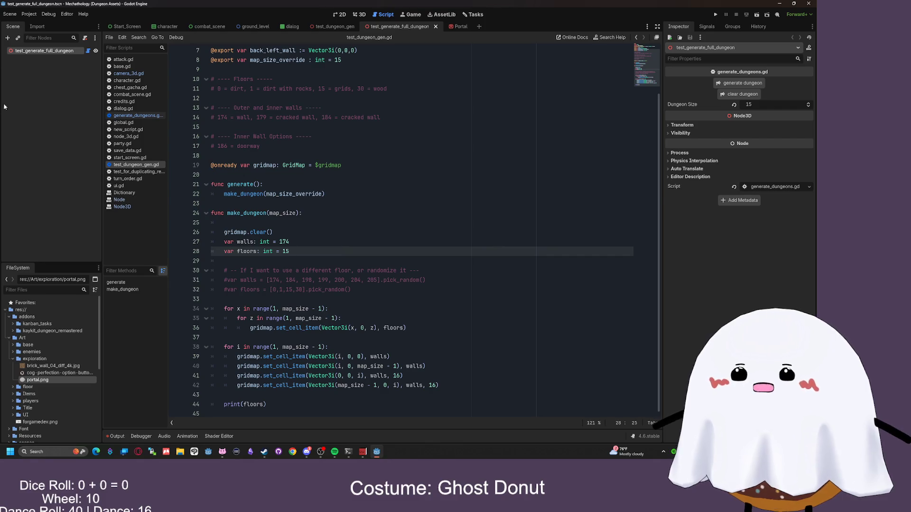
- Switch to test_dungeon_gen.gd and scroll up to its export lines
{"action": "left_click", "coordinate": [141, 116]}
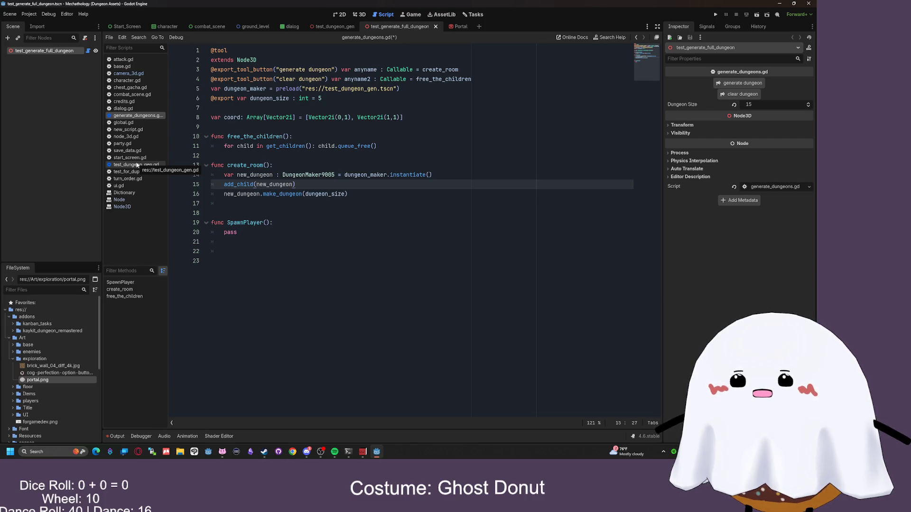
{"action": "left_click", "coordinate": [133, 167]}
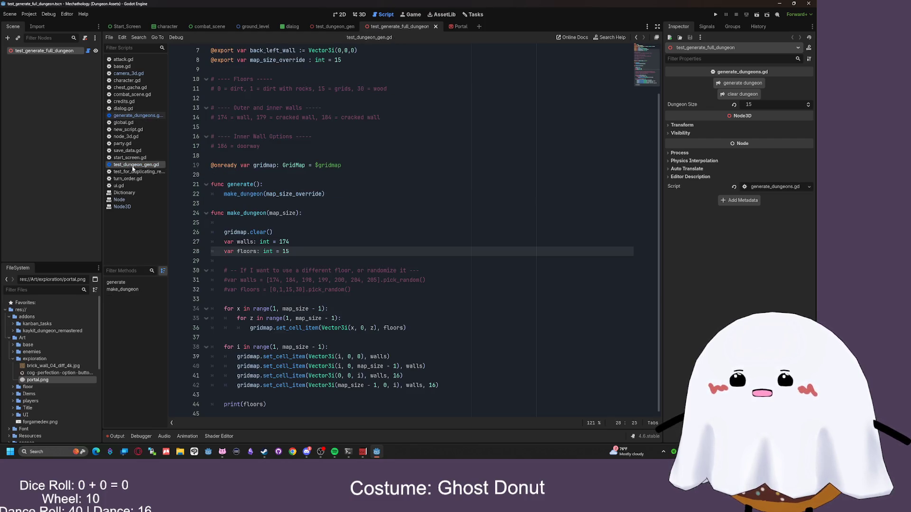
{"action": "left_click", "coordinate": [285, 222]}
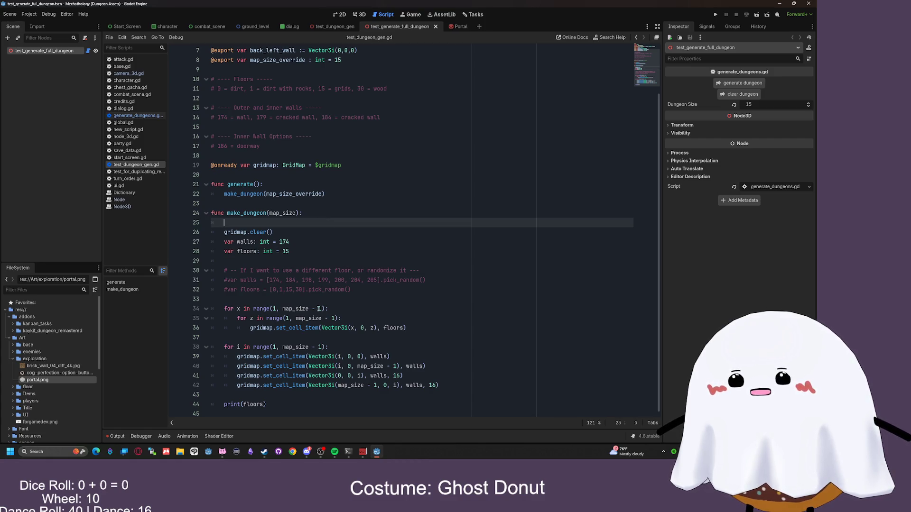
{"action": "left_click", "coordinate": [337, 261]}
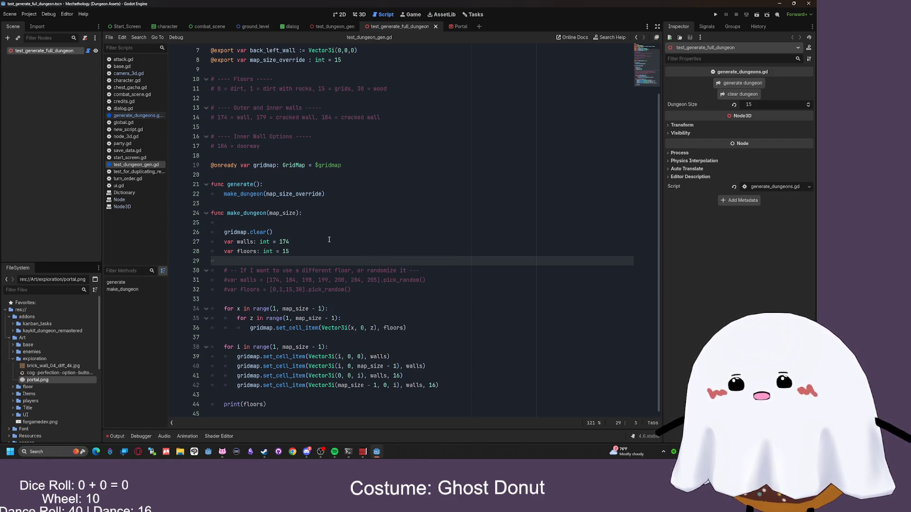
{"action": "scroll", "coordinate": [330, 242], "scroll_direction": "up", "scroll_amount": 2}
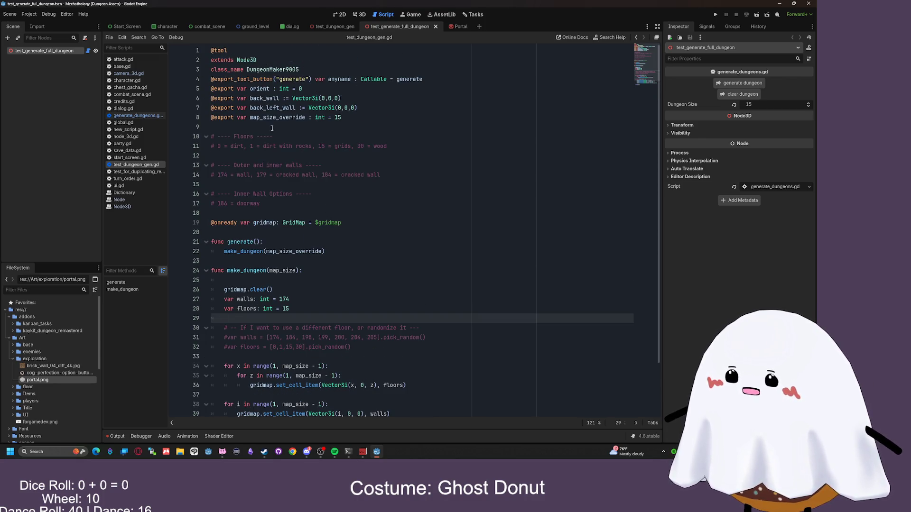
- Comment out the back_wall and back_left_wall export lines with Ctrl+K
{"action": "left_click_drag", "start_coordinate": [373, 110], "coordinate": [211, 109]}
{"action": "left_click", "coordinate": [410, 128]}
{"action": "left_click", "coordinate": [356, 97]}
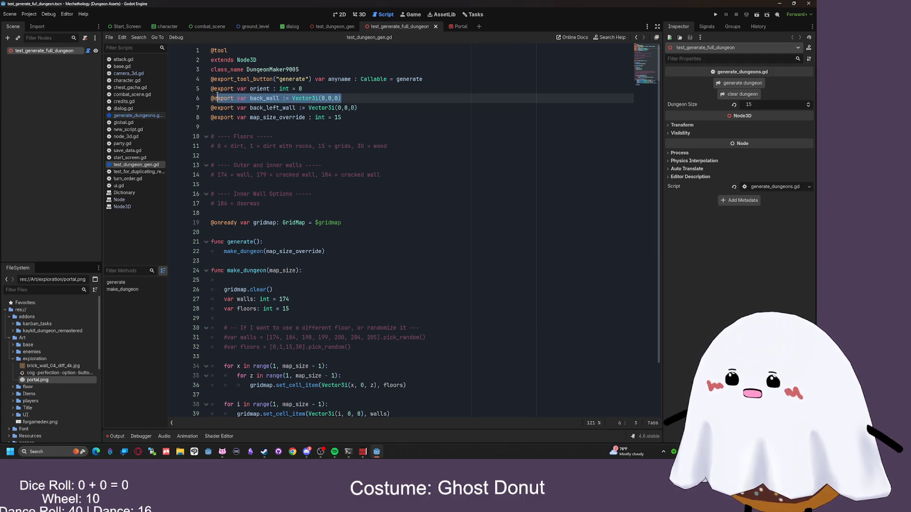
{"action": "scroll", "coordinate": [394, 123], "scroll_direction": "down", "scroll_amount": 2}
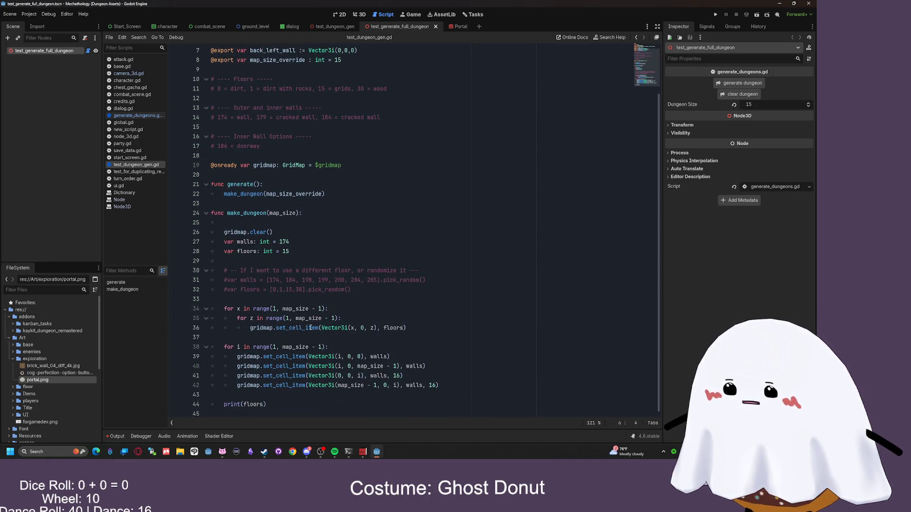
{"action": "scroll", "coordinate": [307, 274], "scroll_direction": "up", "scroll_amount": 2}
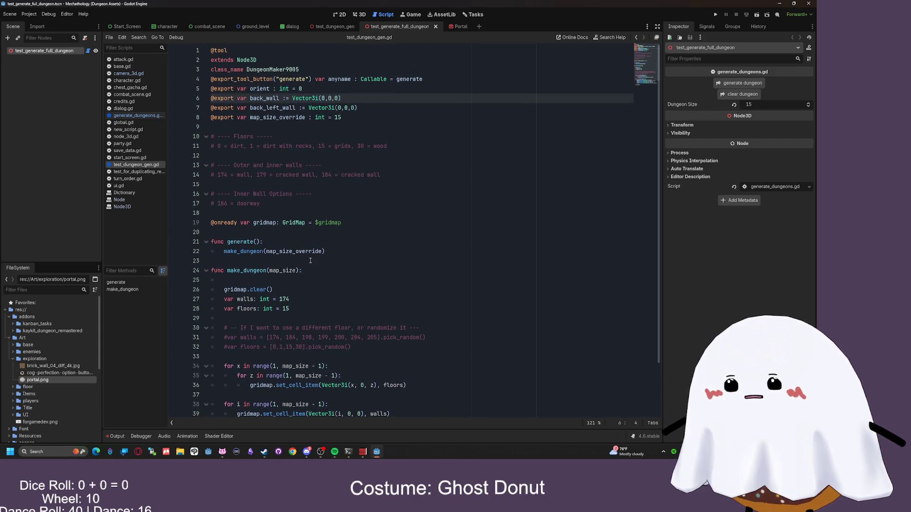
{"action": "left_click_drag", "start_coordinate": [357, 109], "coordinate": [168, 96]}
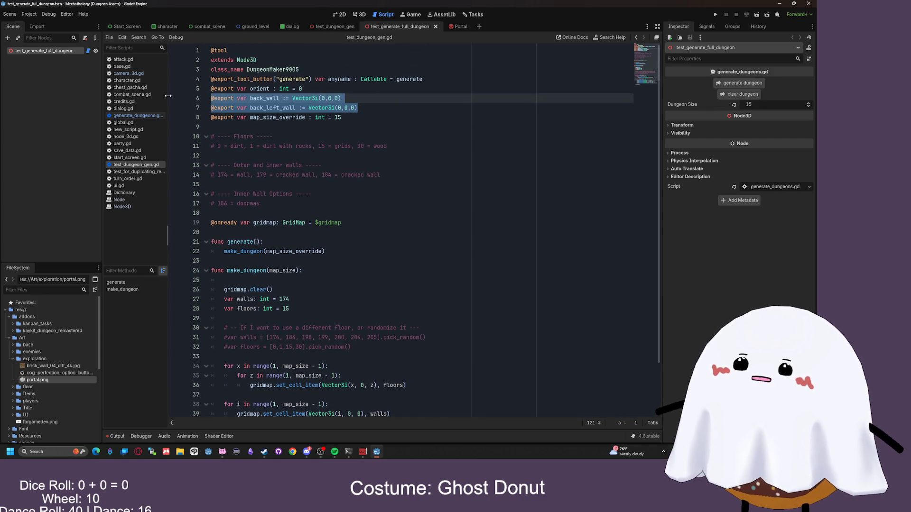
{"action": "key", "text": "ctrl+k"}
{"action": "key", "text": "Down"}
{"action": "key", "text": "Down"}
{"action": "key", "text": "Down"}
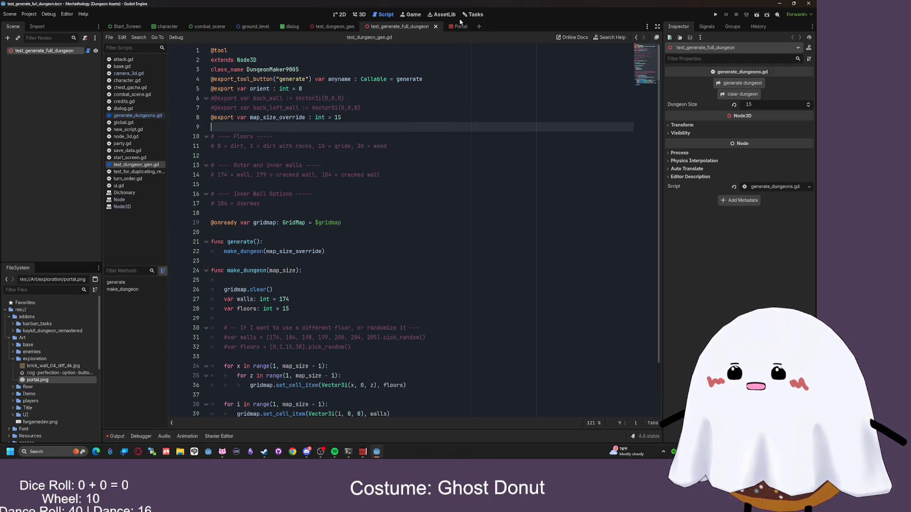
- In the 3D view, clear and regenerate the dungeon
{"action": "left_click", "coordinate": [359, 14]}
{"action": "left_click", "coordinate": [731, 93]}
{"action": "left_click", "coordinate": [740, 83]}
- Delete the commented-out back_wall and back_left_wall export lines
{"action": "key", "text": "f"}
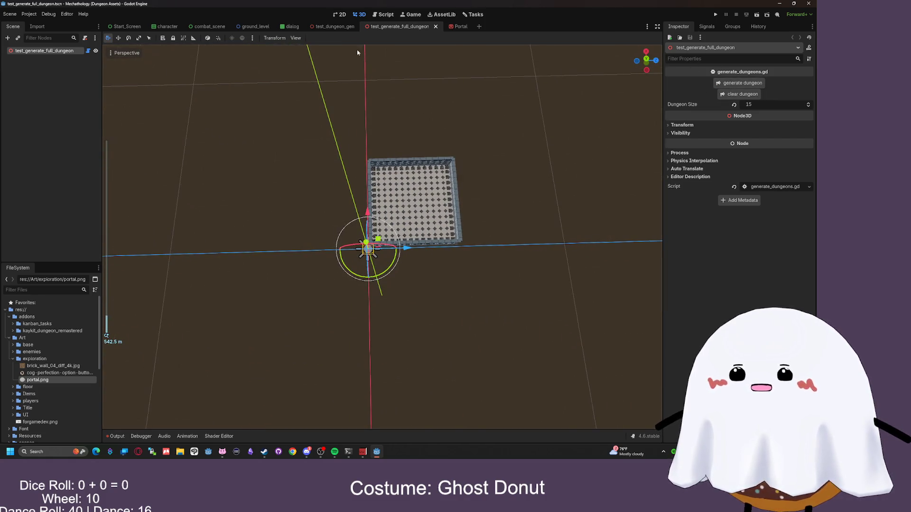
{"action": "left_click", "coordinate": [382, 14]}
{"action": "scroll", "coordinate": [361, 135], "scroll_direction": "down", "scroll_amount": 2}
{"action": "scroll", "coordinate": [360, 135], "scroll_direction": "up", "scroll_amount": 2}
{"action": "left_click_drag", "start_coordinate": [360, 108], "coordinate": [211, 98]}
{"action": "key", "text": "BackSpace"}
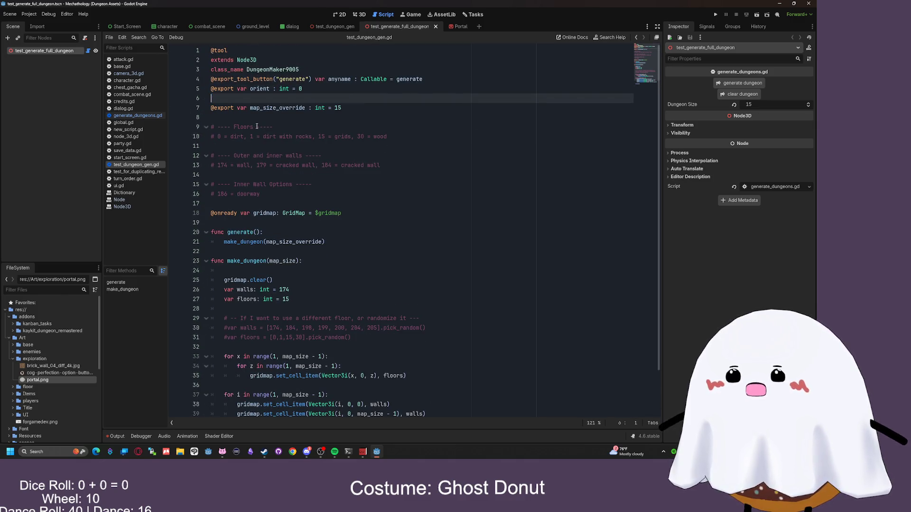
- Delete the orient export line from test_dungeon_gen.gd
{"action": "left_click", "coordinate": [327, 94]}
{"action": "left_click", "coordinate": [350, 98]}
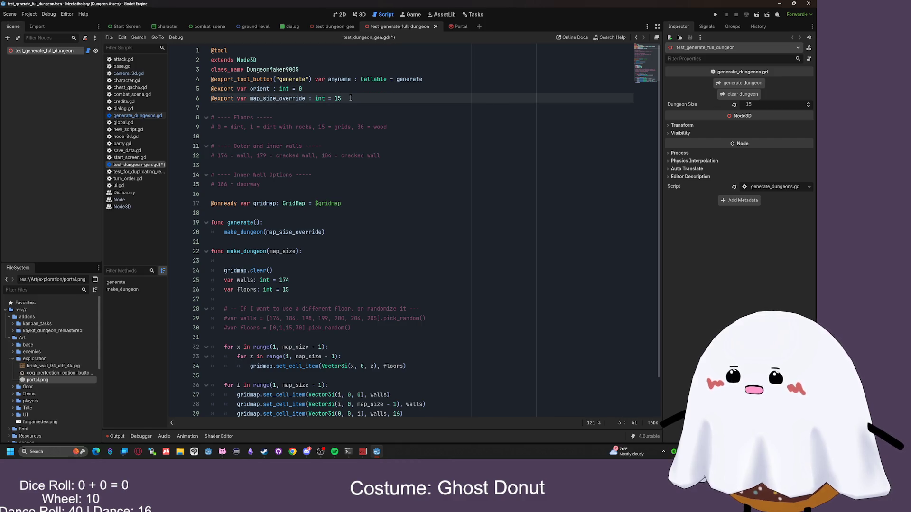
{"action": "left_click", "coordinate": [310, 90]}
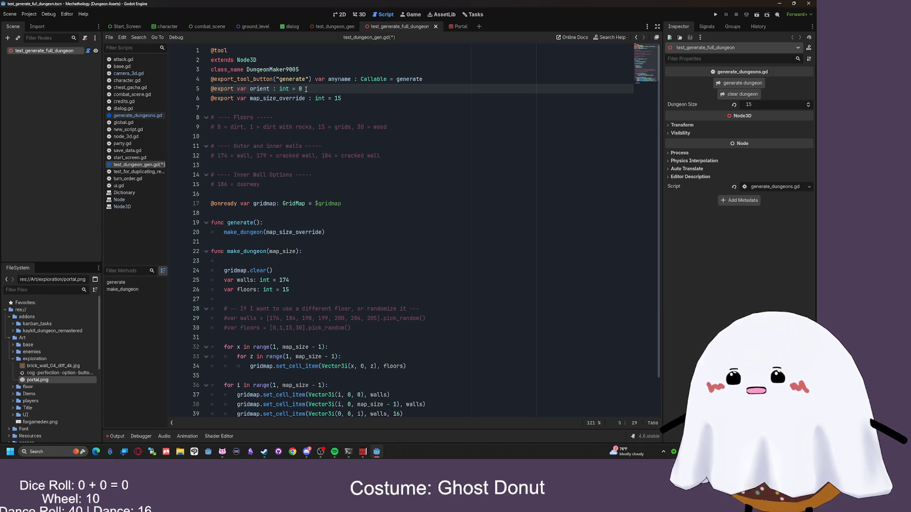
{"action": "scroll", "coordinate": [336, 156], "scroll_direction": "down", "scroll_amount": 1}
{"action": "scroll", "coordinate": [337, 294], "scroll_direction": "up", "scroll_amount": 1}
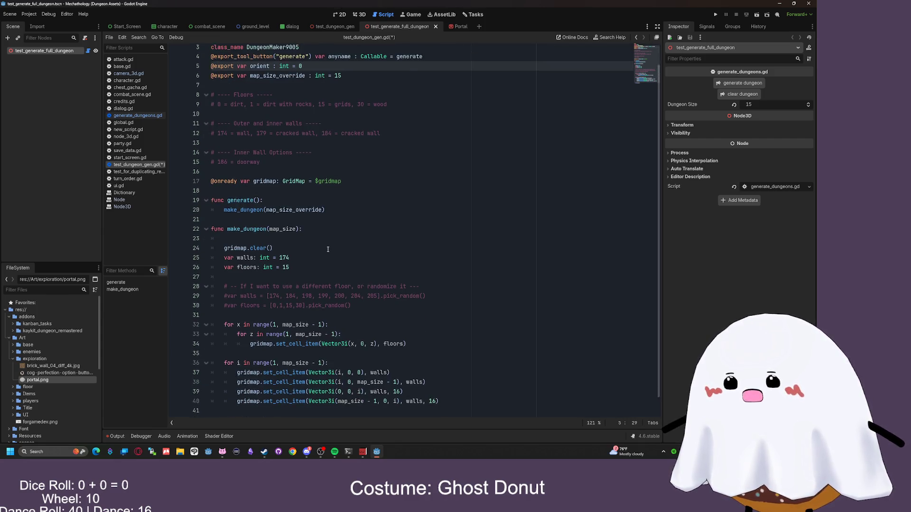
{"action": "key", "text": "shift+Home"}
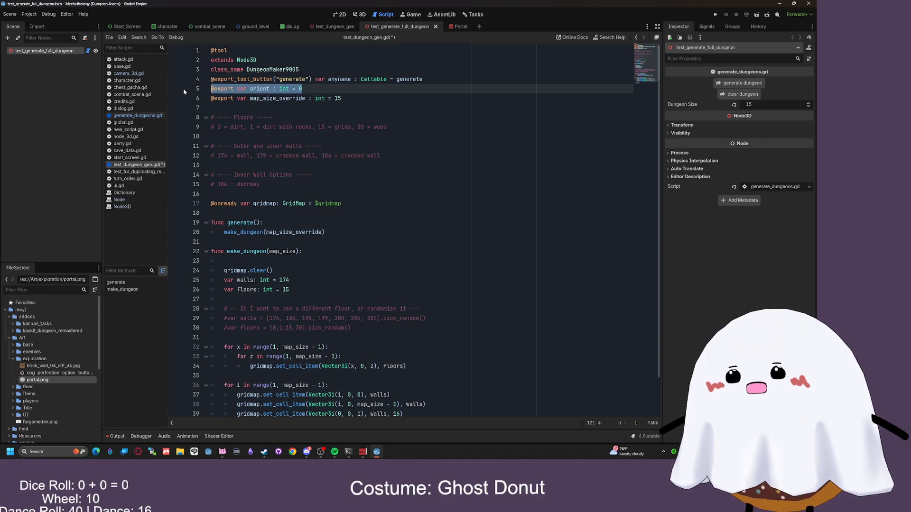
{"action": "key", "text": "BackSpace"}
{"action": "key", "text": "BackSpace"}
- Save test_dungeon_gen.gd and return to the 3D view
{"action": "left_click", "coordinate": [375, 90]}
{"action": "key", "text": "ctrl+s"}
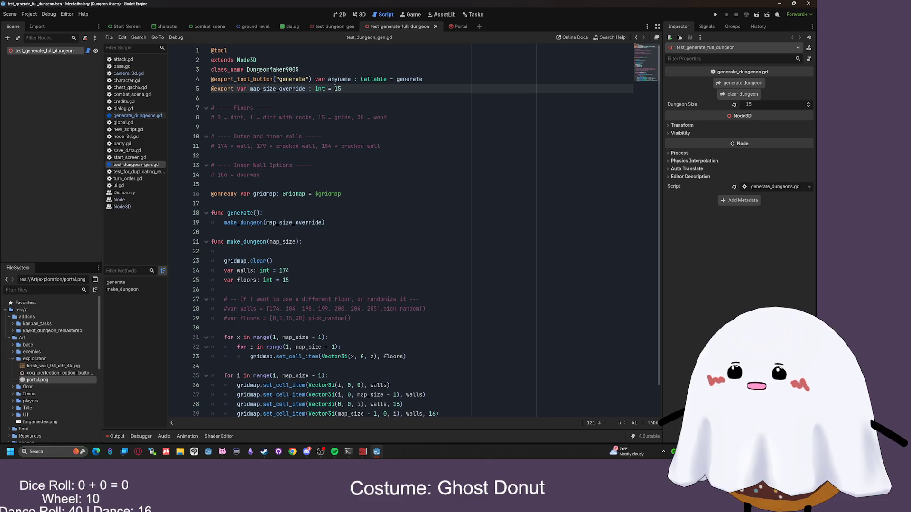
{"action": "left_click", "coordinate": [359, 15]}
- Clear and regenerate the dungeon, then open the test_dungeon_gen scene
{"action": "left_click", "coordinate": [742, 94]}
{"action": "left_click", "coordinate": [742, 83]}
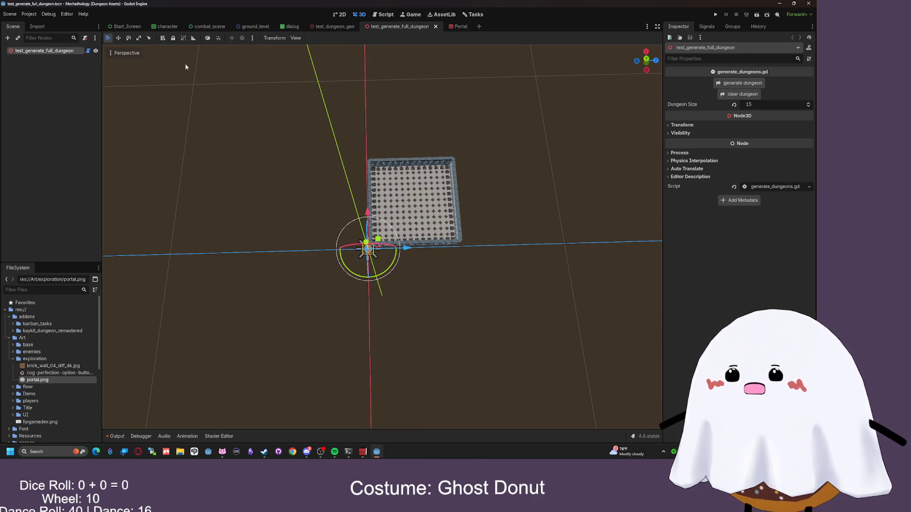
{"action": "left_click", "coordinate": [335, 26]}
- Zoom around test_dungeon_gen's walled room, then go back to test_dungeon_gen.gd
{"action": "scroll", "coordinate": [627, 82], "scroll_direction": "down", "scroll_amount": 5}
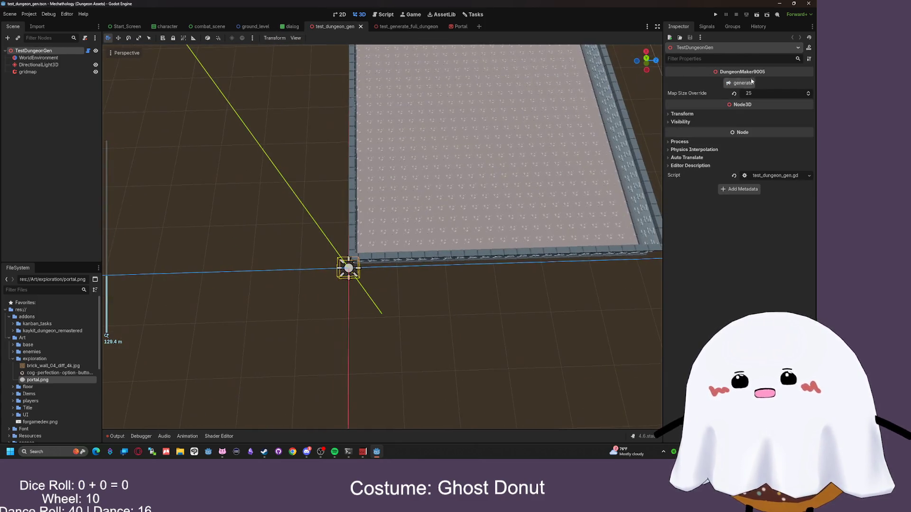
{"action": "scroll", "coordinate": [627, 81], "scroll_direction": "down", "scroll_amount": 3}
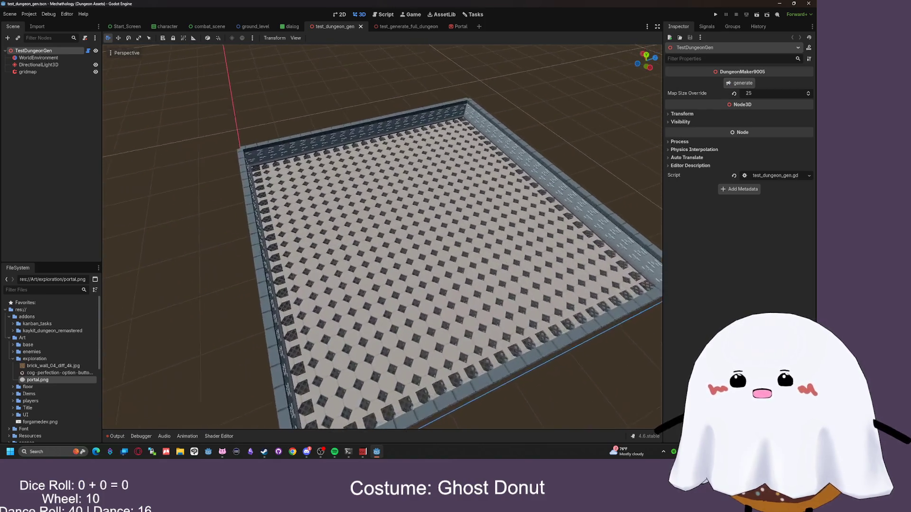
{"action": "scroll", "coordinate": [383, 237], "scroll_direction": "up", "scroll_amount": 4}
{"action": "scroll", "coordinate": [382, 237], "scroll_direction": "up", "scroll_amount": 5}
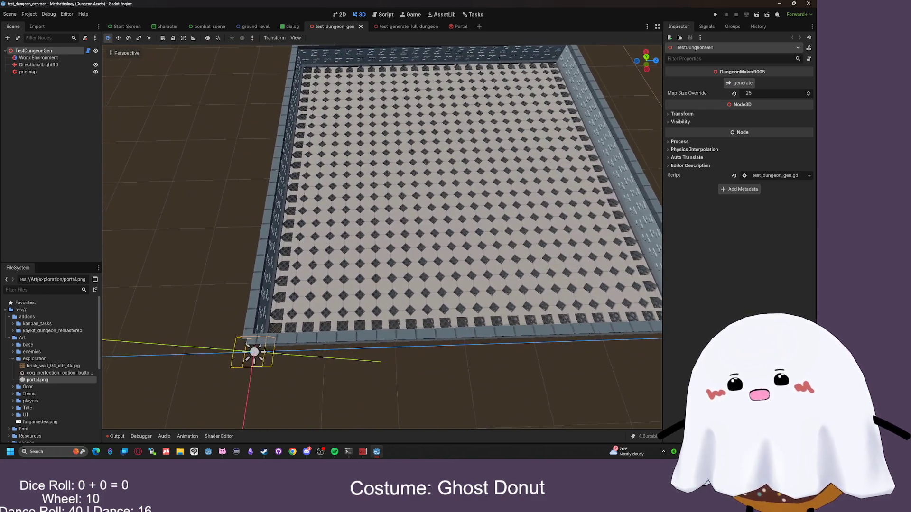
{"action": "scroll", "coordinate": [382, 237], "scroll_direction": "down", "scroll_amount": 3}
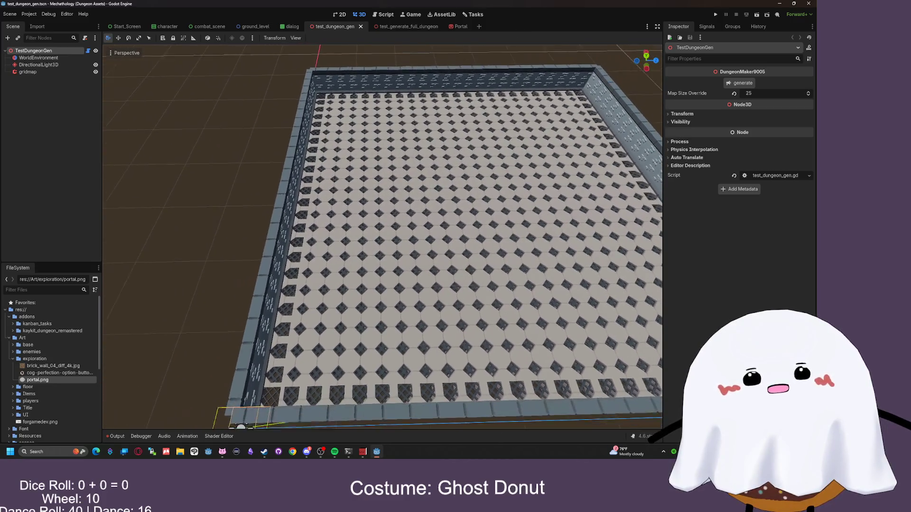
{"action": "left_click", "coordinate": [385, 15]}
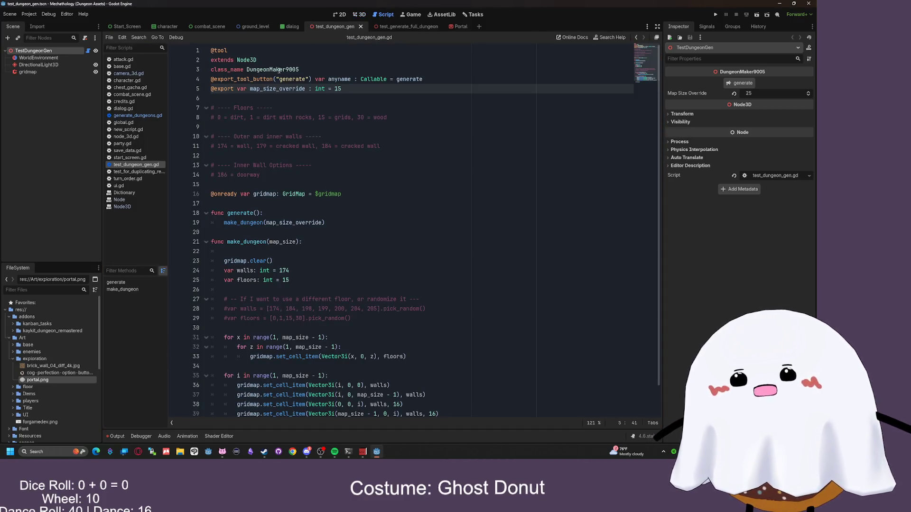
- Change class_name DungeonMaker9005 to DungeonMaker in test_dungeon_gen.gd and save the script
{"action": "scroll", "coordinate": [292, 105], "scroll_direction": "down", "scroll_amount": 1}
{"action": "scroll", "coordinate": [332, 94], "scroll_direction": "up", "scroll_amount": 1}
{"action": "key", "text": "Return"}
{"action": "scroll", "coordinate": [365, 90], "scroll_direction": "down", "scroll_amount": 2}
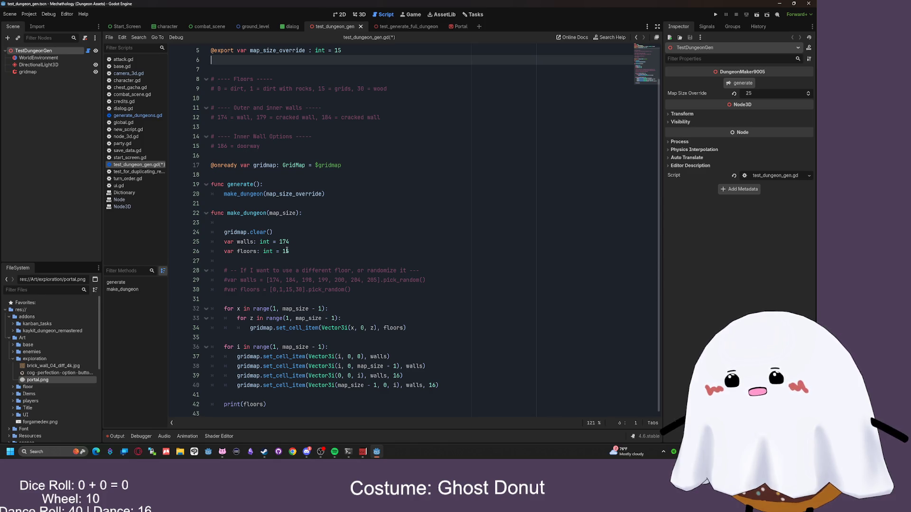
{"action": "scroll", "coordinate": [326, 200], "scroll_direction": "up", "scroll_amount": 2}
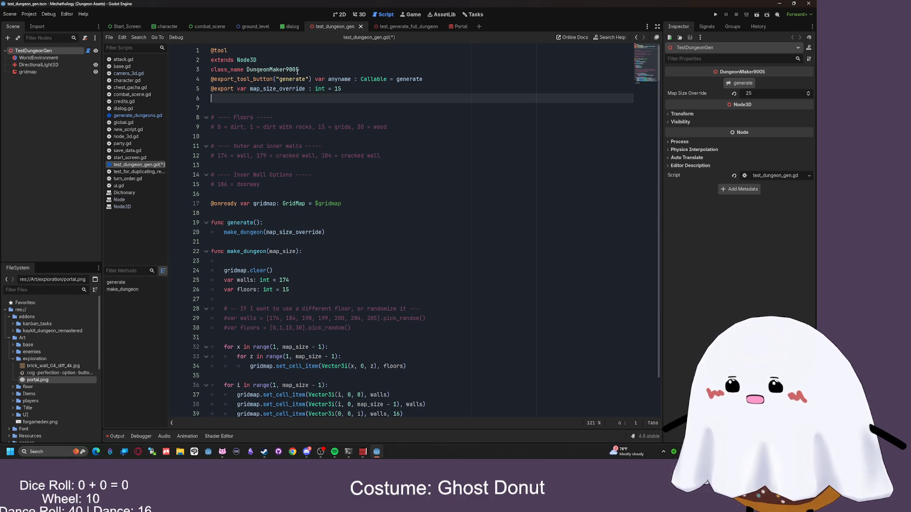
{"action": "left_click_drag", "start_coordinate": [297, 70], "coordinate": [280, 71]}
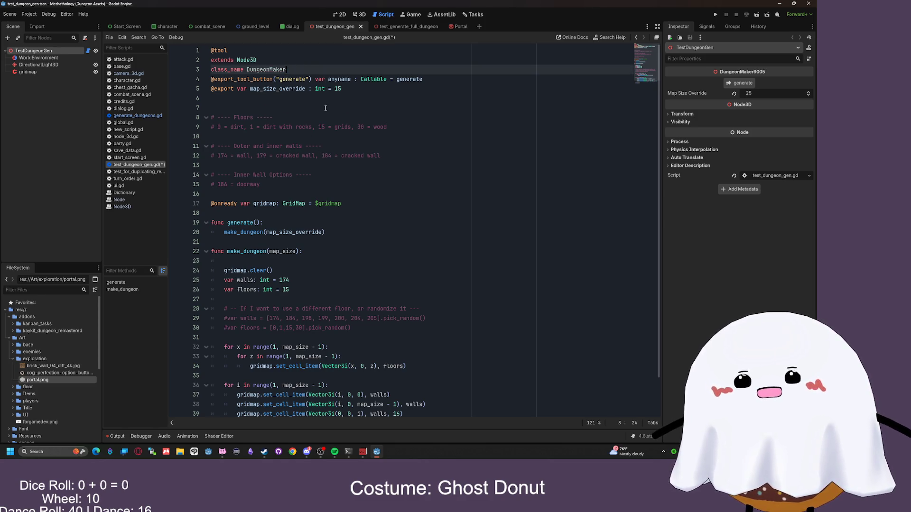
{"action": "key", "text": "ctrl+s"}
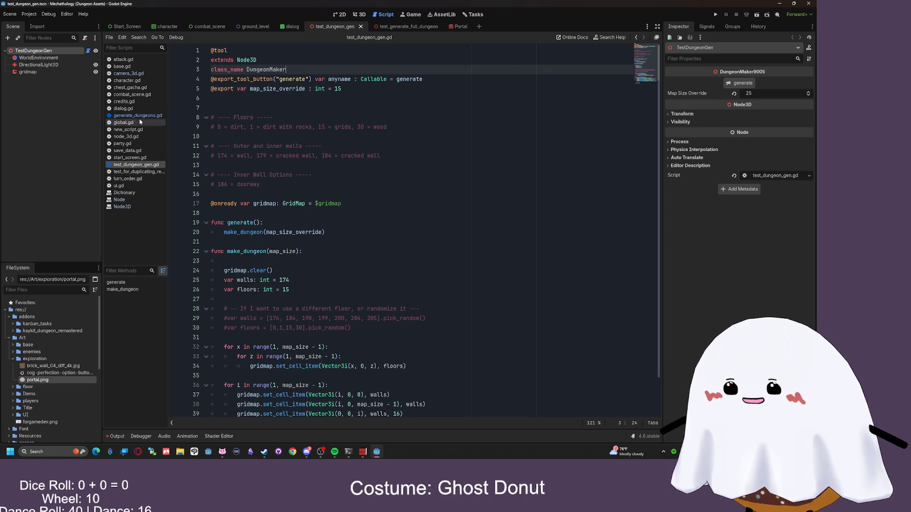
- Update the DungeonMaker9005 type on line 14 of generate_dungeons.gd to DungeonMaker and save
{"action": "left_click", "coordinate": [137, 115]}
{"action": "left_click_drag", "start_coordinate": [335, 174], "coordinate": [324, 175]}
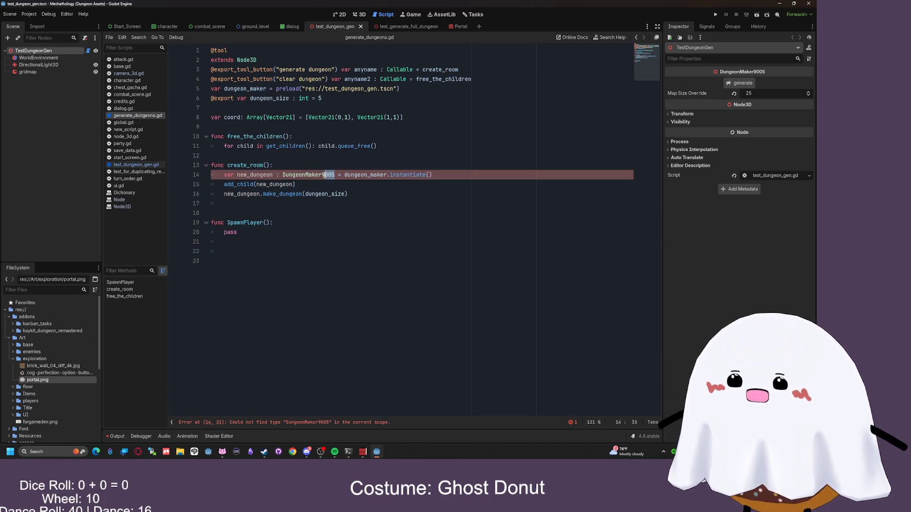
{"action": "left_click", "coordinate": [325, 204]}
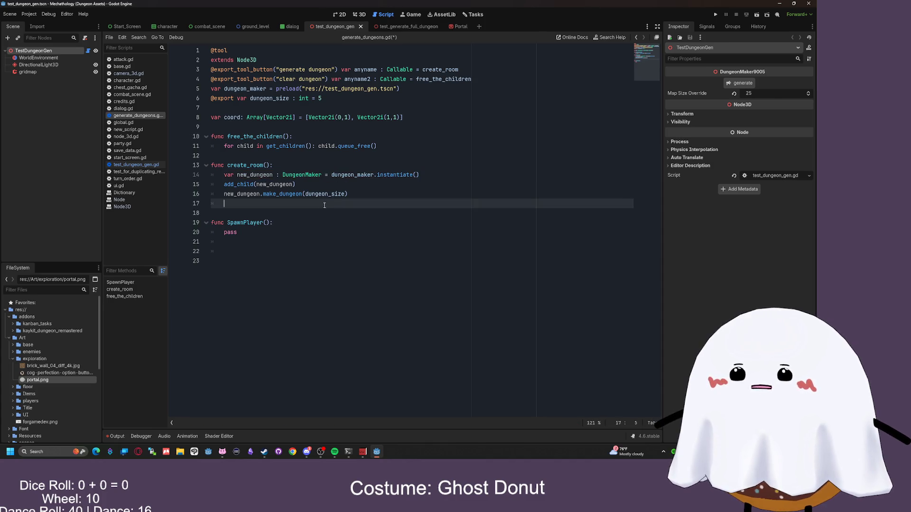
{"action": "key", "text": "ctrl+s"}
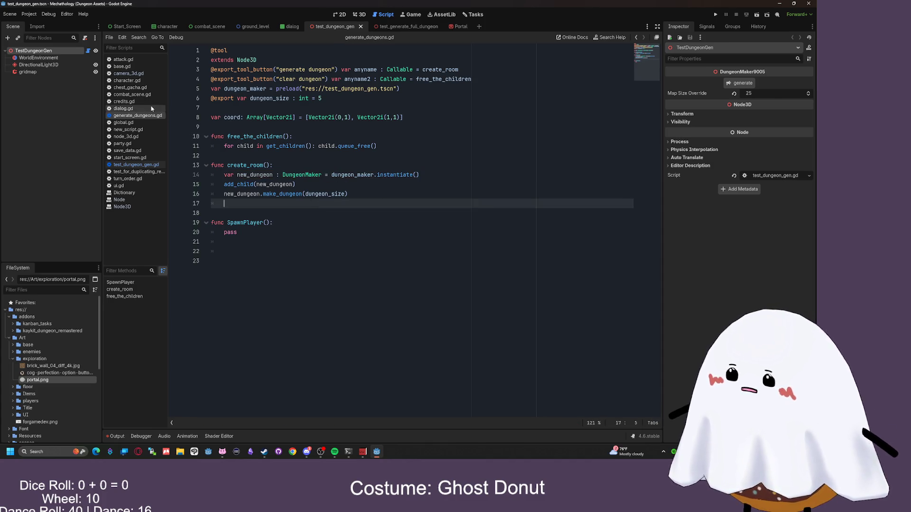
{"action": "left_click", "coordinate": [135, 165]}
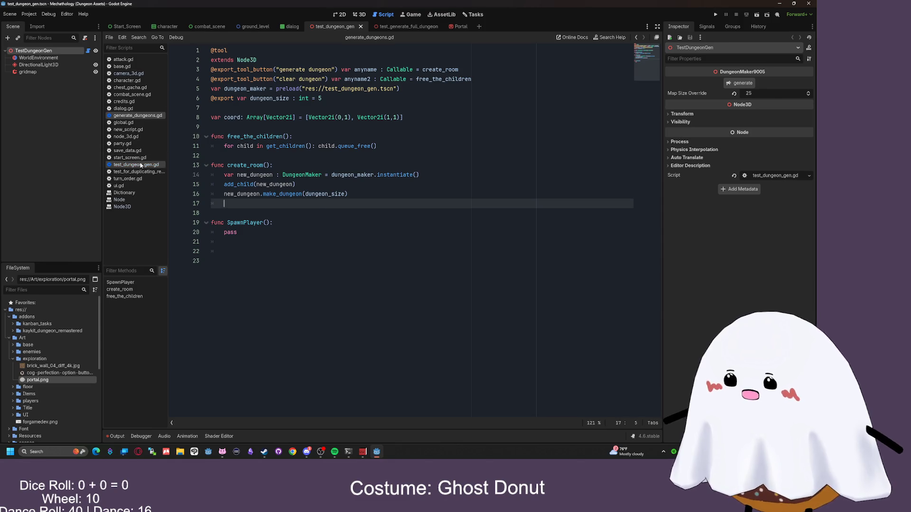
- Look over the gridmap declaration on line 17 of test_dungeon_gen.gd, then bring up Clip Studio Paint
{"action": "scroll", "coordinate": [305, 99], "scroll_direction": "down", "scroll_amount": 1}
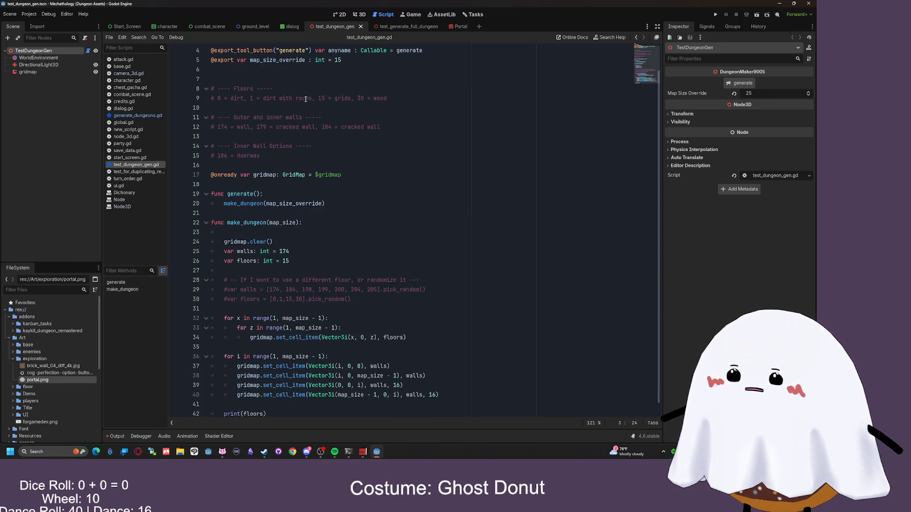
{"action": "scroll", "coordinate": [304, 98], "scroll_direction": "up", "scroll_amount": 1}
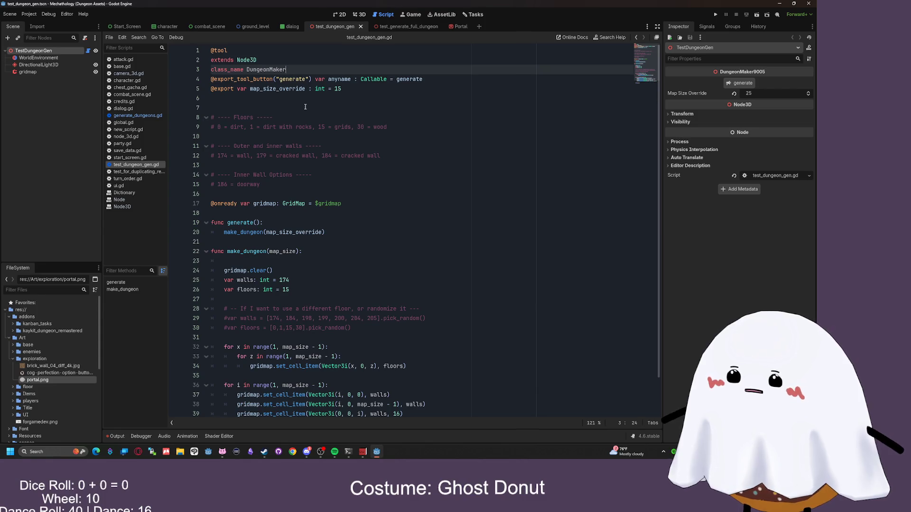
{"action": "scroll", "coordinate": [303, 109], "scroll_direction": "down", "scroll_amount": 1}
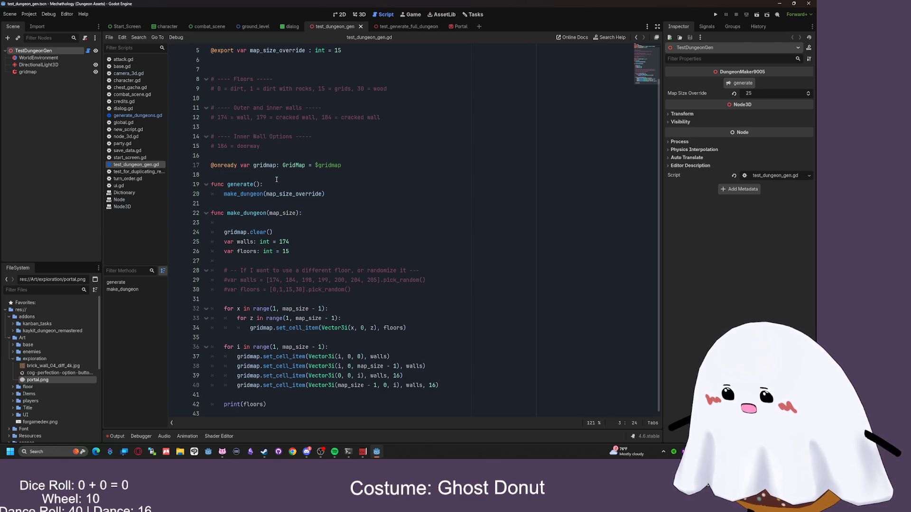
{"action": "left_click_drag", "start_coordinate": [342, 165], "coordinate": [282, 161]}
{"action": "left_click", "coordinate": [253, 165]}
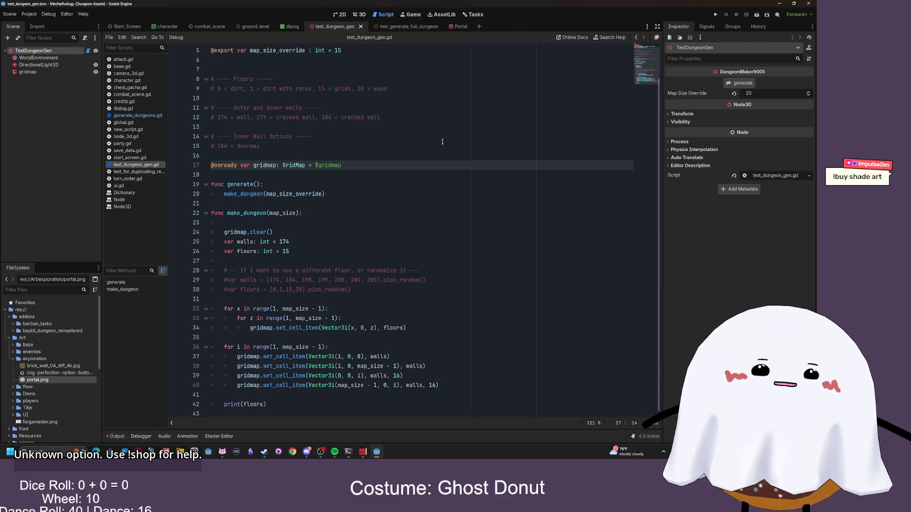
{"action": "key", "text": "super"}
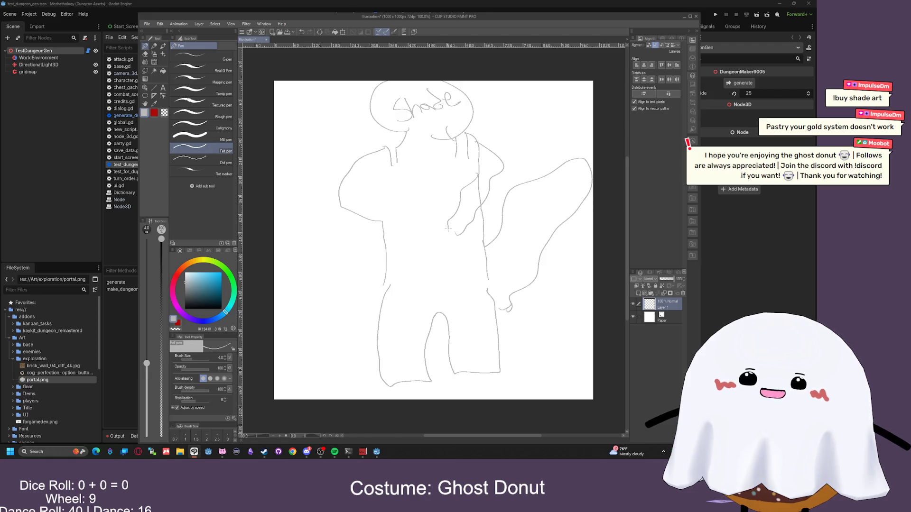
- Refine the figure's outline: hand, left arm, left foot, torso curves and neckline
{"action": "left_click_drag", "start_coordinate": [448, 226], "coordinate": [459, 233]}
{"action": "left_click_drag", "start_coordinate": [333, 282], "coordinate": [356, 215]}
{"action": "mouse_move", "coordinate": [390, 386]}
{"action": "left_mouse_down"}
{"action": "mouse_move", "coordinate": [514, 376]}
{"action": "mouse_move", "coordinate": [498, 366]}
{"action": "left_mouse_up"}
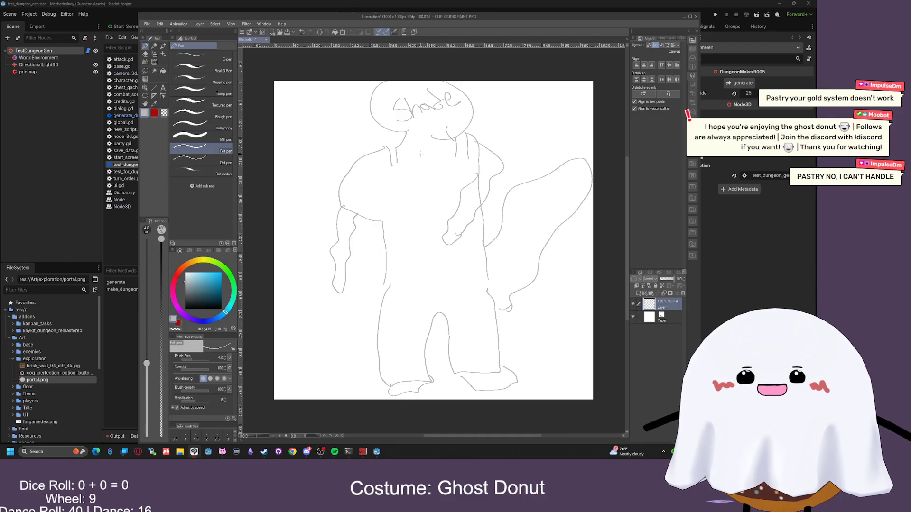
{"action": "left_click_drag", "start_coordinate": [411, 228], "coordinate": [399, 169]}
{"action": "left_click_drag", "start_coordinate": [460, 157], "coordinate": [473, 199]}
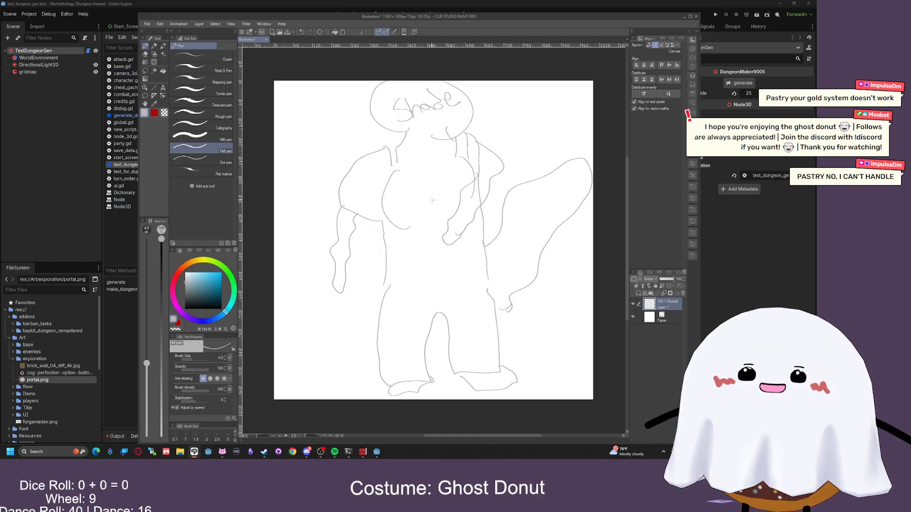
{"action": "mouse_move", "coordinate": [394, 160]}
{"action": "left_mouse_down"}
{"action": "mouse_move", "coordinate": [454, 150]}
{"action": "mouse_move", "coordinate": [383, 157]}
{"action": "mouse_move", "coordinate": [375, 211]}
{"action": "left_mouse_up"}
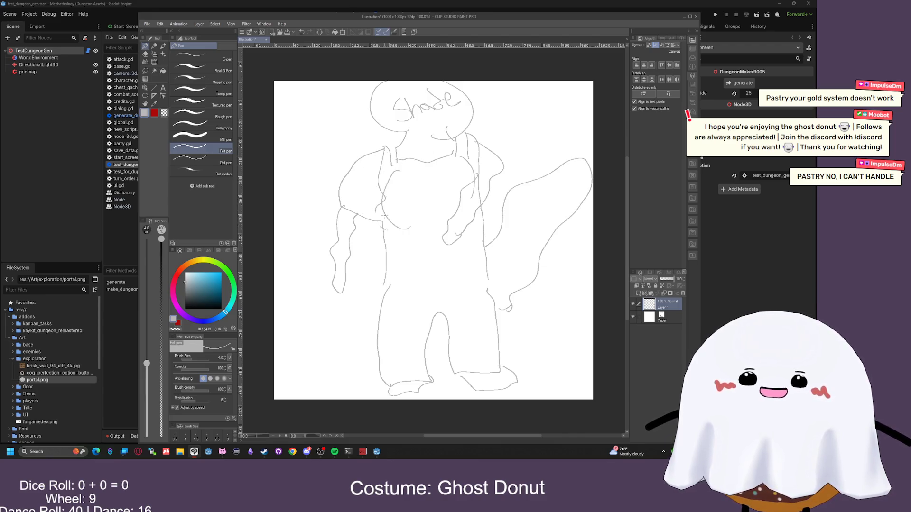
- Scribble 'Shade' several times across the canvas, once in black, then close without saving
{"action": "mouse_move", "coordinate": [296, 153]}
{"action": "left_mouse_down"}
{"action": "mouse_move", "coordinate": [300, 185]}
{"action": "mouse_move", "coordinate": [365, 129]}
{"action": "left_mouse_up"}
{"action": "mouse_move", "coordinate": [543, 137]}
{"action": "left_mouse_down"}
{"action": "mouse_move", "coordinate": [562, 154]}
{"action": "mouse_move", "coordinate": [583, 133]}
{"action": "mouse_move", "coordinate": [591, 104]}
{"action": "mouse_move", "coordinate": [573, 91]}
{"action": "left_mouse_up"}
{"action": "mouse_move", "coordinate": [432, 339]}
{"action": "left_mouse_down"}
{"action": "mouse_move", "coordinate": [467, 361]}
{"action": "mouse_move", "coordinate": [517, 332]}
{"action": "mouse_move", "coordinate": [541, 304]}
{"action": "mouse_move", "coordinate": [602, 283]}
{"action": "left_mouse_up"}
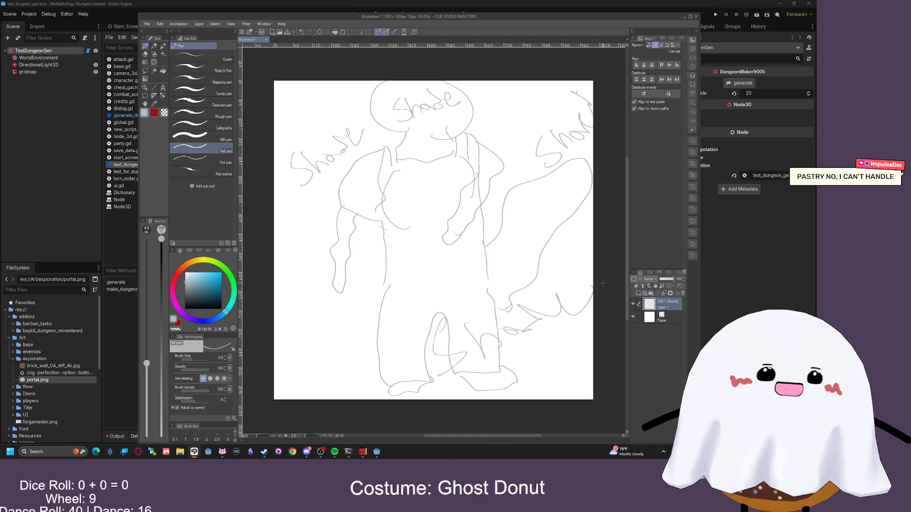
{"action": "left_click_drag", "start_coordinate": [207, 303], "coordinate": [221, 309]}
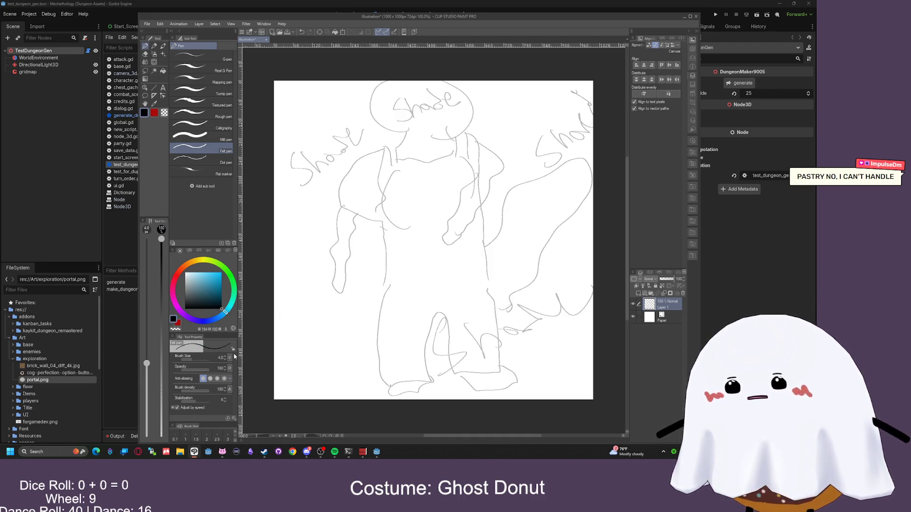
{"action": "mouse_move", "coordinate": [318, 244]}
{"action": "left_mouse_down"}
{"action": "mouse_move", "coordinate": [354, 310]}
{"action": "mouse_move", "coordinate": [479, 235]}
{"action": "mouse_move", "coordinate": [595, 130]}
{"action": "left_mouse_up"}
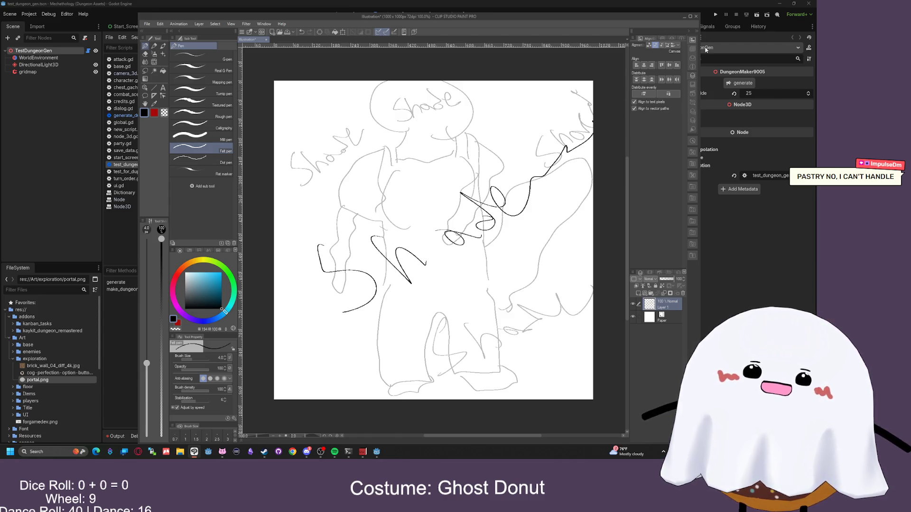
{"action": "left_click", "coordinate": [696, 16]}
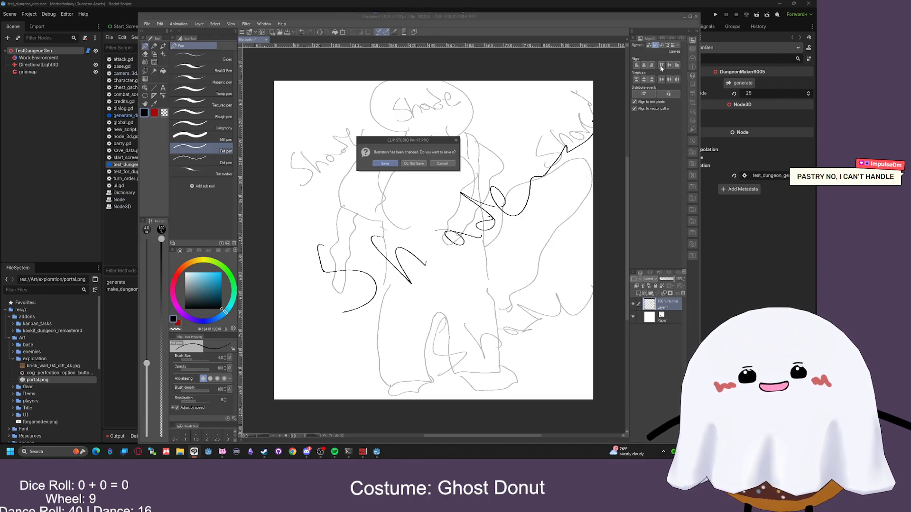
{"action": "left_click", "coordinate": [418, 163]}
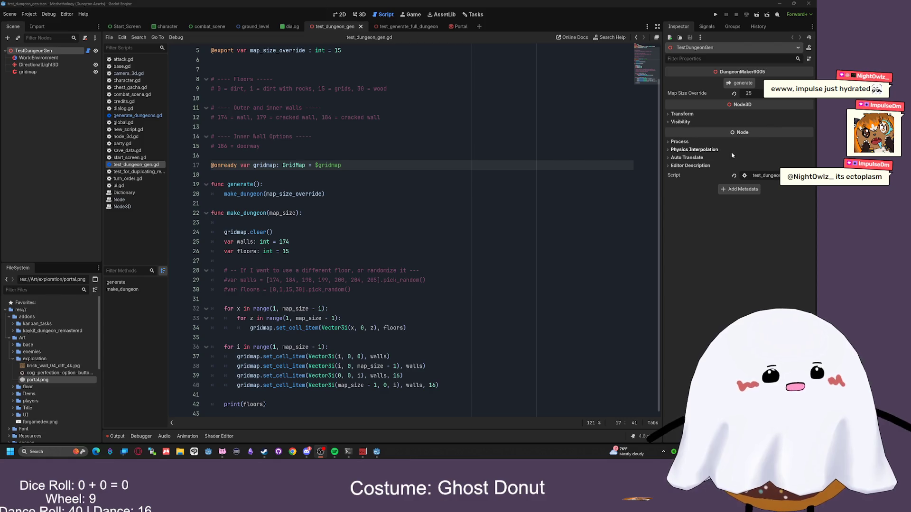
{"action": "left_click", "coordinate": [423, 172]}
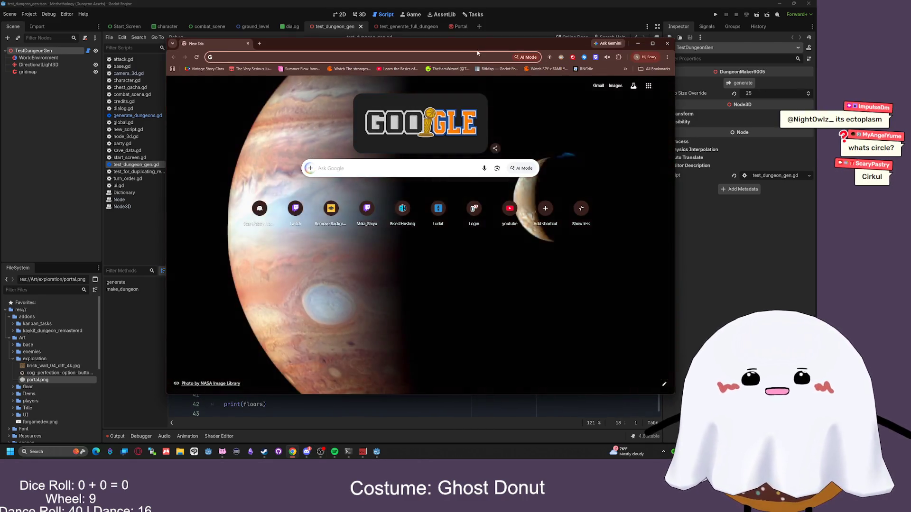
{"action": "key", "text": "ctrl+w"}
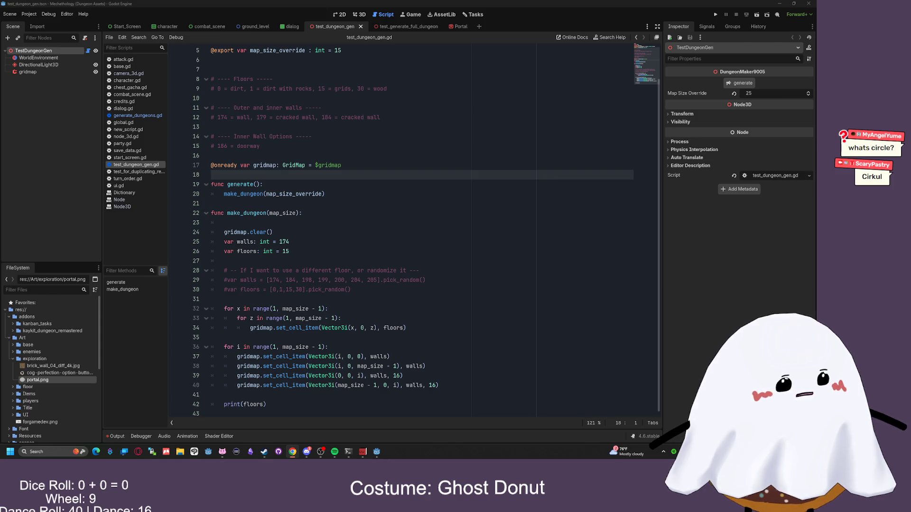
{"action": "left_click_drag", "start_coordinate": [910, 33], "coordinate": [361, 43]}
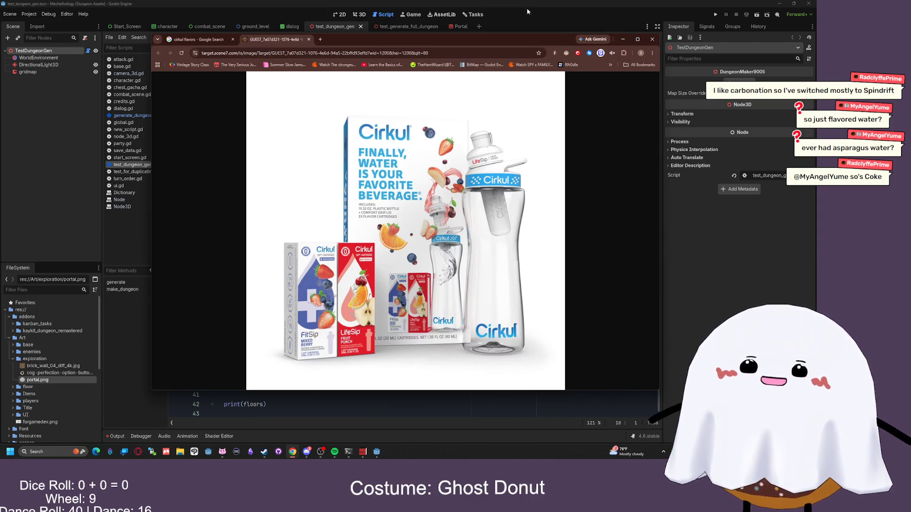
{"action": "left_click", "coordinate": [651, 39]}
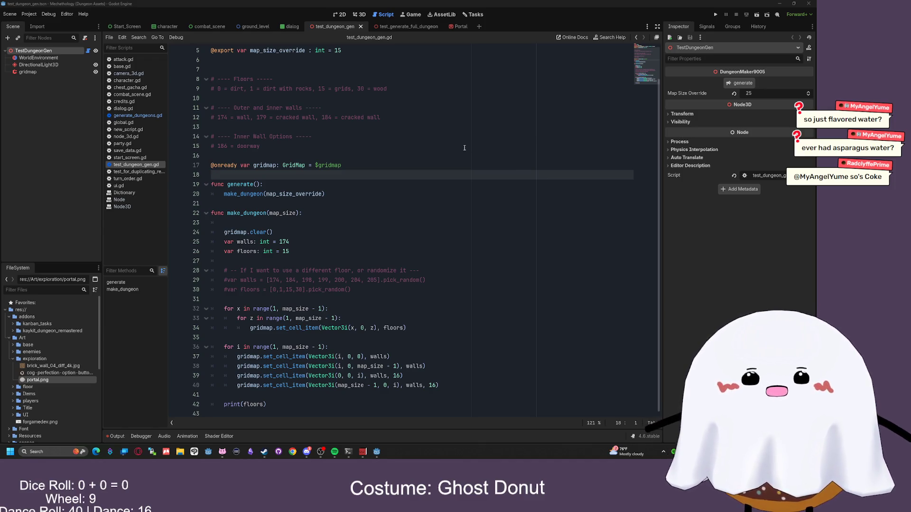
{"action": "left_click", "coordinate": [436, 157]}
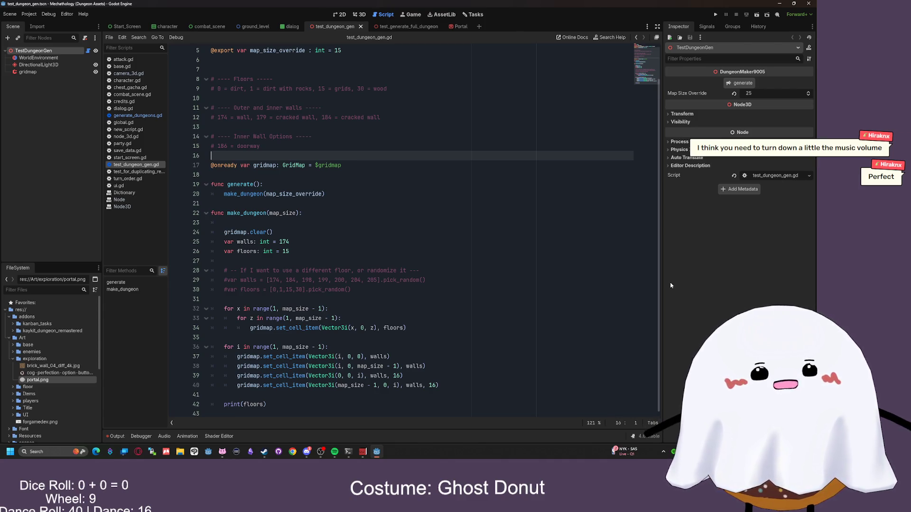
- Add blank lines after print(floors) at the end of make_dungeon and begin typing a new func
{"action": "left_click", "coordinate": [398, 209]}
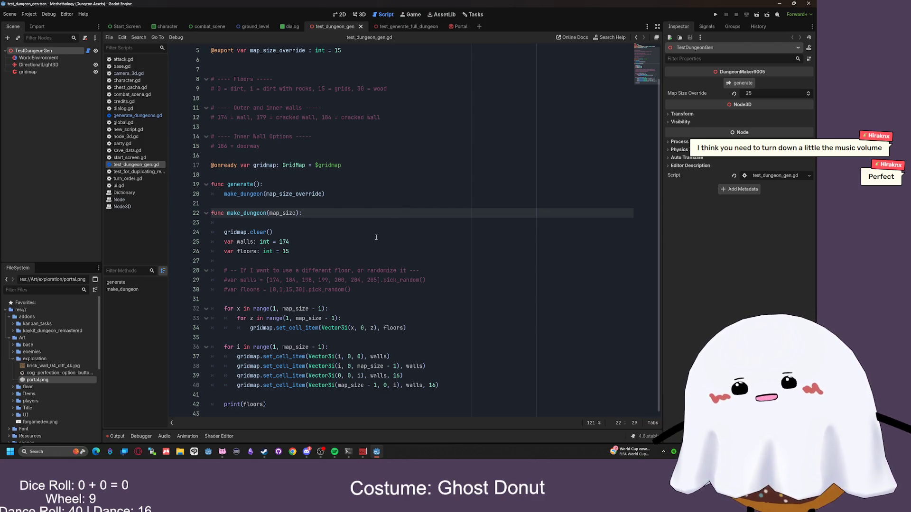
{"action": "left_click", "coordinate": [356, 234]}
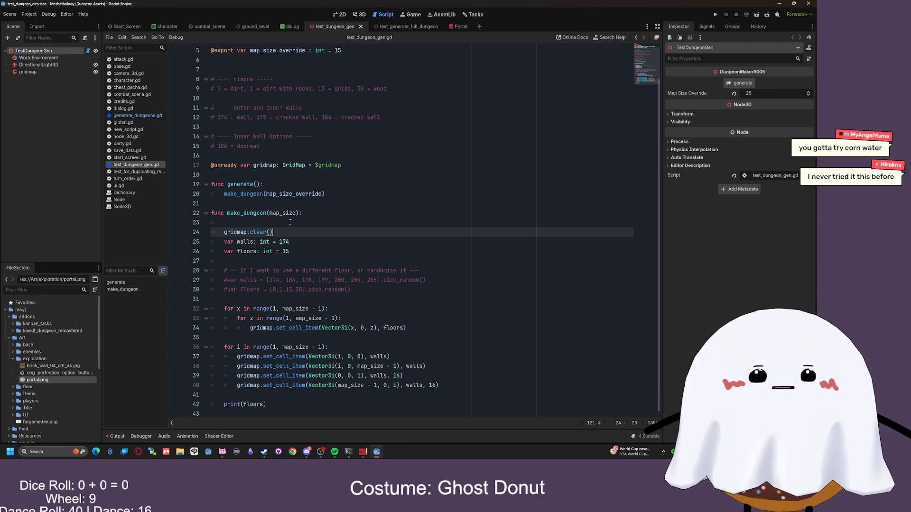
{"action": "left_click", "coordinate": [341, 220]}
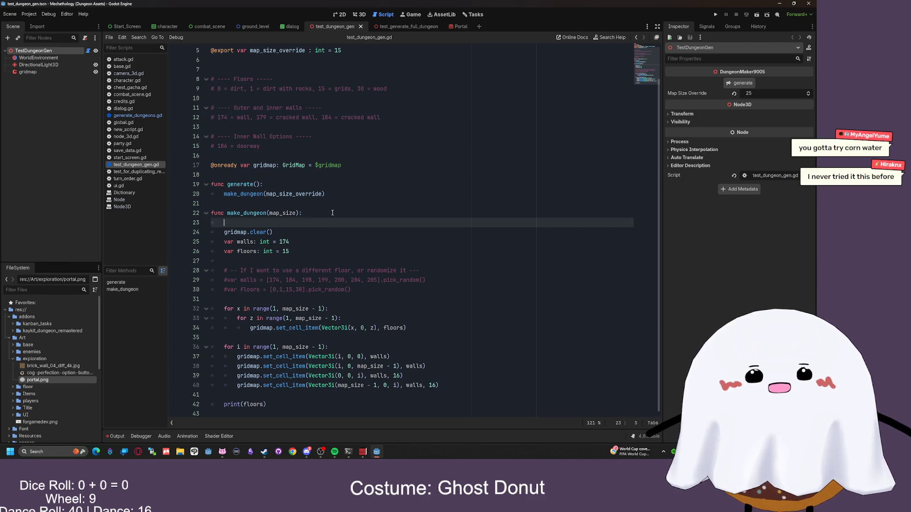
{"action": "left_click", "coordinate": [307, 211]}
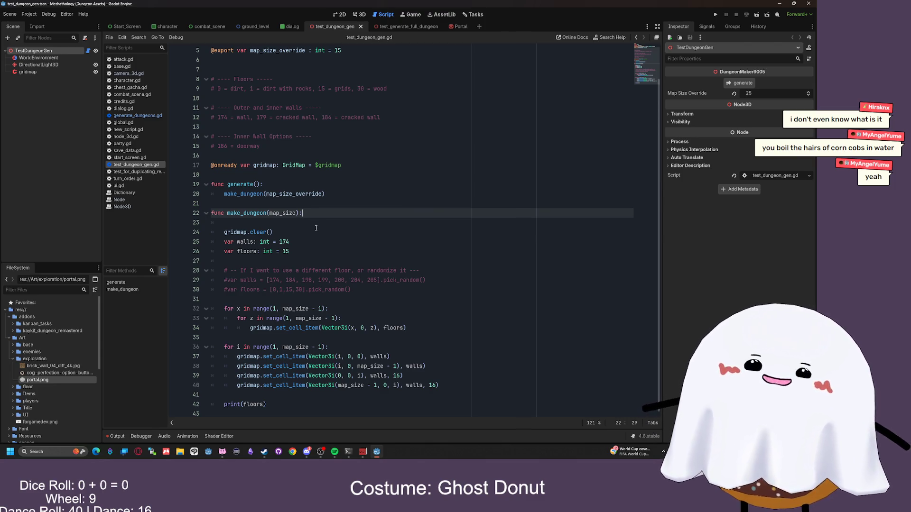
{"action": "left_click", "coordinate": [290, 250]}
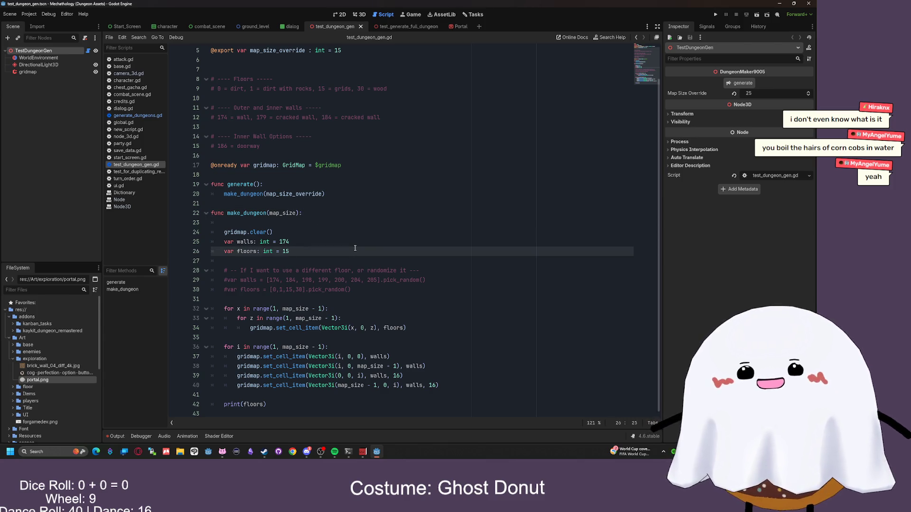
{"action": "left_click", "coordinate": [319, 224]}
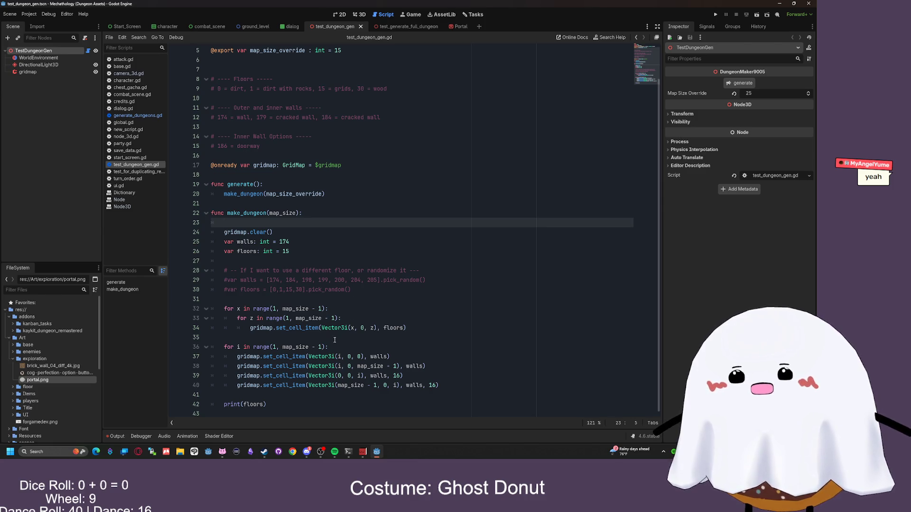
{"action": "left_click", "coordinate": [302, 403]}
{"action": "key", "text": "Return"}
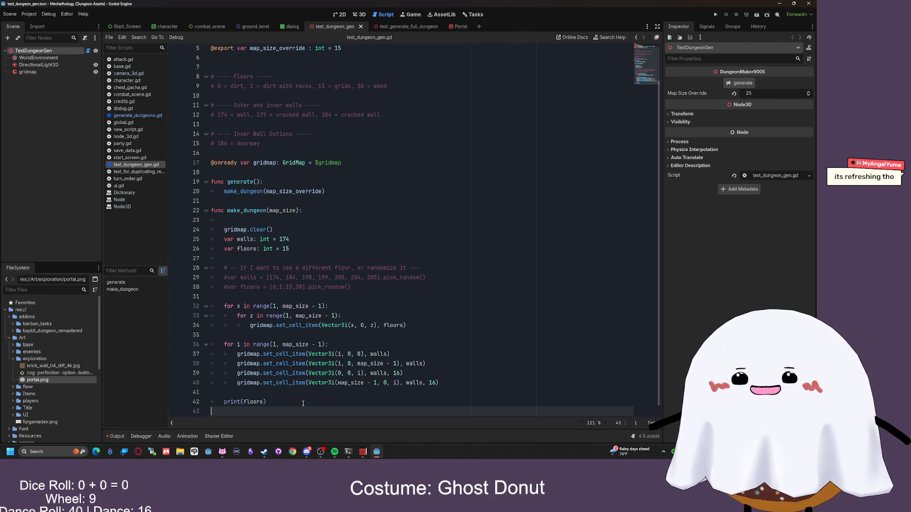
{"action": "key", "text": "Return"}
{"action": "type", "text": "func"}
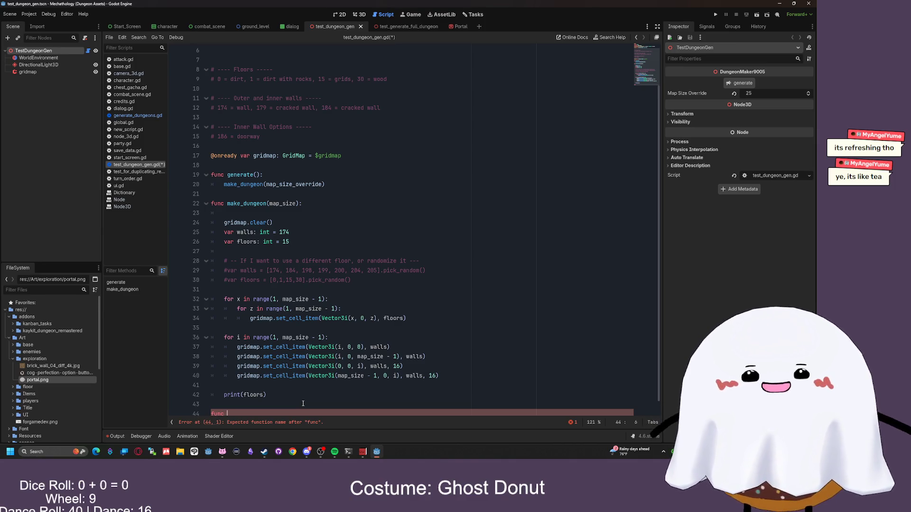
- Declare place_camera(): with pass as its placeholder body
{"action": "type", "text": "place"}
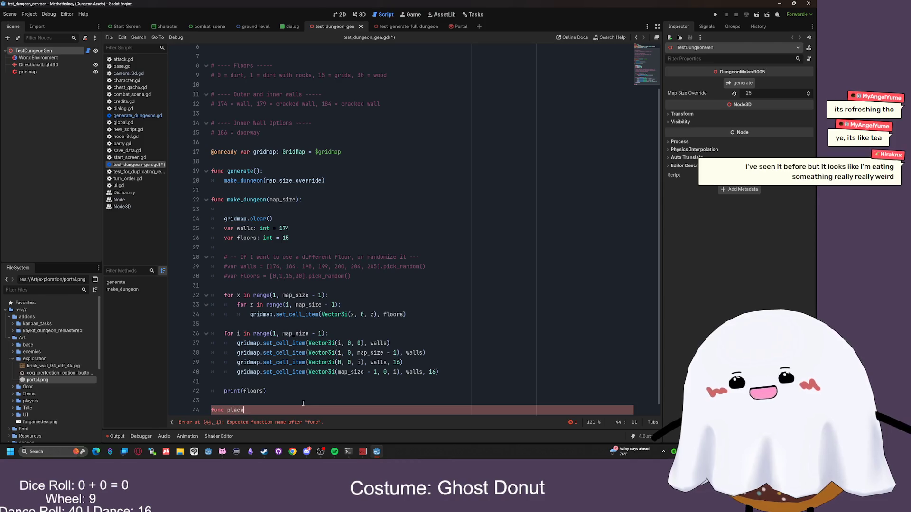
{"action": "type", "text": "_camera"}
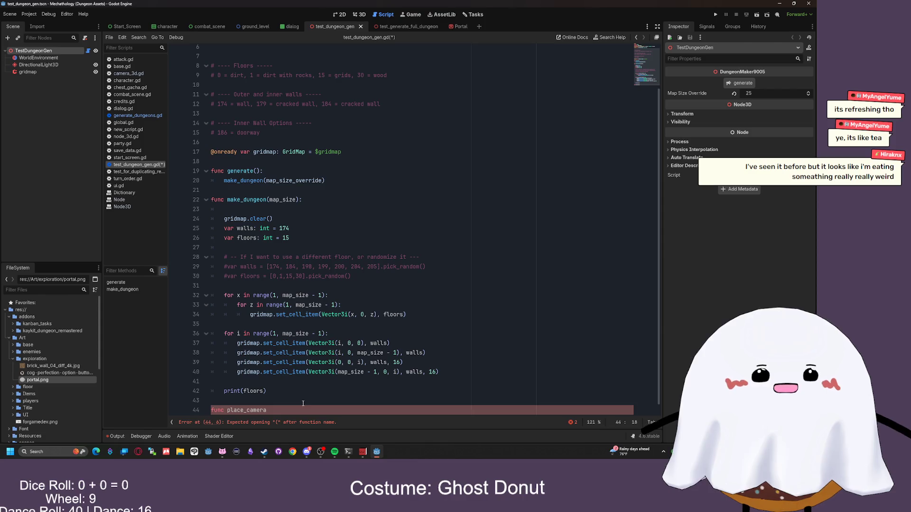
{"action": "type", "text": "()"}
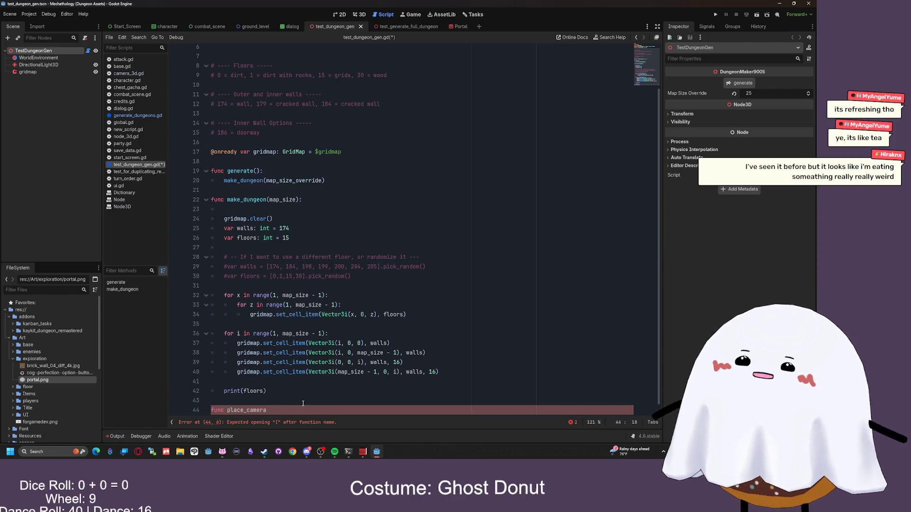
{"action": "type", "text": ":"}
{"action": "key", "text": "Return"}
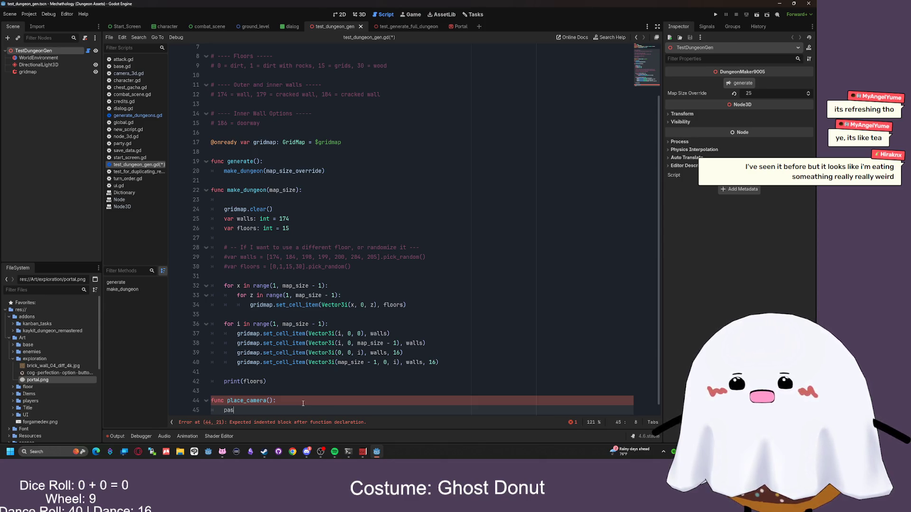
{"action": "type", "text": "pas"}
{"action": "key", "text": "Return"}
- Put the caret inside place_camera()'s parentheses, then select the gridmap.set_cell_item call on line 34
{"action": "key", "text": "Up"}
{"action": "key", "text": "Up"}
{"action": "key", "text": "Up"}
{"action": "key", "text": "End"}
{"action": "scroll", "coordinate": [304, 332], "scroll_direction": "down", "scroll_amount": 1}
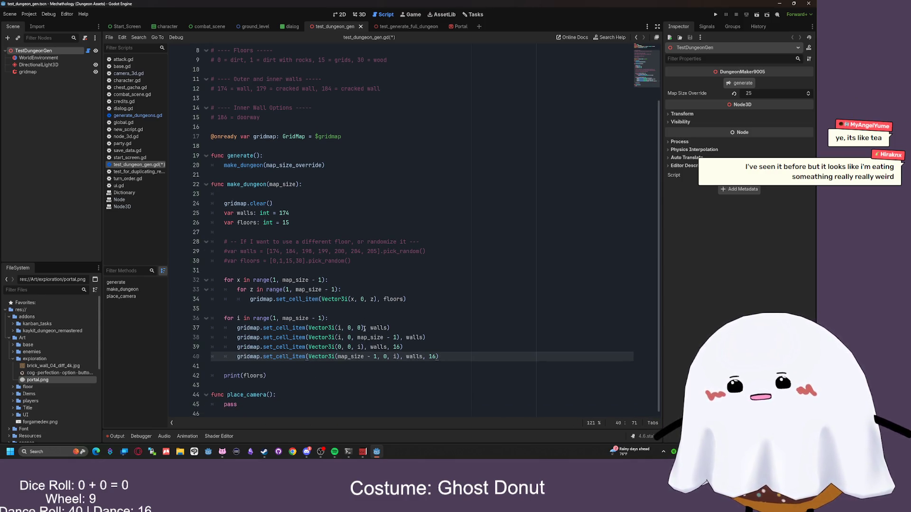
{"action": "left_click", "coordinate": [275, 396]}
{"action": "key", "text": "Left"}
{"action": "key", "text": "Left"}
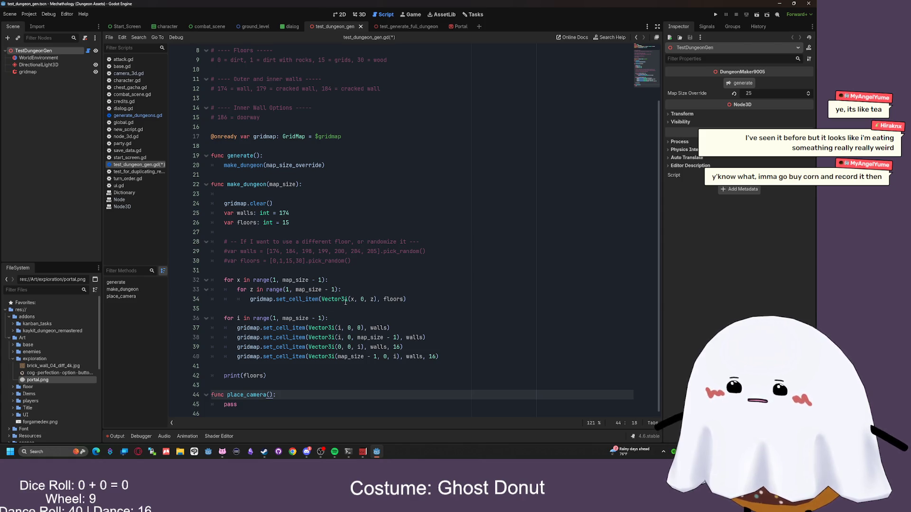
{"action": "left_click_drag", "start_coordinate": [250, 299], "coordinate": [320, 299]}
{"action": "left_click", "coordinate": [383, 299]}
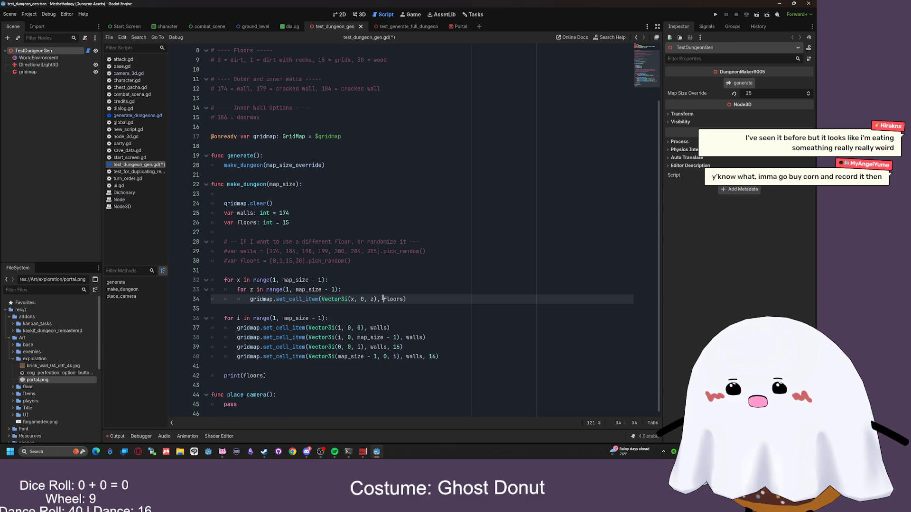
{"action": "left_click", "coordinate": [270, 394]}
{"action": "left_click_drag", "start_coordinate": [237, 404], "coordinate": [224, 405]}
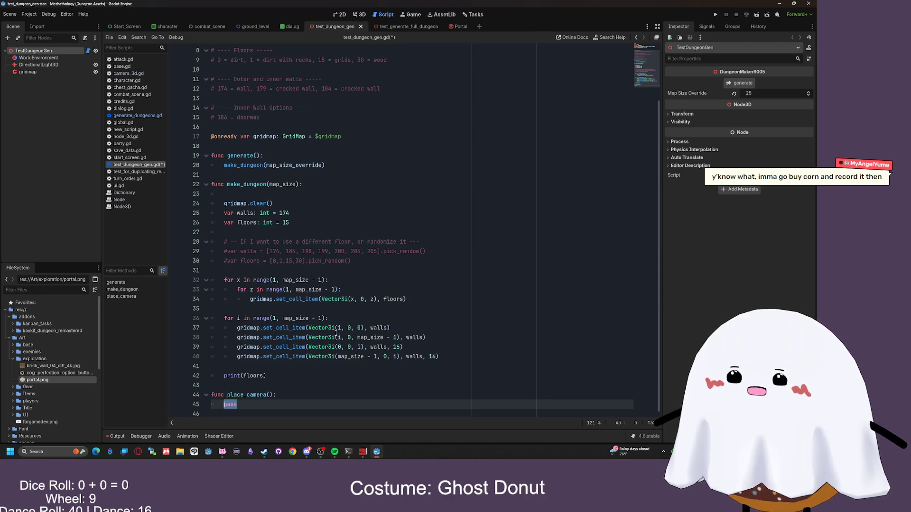
{"action": "left_click", "coordinate": [296, 328], "text": "ctrl"}
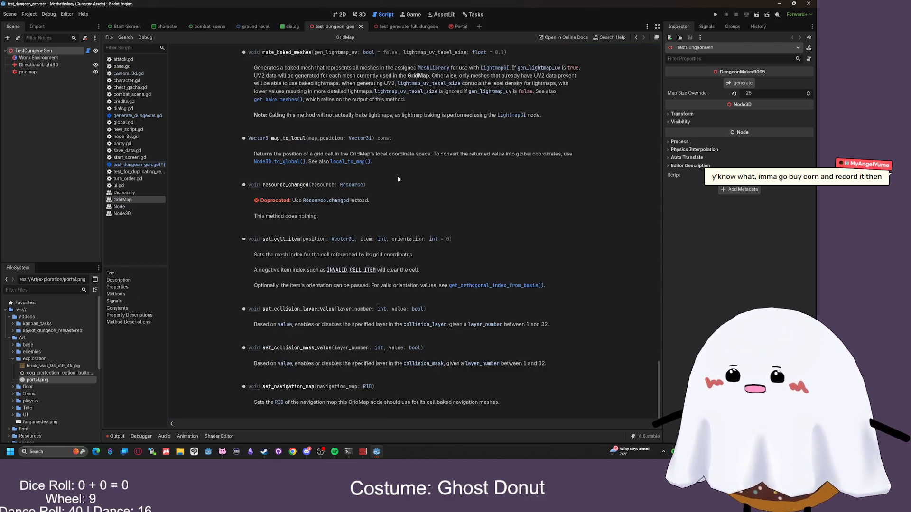
- Scroll through the GridMap reference's Methods and Properties sections, looking at entries like map_to_local
{"action": "scroll", "coordinate": [399, 179], "scroll_direction": "up", "scroll_amount": 5}
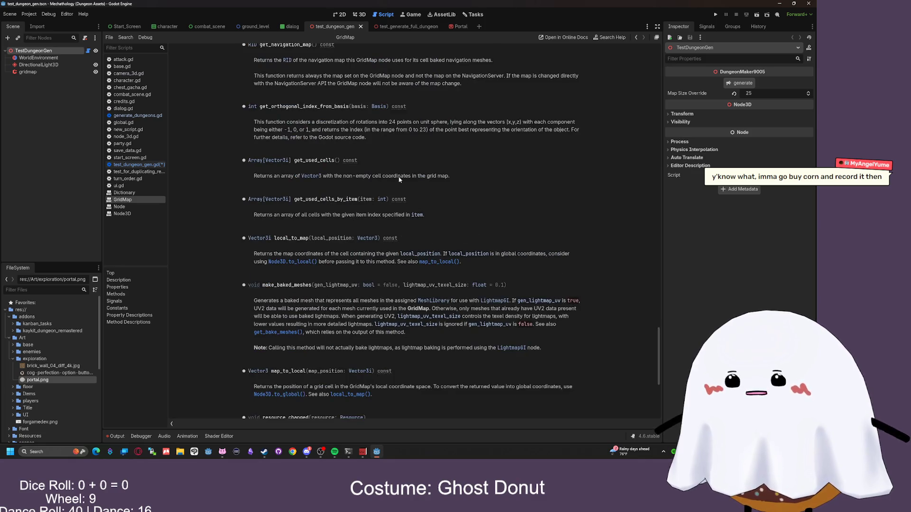
{"action": "scroll", "coordinate": [399, 180], "scroll_direction": "up", "scroll_amount": 5}
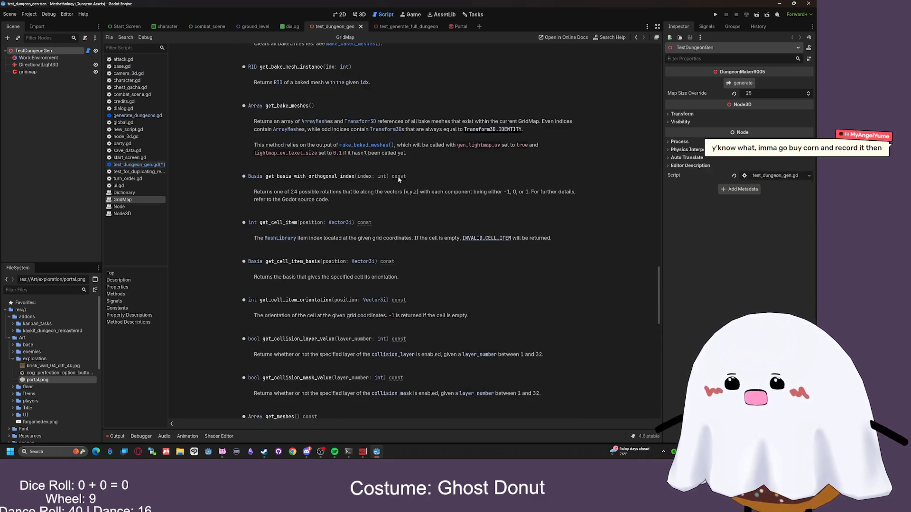
{"action": "scroll", "coordinate": [398, 179], "scroll_direction": "up", "scroll_amount": 1}
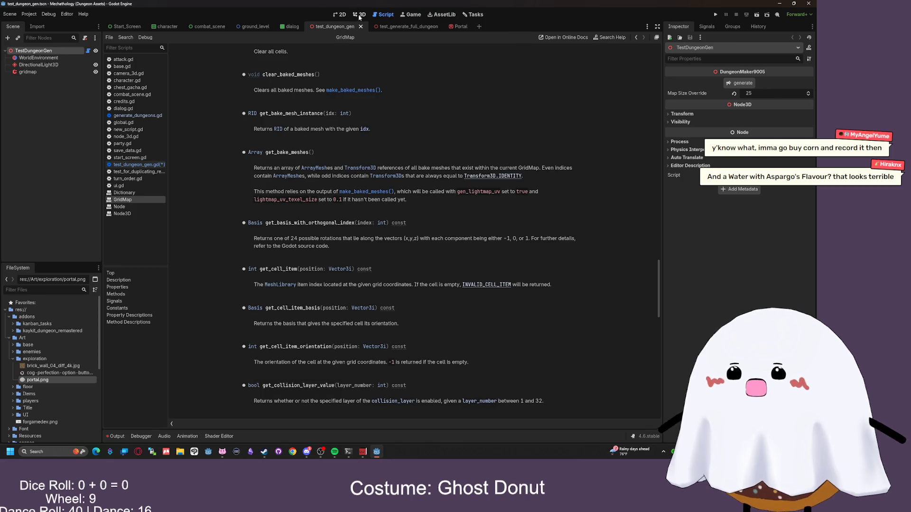
{"action": "scroll", "coordinate": [384, 95], "scroll_direction": "up", "scroll_amount": 15}
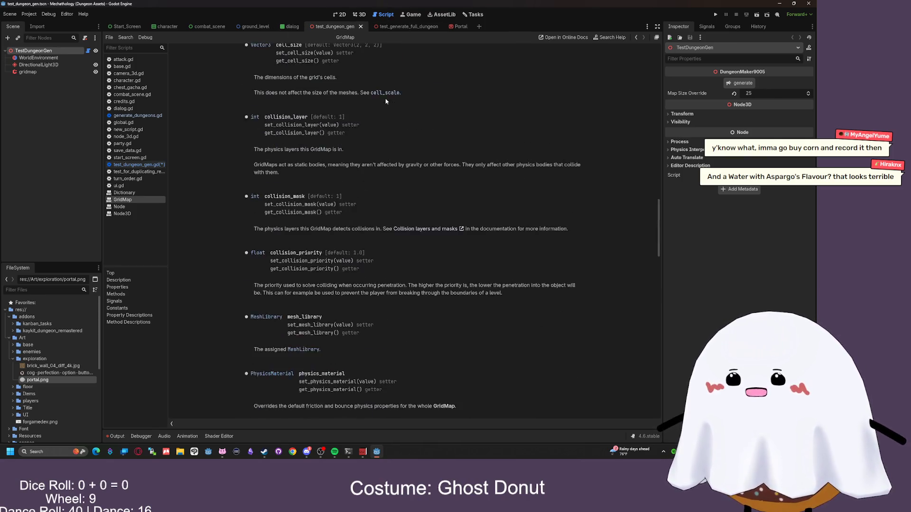
{"action": "scroll", "coordinate": [390, 108], "scroll_direction": "up", "scroll_amount": 7}
{"action": "scroll", "coordinate": [391, 112], "scroll_direction": "down", "scroll_amount": 1}
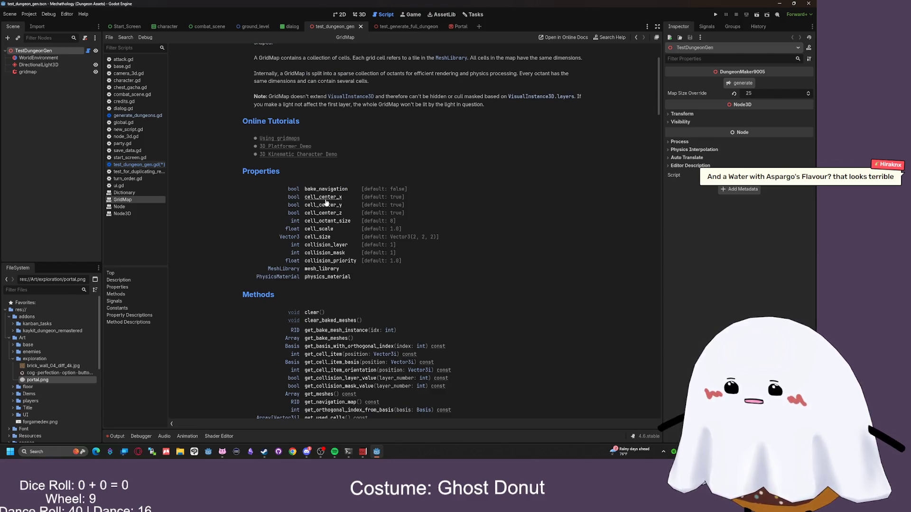
{"action": "scroll", "coordinate": [328, 201], "scroll_direction": "down", "scroll_amount": 1}
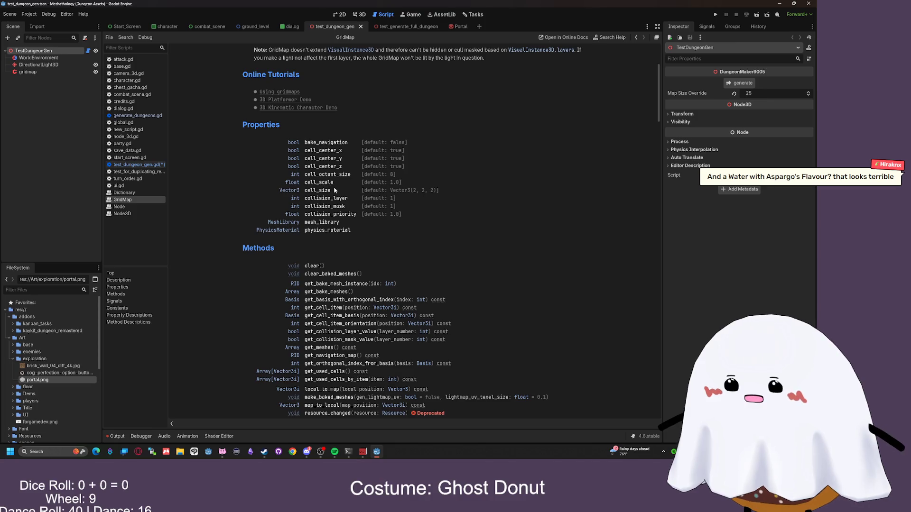
{"action": "scroll", "coordinate": [341, 201], "scroll_direction": "down", "scroll_amount": 1}
{"action": "scroll", "coordinate": [341, 202], "scroll_direction": "down", "scroll_amount": 1}
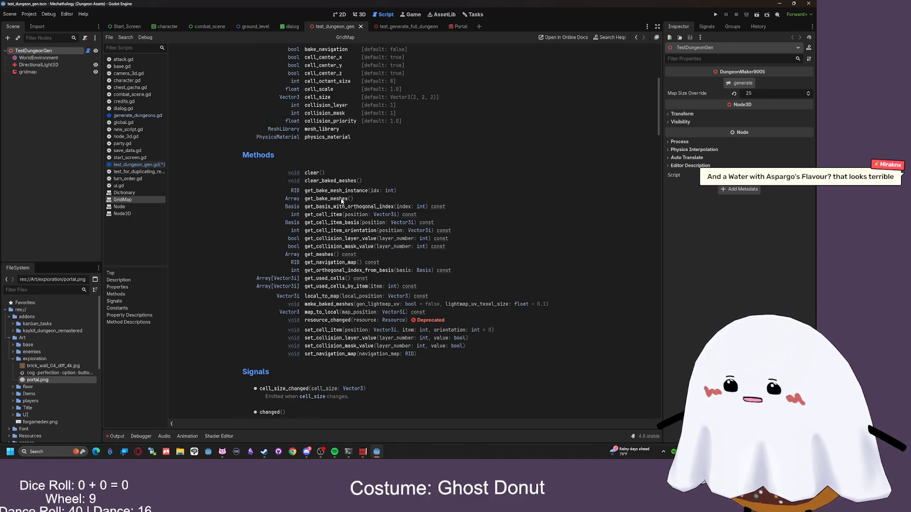
{"action": "scroll", "coordinate": [341, 202], "scroll_direction": "down", "scroll_amount": 2}
{"action": "scroll", "coordinate": [319, 111], "scroll_direction": "up", "scroll_amount": 5}
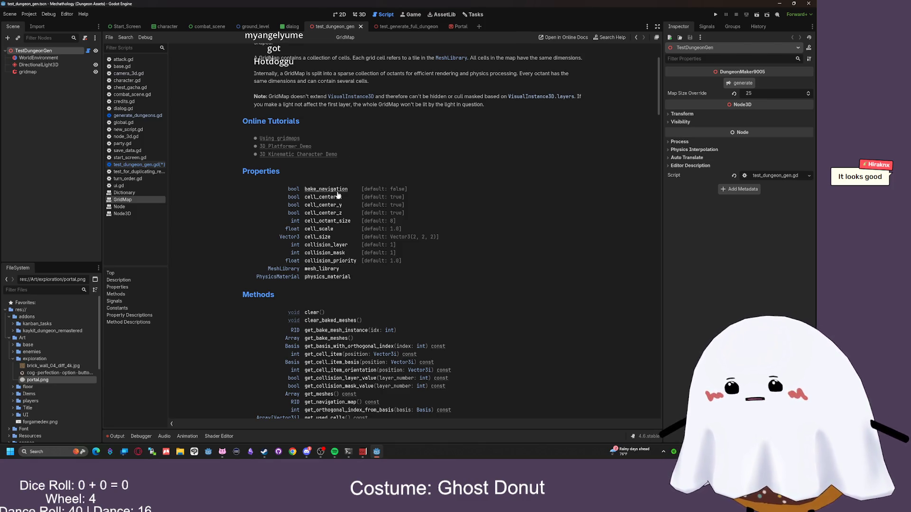
{"action": "scroll", "coordinate": [367, 180], "scroll_direction": "up", "scroll_amount": 2}
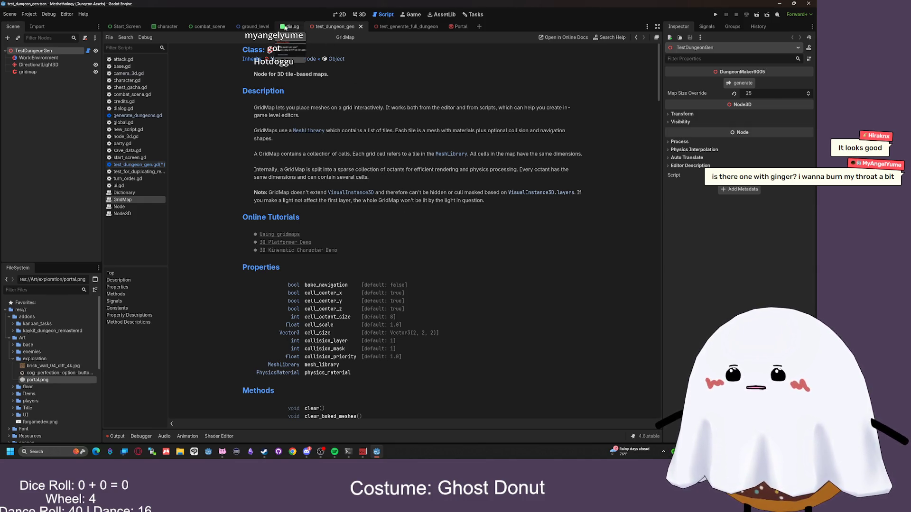
- Check the test_generate_full_dungeon scene's 3D view, then return to test_dungeon_gen.gd
{"action": "left_click", "coordinate": [401, 26]}
{"action": "left_click", "coordinate": [413, 14]}
{"action": "left_click", "coordinate": [359, 14]}
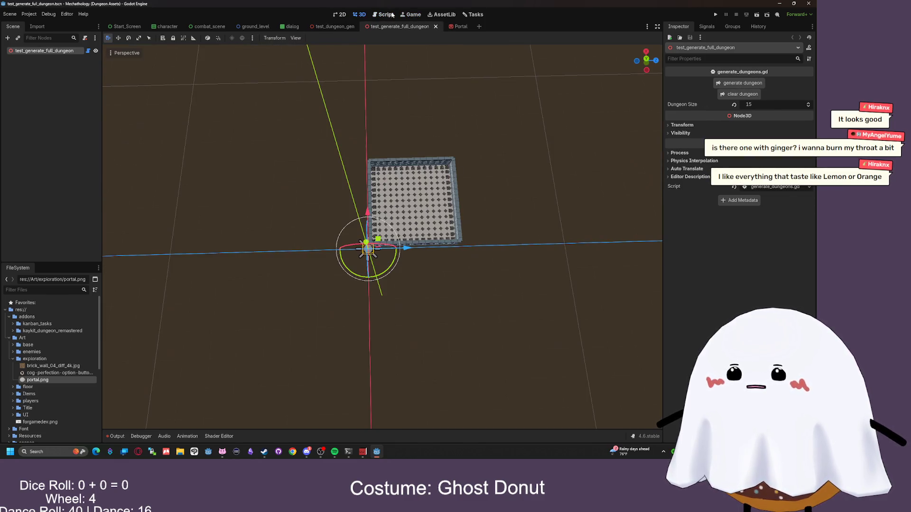
{"action": "left_click", "coordinate": [392, 15]}
{"action": "left_click", "coordinate": [138, 164]}
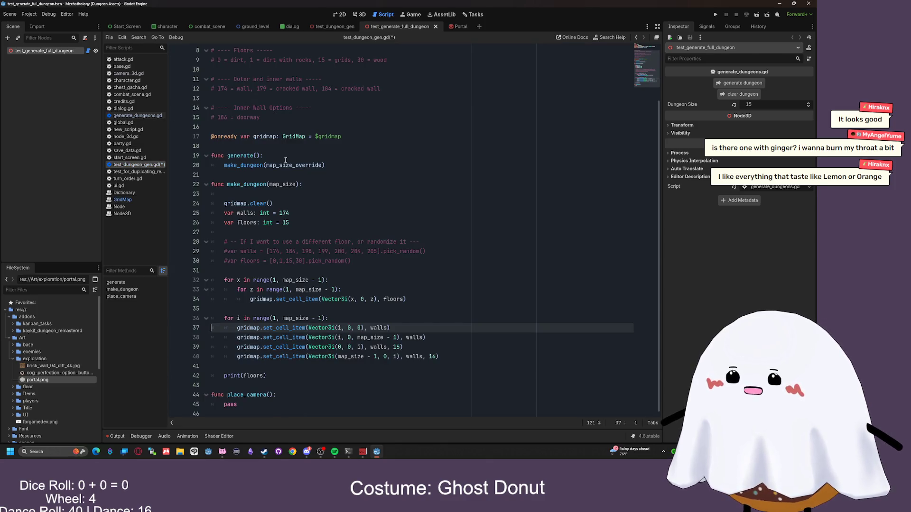
- Replace pass in place_camera() with gridmap.get_cell_item(position)
{"action": "left_click", "coordinate": [224, 404]}
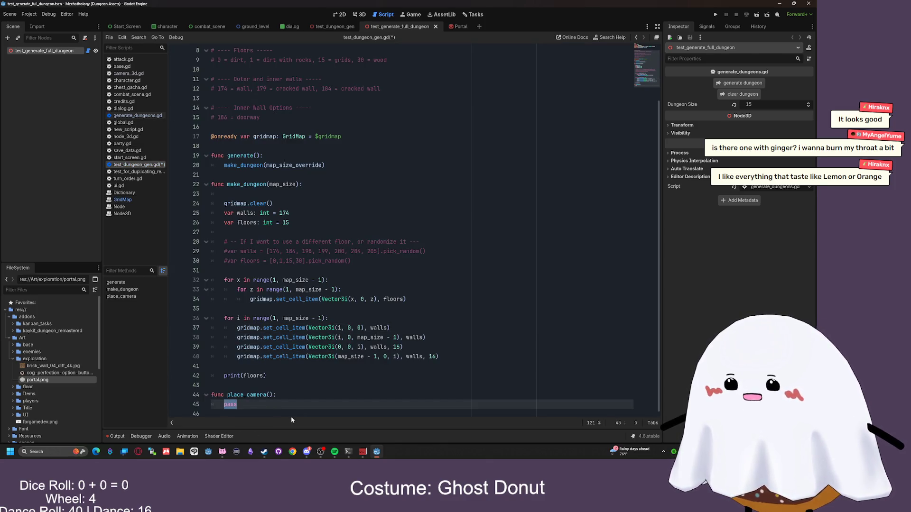
{"action": "type", "text": "gridma"}
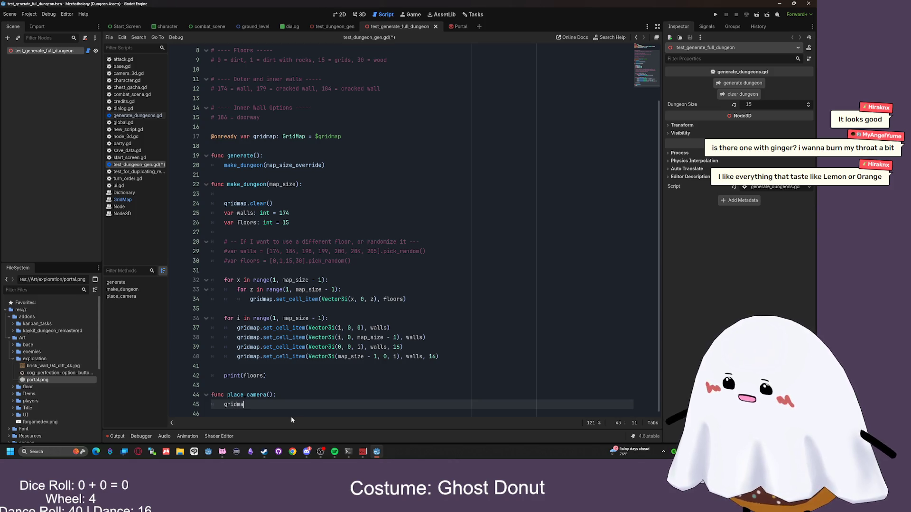
{"action": "type", "text": "p"}
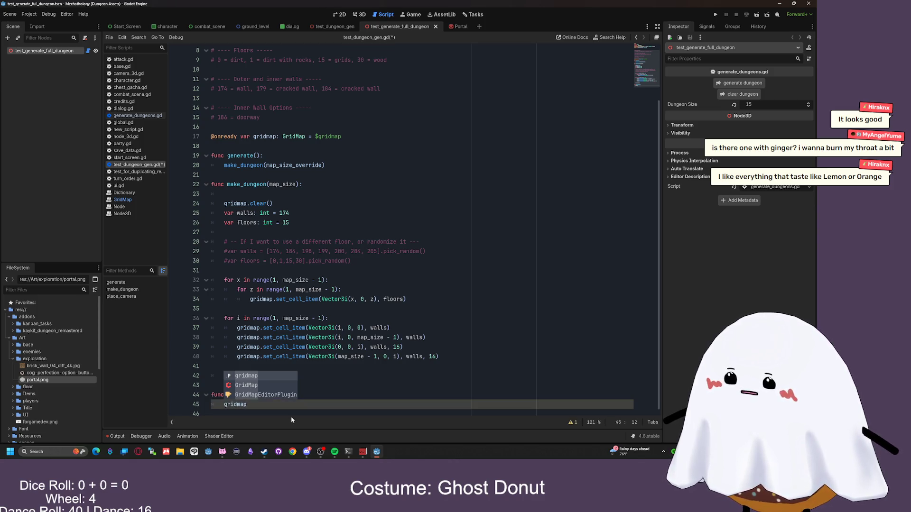
{"action": "type", "text": "."}
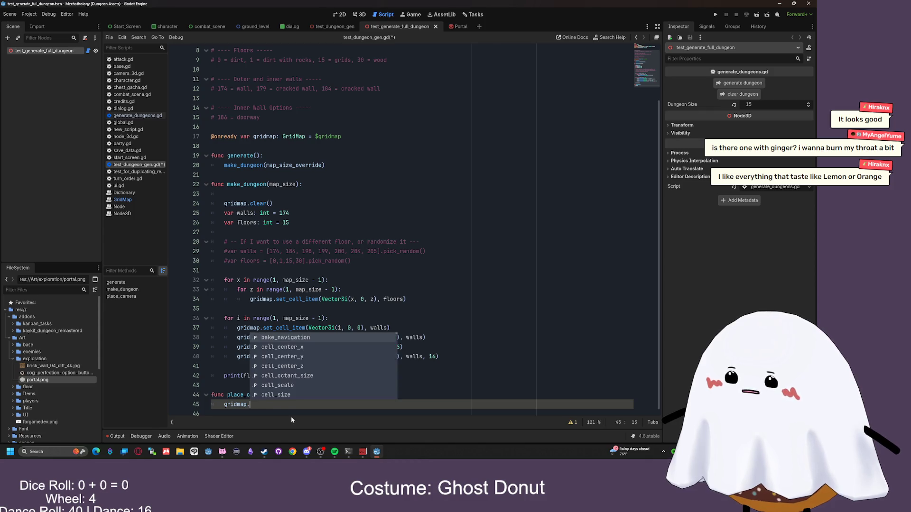
{"action": "type", "text": "g"}
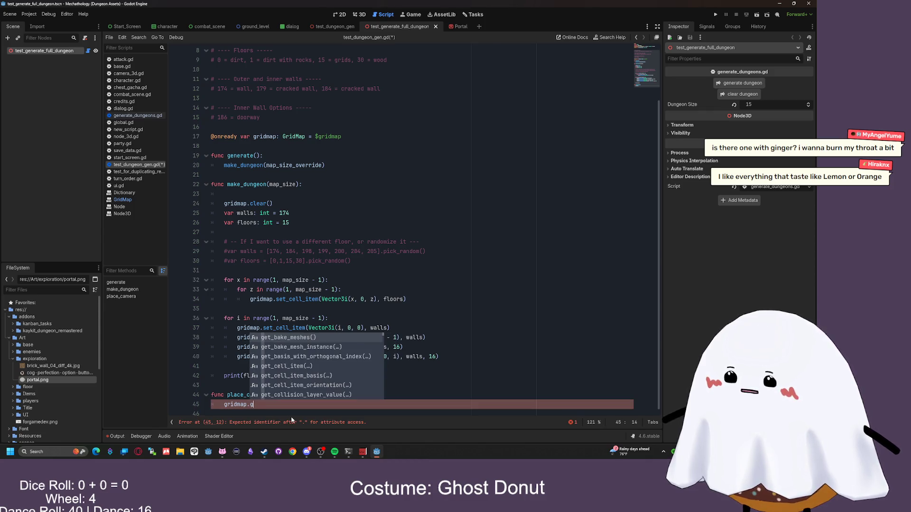
{"action": "type", "text": "et"}
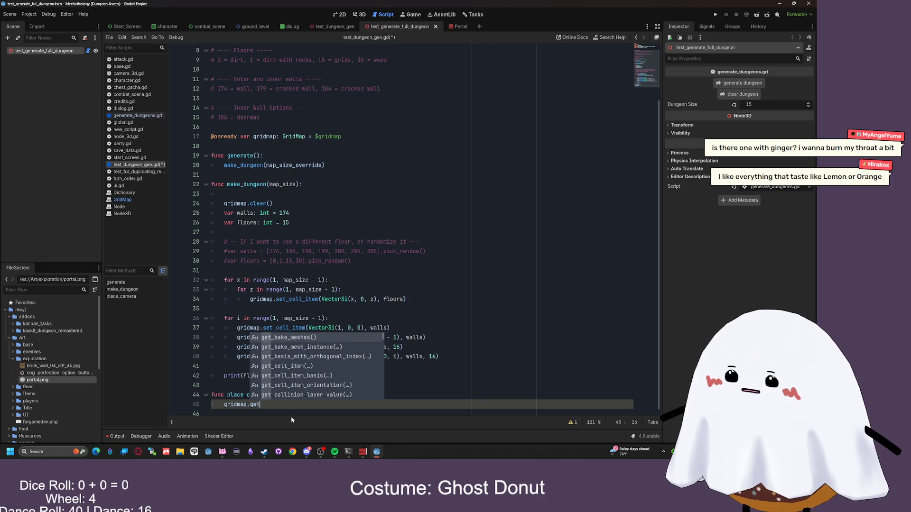
{"action": "left_click", "coordinate": [282, 365]}
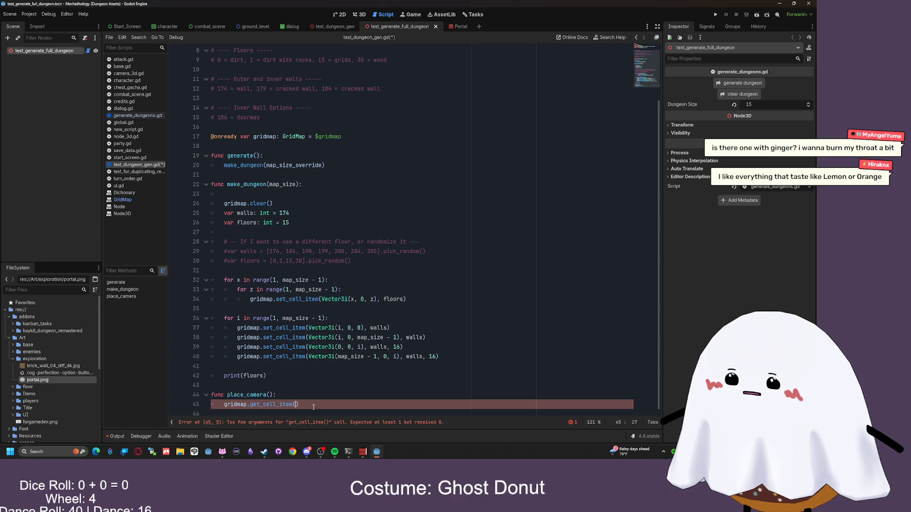
{"action": "type", "text": "1)"}
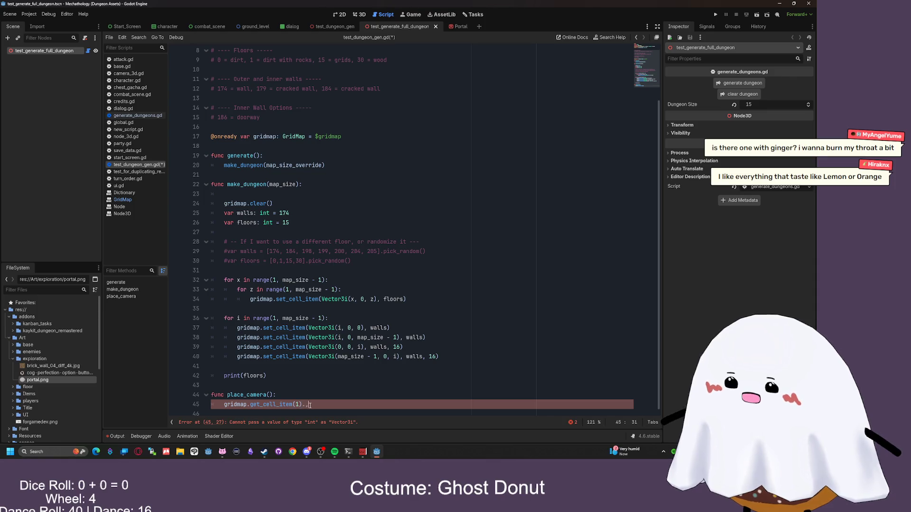
{"action": "key", "text": "BackSpace"}
{"action": "key", "text": "BackSpace"}
{"action": "key", "text": "BackSpace"}
{"action": "key", "text": "BackSpace"}
{"action": "key", "text": "BackSpace"}
{"action": "type", "text": "(p"}
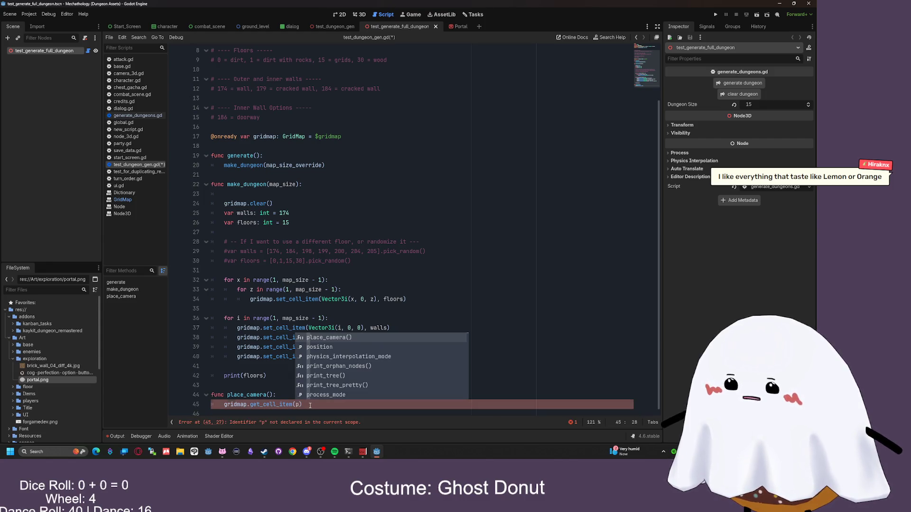
{"action": "key", "text": "Down"}
{"action": "key", "text": "Return"}
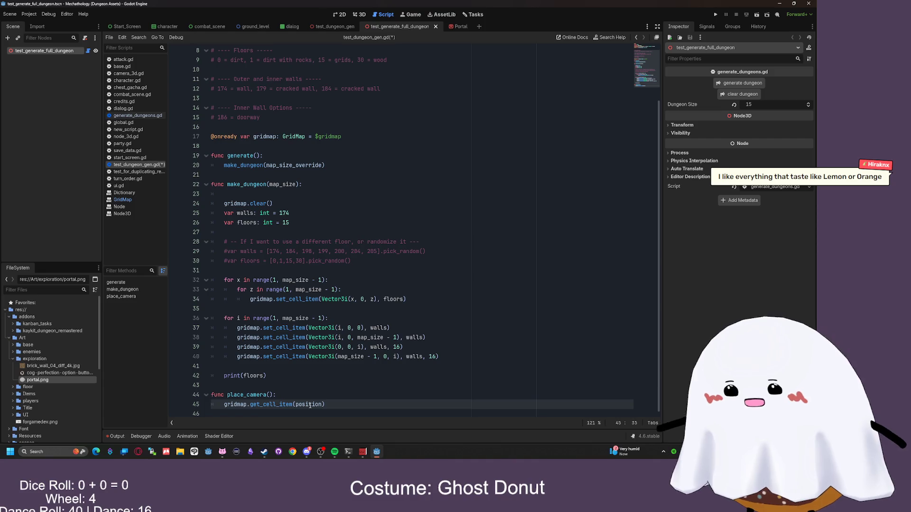
{"action": "key", "text": "Right"}
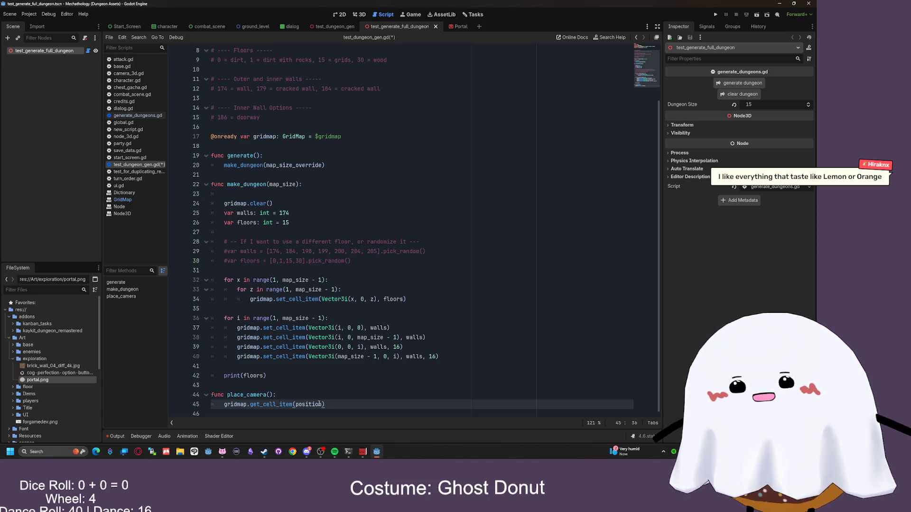
{"action": "mouse_move", "coordinate": [271, 404]}
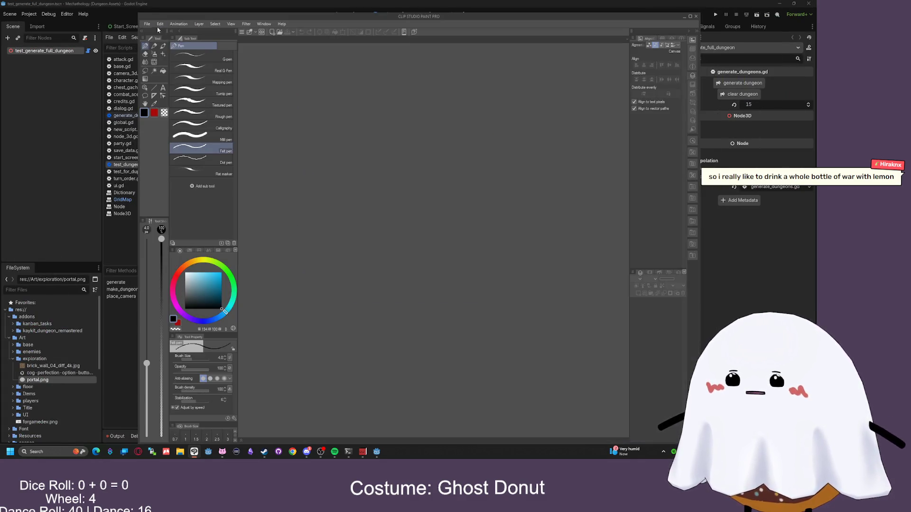
- Create a new blank 1000x1000 canvas
{"action": "left_click", "coordinate": [147, 24]}
{"action": "left_click", "coordinate": [159, 29]}
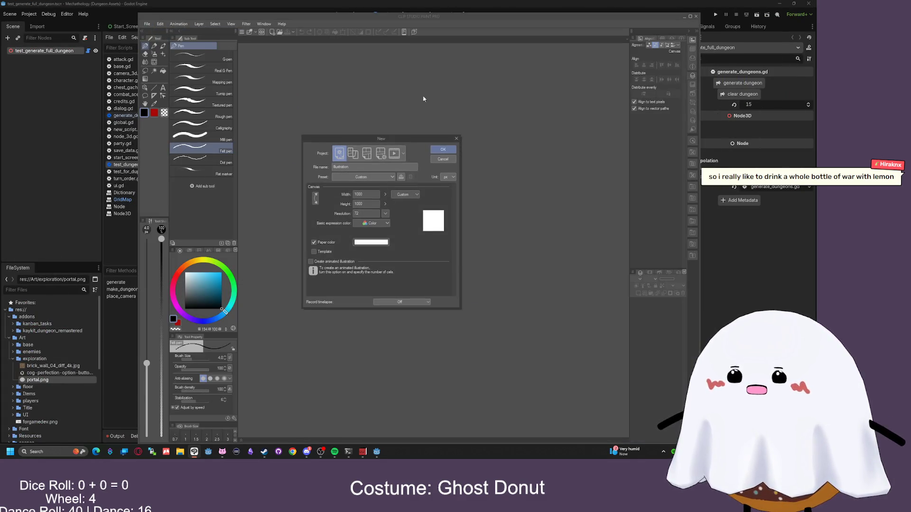
{"action": "left_click", "coordinate": [442, 150]}
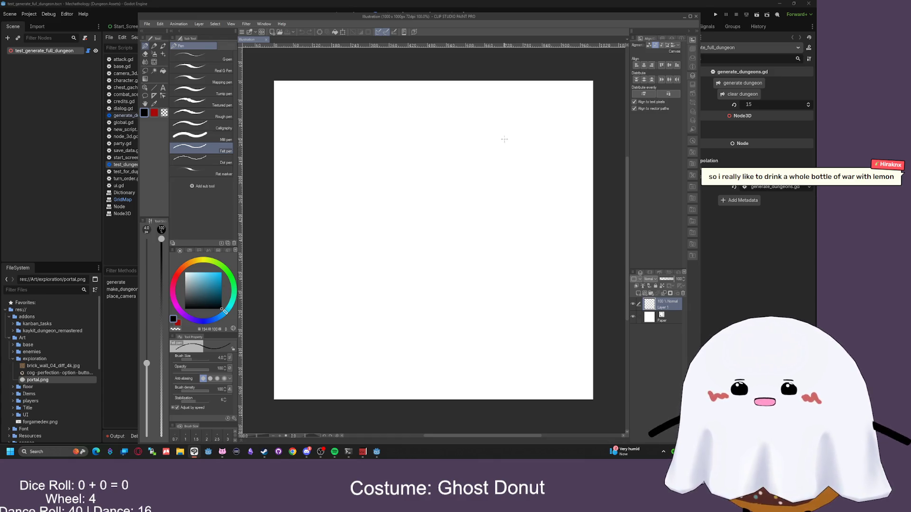
- Sketch a box with a wavy stroke and a 'Position' label beside it, then close without saving
{"action": "mouse_move", "coordinate": [509, 137]}
{"action": "left_mouse_down"}
{"action": "mouse_move", "coordinate": [522, 278]}
{"action": "mouse_move", "coordinate": [380, 288]}
{"action": "mouse_move", "coordinate": [395, 151]}
{"action": "mouse_move", "coordinate": [512, 132]}
{"action": "left_mouse_up"}
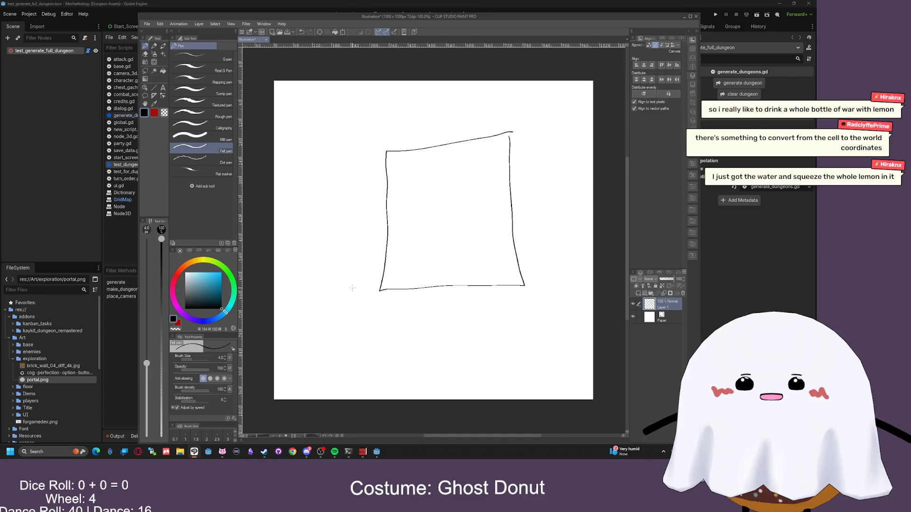
{"action": "mouse_move", "coordinate": [375, 303]}
{"action": "left_mouse_down"}
{"action": "mouse_move", "coordinate": [350, 275]}
{"action": "mouse_move", "coordinate": [337, 144]}
{"action": "mouse_move", "coordinate": [384, 135]}
{"action": "left_mouse_up"}
{"action": "key", "text": "ctrl+z"}
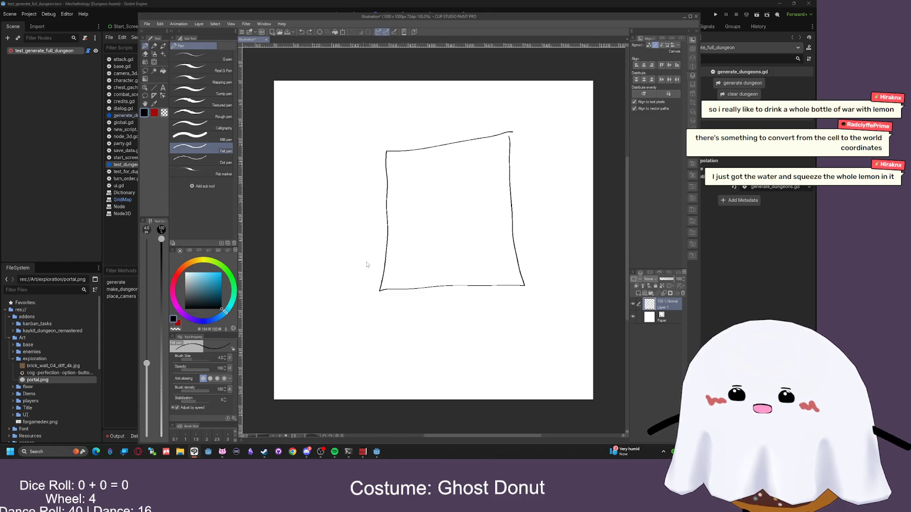
{"action": "mouse_move", "coordinate": [371, 298]}
{"action": "left_mouse_down"}
{"action": "mouse_move", "coordinate": [359, 252]}
{"action": "mouse_move", "coordinate": [336, 237]}
{"action": "mouse_move", "coordinate": [338, 187]}
{"action": "mouse_move", "coordinate": [365, 148]}
{"action": "left_mouse_up"}
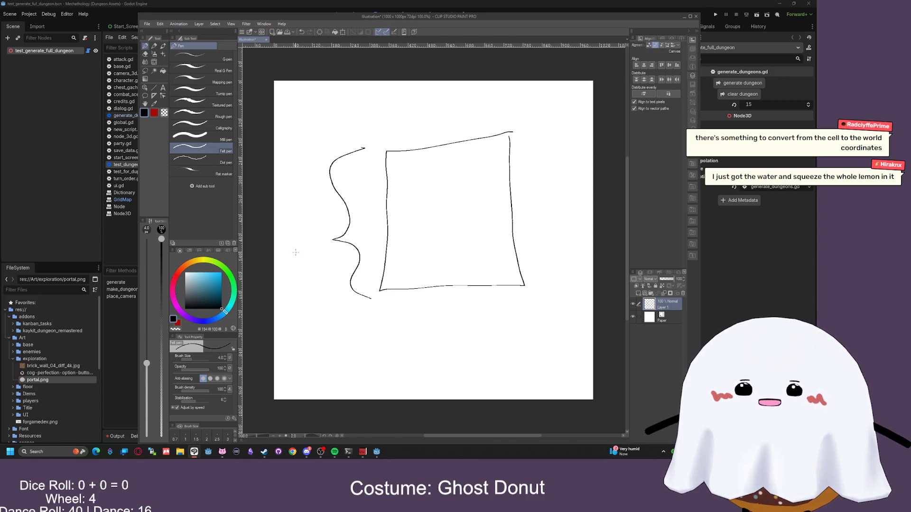
{"action": "left_click_drag", "start_coordinate": [302, 250], "coordinate": [326, 211]}
{"action": "mouse_move", "coordinate": [379, 151]}
{"action": "left_mouse_down"}
{"action": "mouse_move", "coordinate": [383, 285]}
{"action": "mouse_move", "coordinate": [537, 278]}
{"action": "left_mouse_up"}
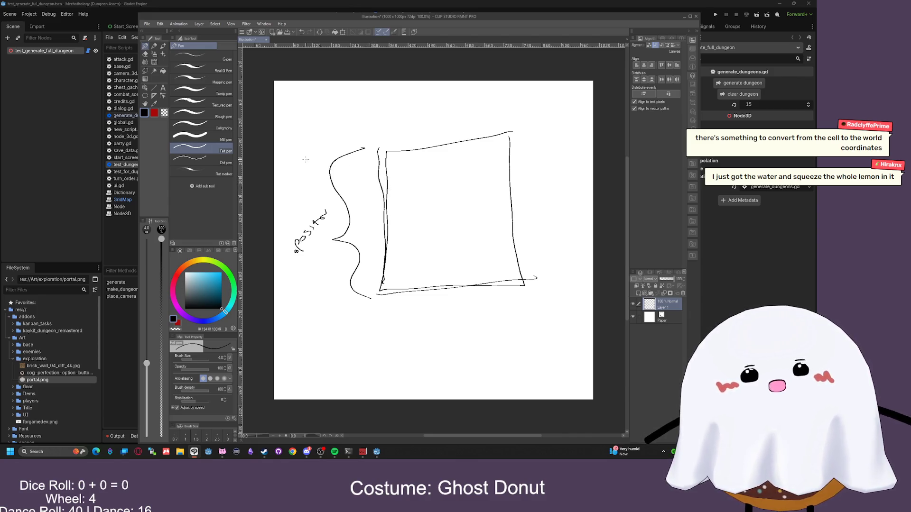
{"action": "left_click", "coordinate": [696, 16]}
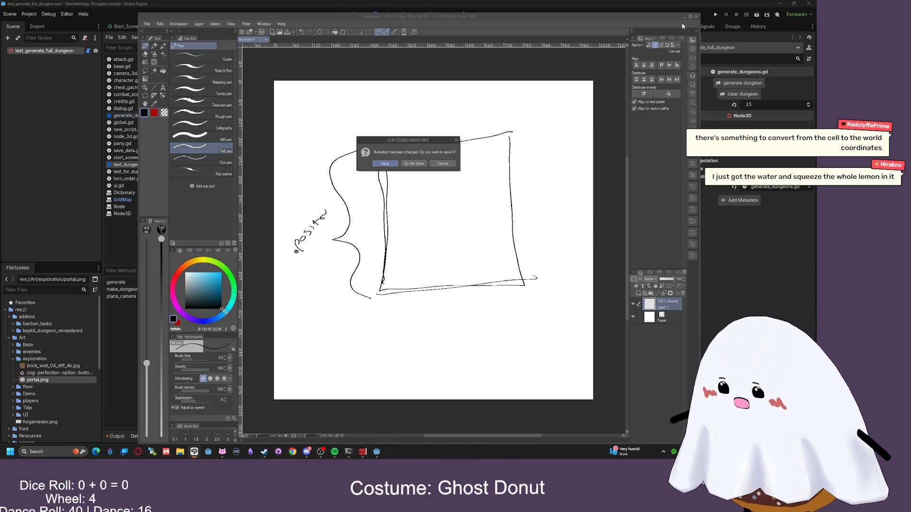
{"action": "left_click", "coordinate": [414, 164]}
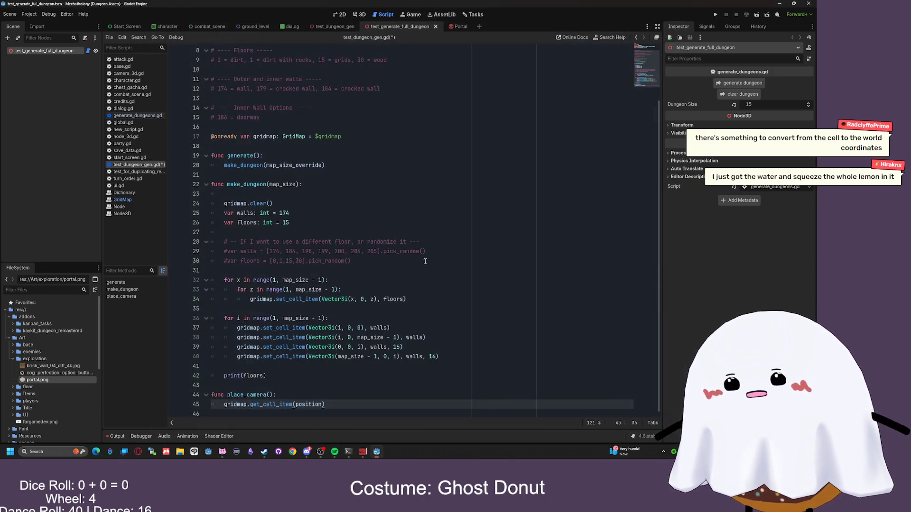
- Replace the get_cell_item(position) call on line 45 with a new get_cell_item(), then delete it again
{"action": "key", "text": "ctrl+BackSpace"}
{"action": "key", "text": "ctrl+BackSpace"}
{"action": "key", "text": "ctrl+BackSpace"}
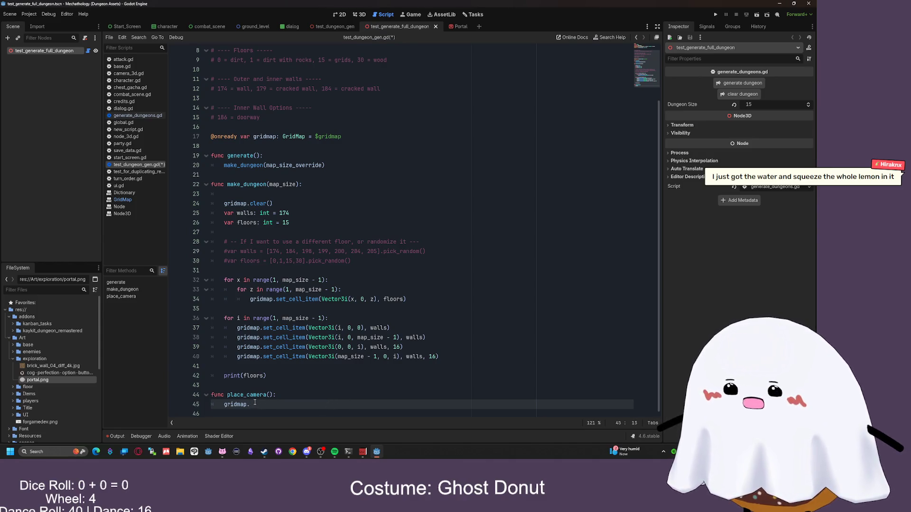
{"action": "type", "text": "g"}
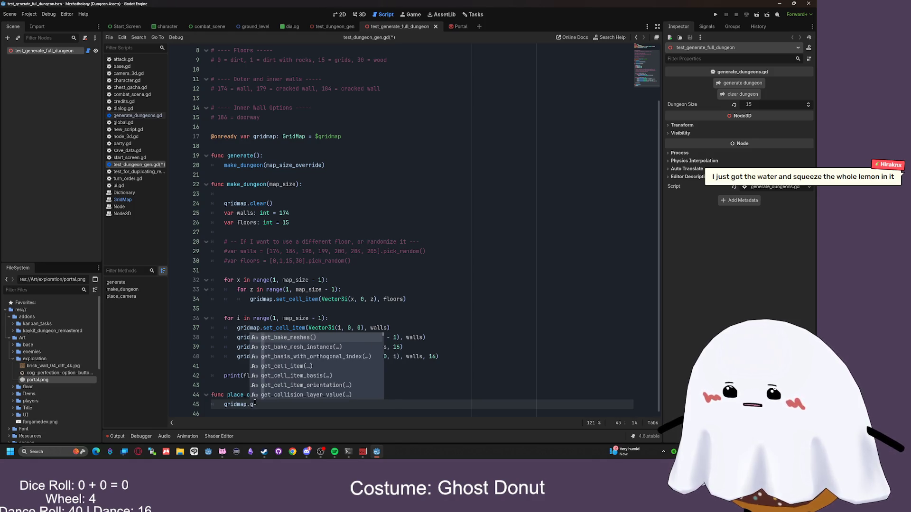
{"action": "key", "text": "BackSpace"}
{"action": "type", "text": "po"}
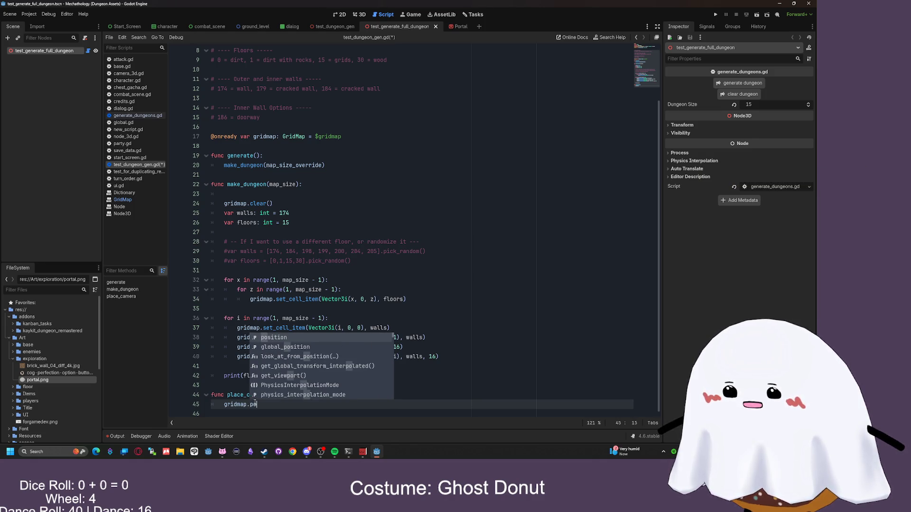
{"action": "key", "text": "BackSpace"}
{"action": "key", "text": "BackSpace"}
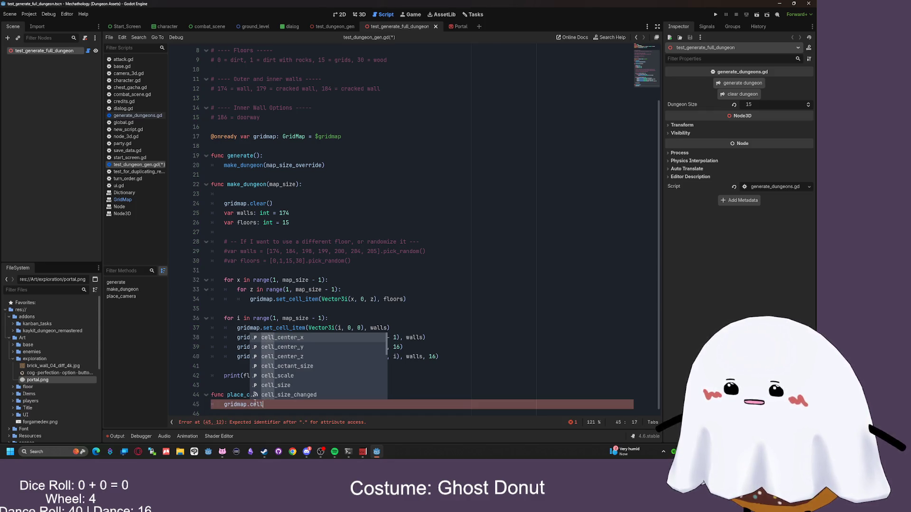
{"action": "type", "text": "get_cell"}
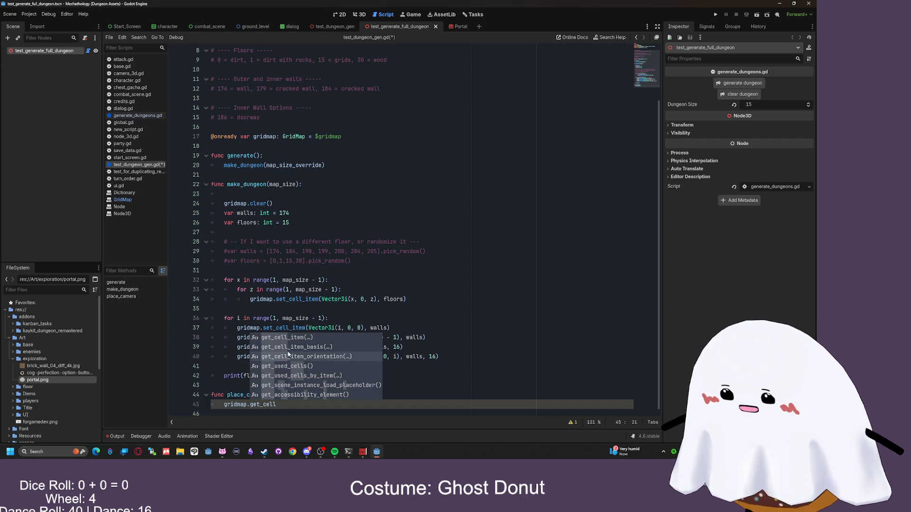
{"action": "mouse_move", "coordinate": [288, 354]}
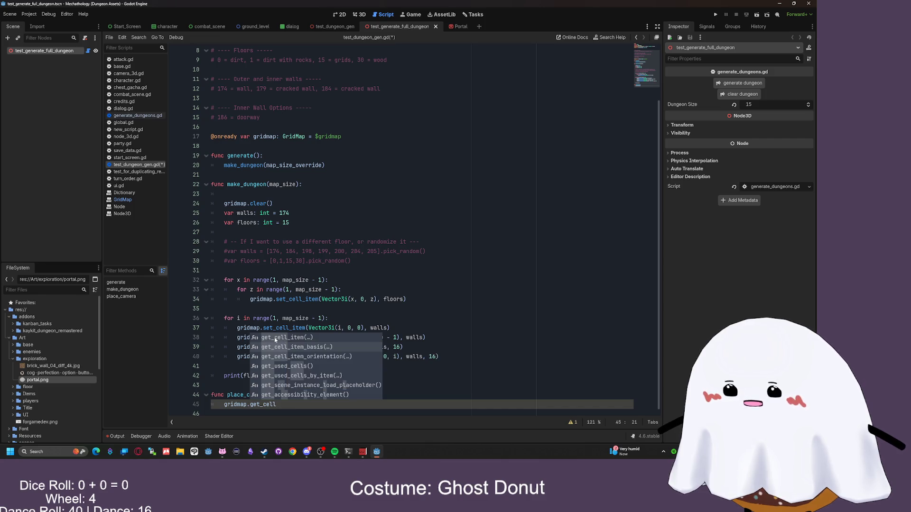
{"action": "left_click", "coordinate": [275, 338]}
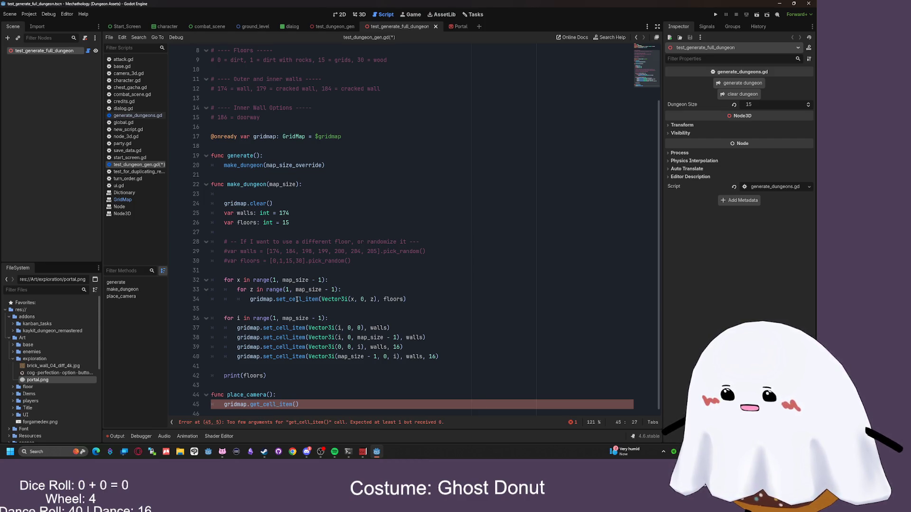
{"action": "mouse_move", "coordinate": [297, 299]}
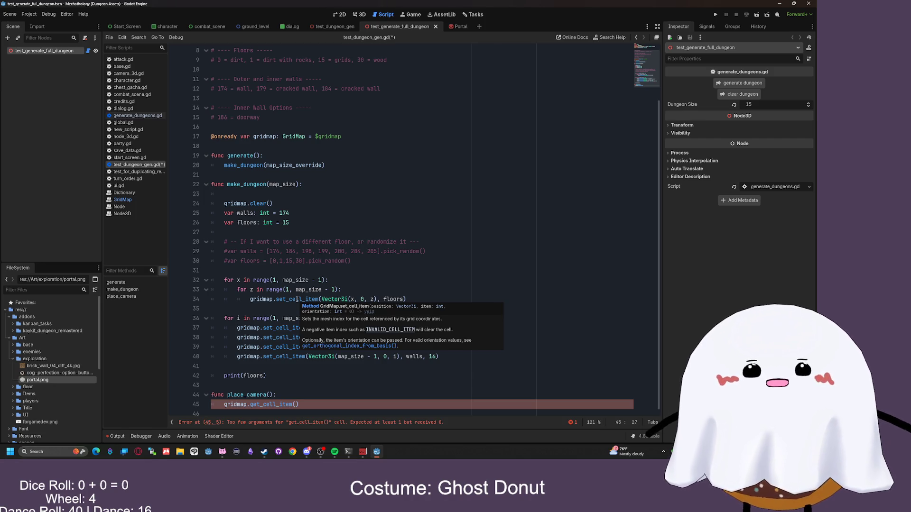
{"action": "left_click_drag", "start_coordinate": [299, 404], "coordinate": [247, 407]}
{"action": "key", "text": "BackSpace"}
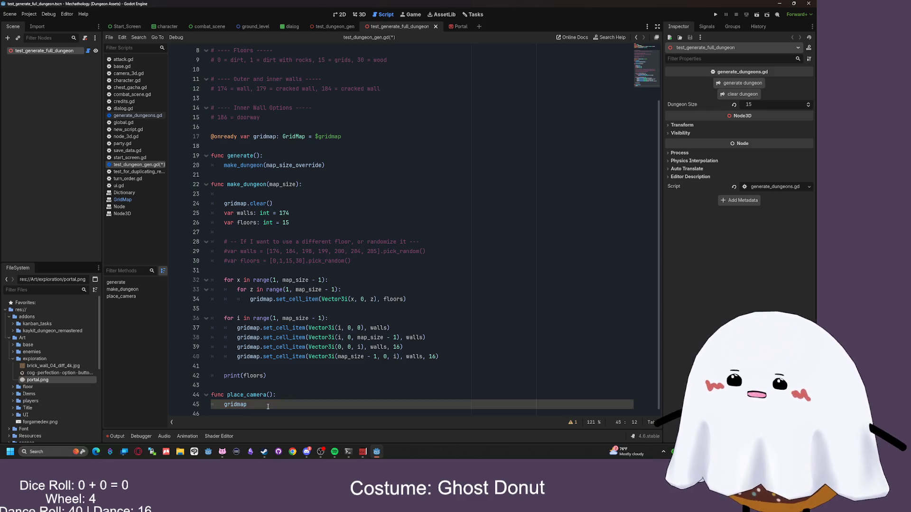
- Browse gridmap's member suggestions and insert get_navigation_map() on line 45
{"action": "type", "text": "."}
{"action": "type", "text": "gra"}
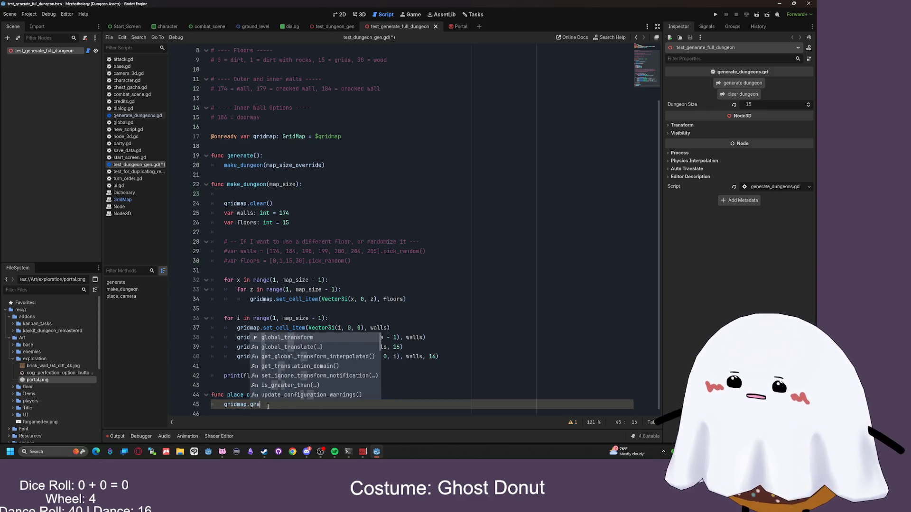
{"action": "key", "text": "BackSpace"}
{"action": "key", "text": "BackSpace"}
{"action": "key", "text": "BackSpace"}
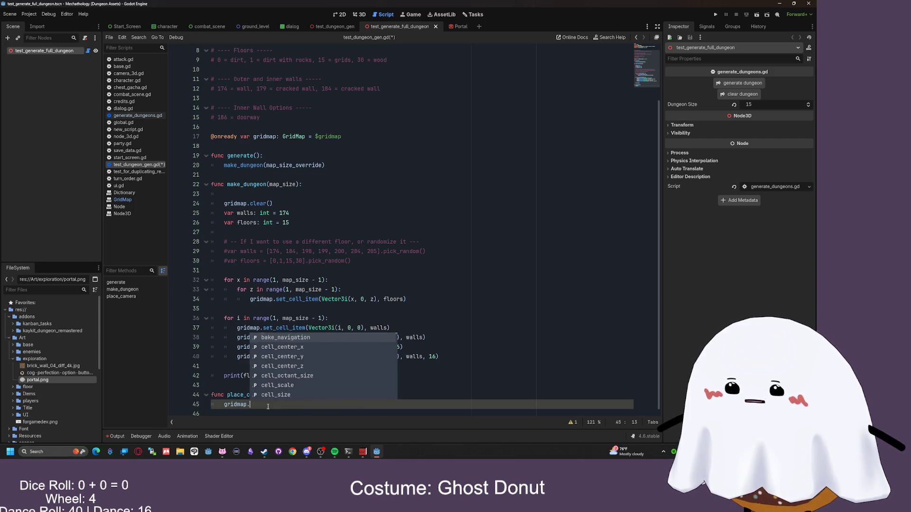
{"action": "key", "text": "Down"}
{"action": "key", "text": "Down"}
{"action": "key", "text": "Down"}
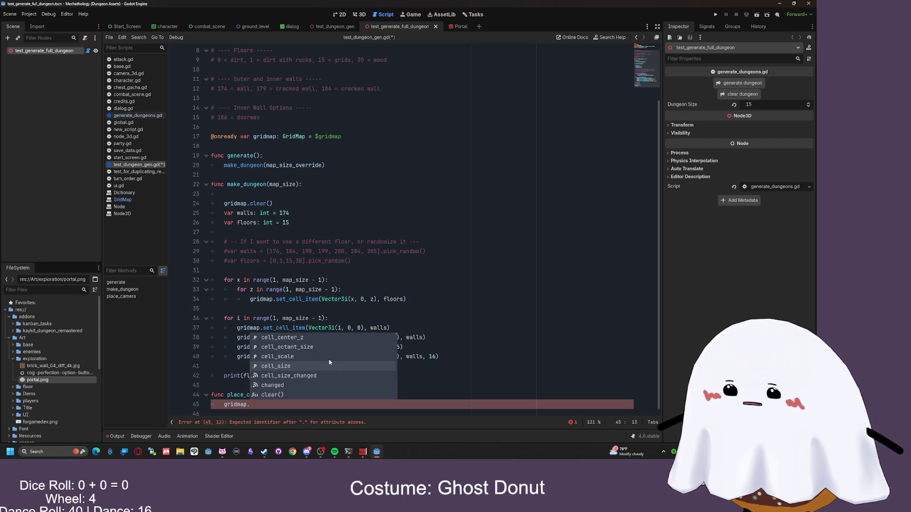
{"action": "key", "text": "Down"}
{"action": "key", "text": "Down"}
{"action": "key", "text": "Down"}
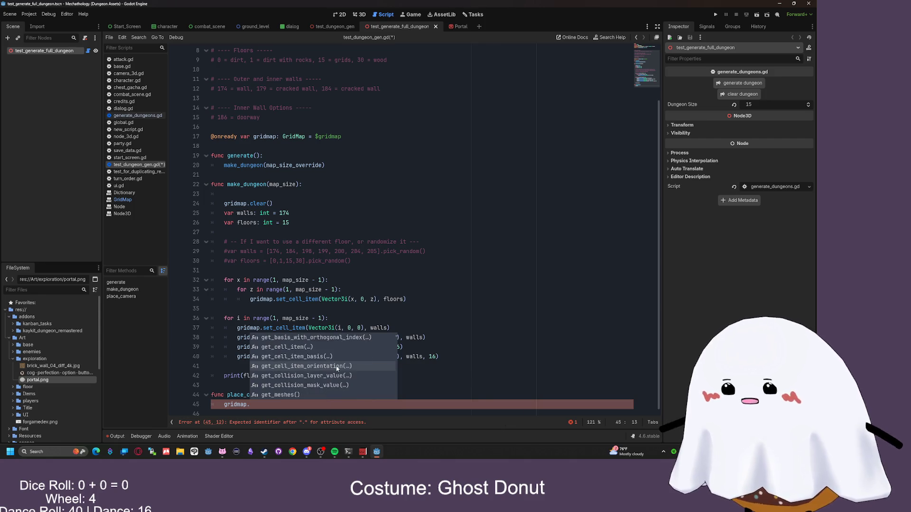
{"action": "scroll", "coordinate": [342, 361], "scroll_direction": "down", "scroll_amount": 2}
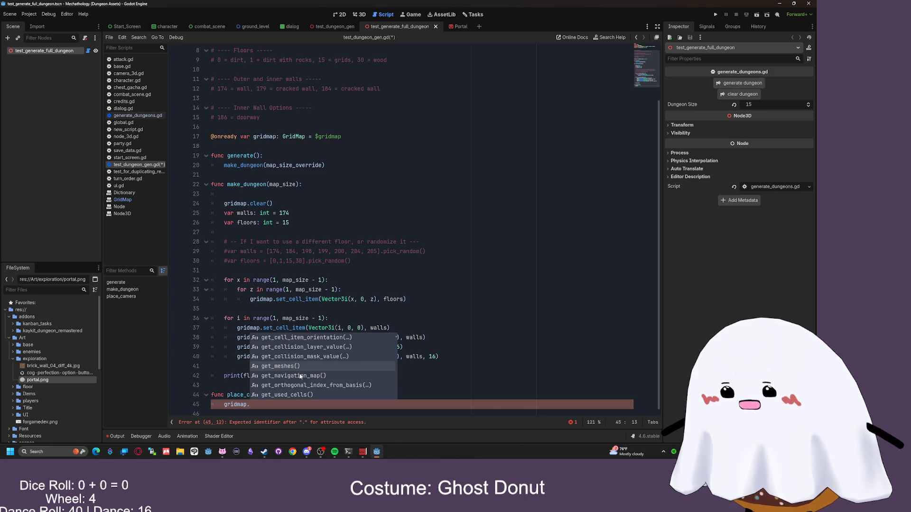
{"action": "left_click", "coordinate": [299, 376]}
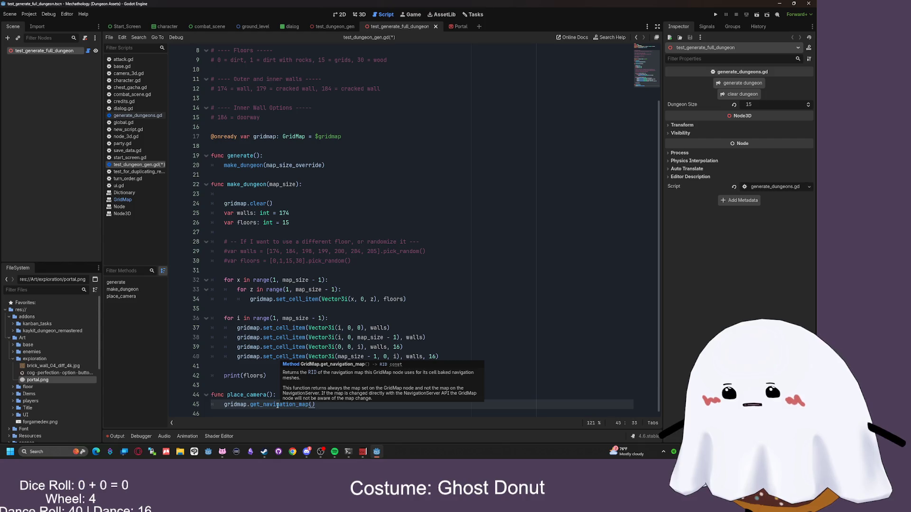
- Swap get_navigation_map() for get_cell_item with the argument Vector3(1,1,1)
{"action": "left_click_drag", "start_coordinate": [315, 403], "coordinate": [250, 402]}
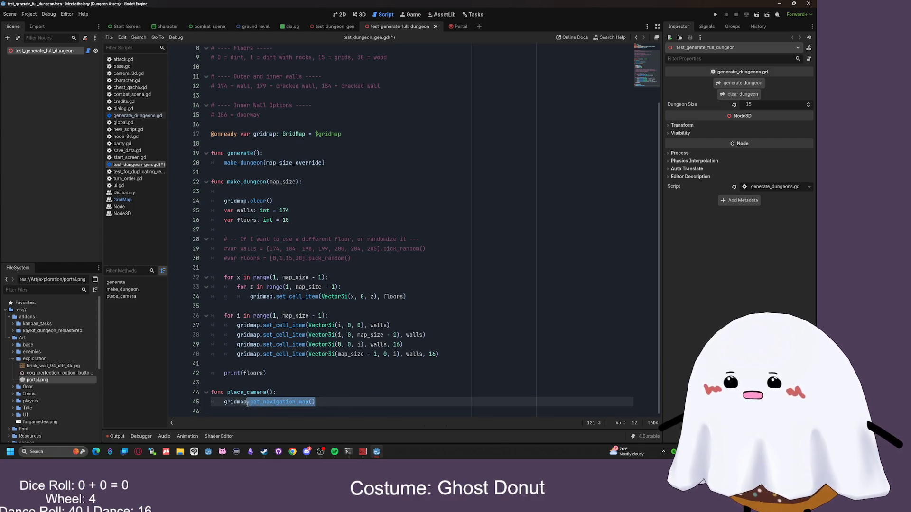
{"action": "type", "text": "get_cell"}
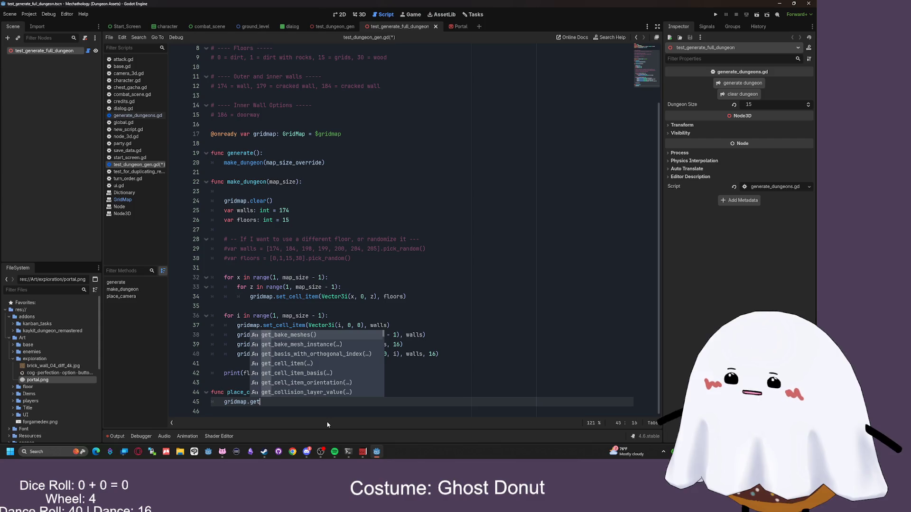
{"action": "key", "text": "Return"}
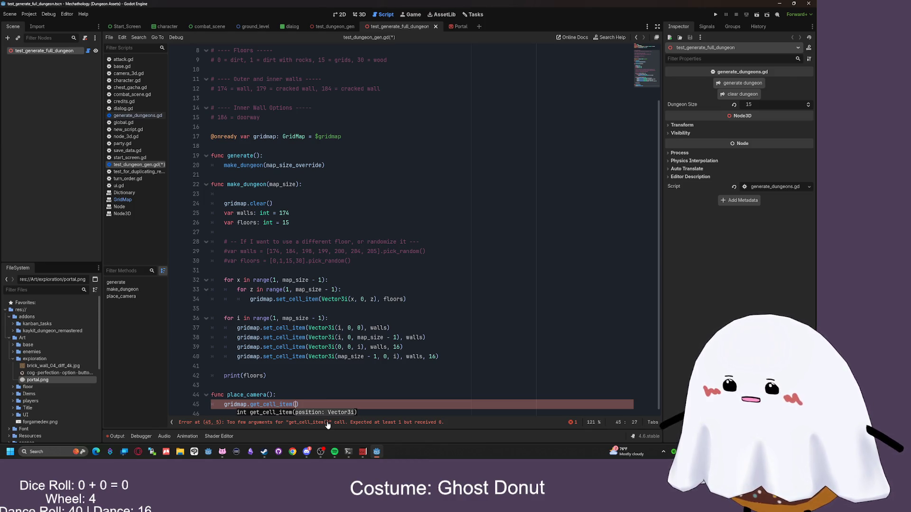
{"action": "type", "text": "0,0"}
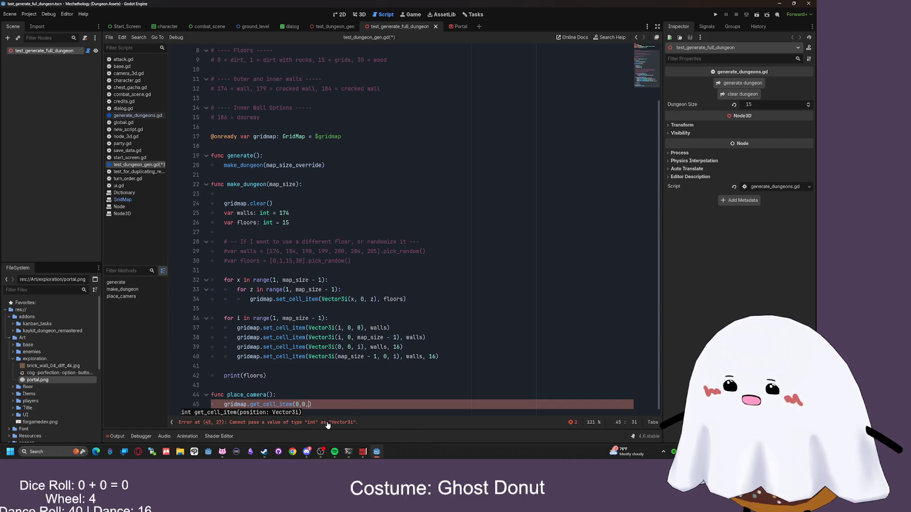
{"action": "type", "text": ",1,"}
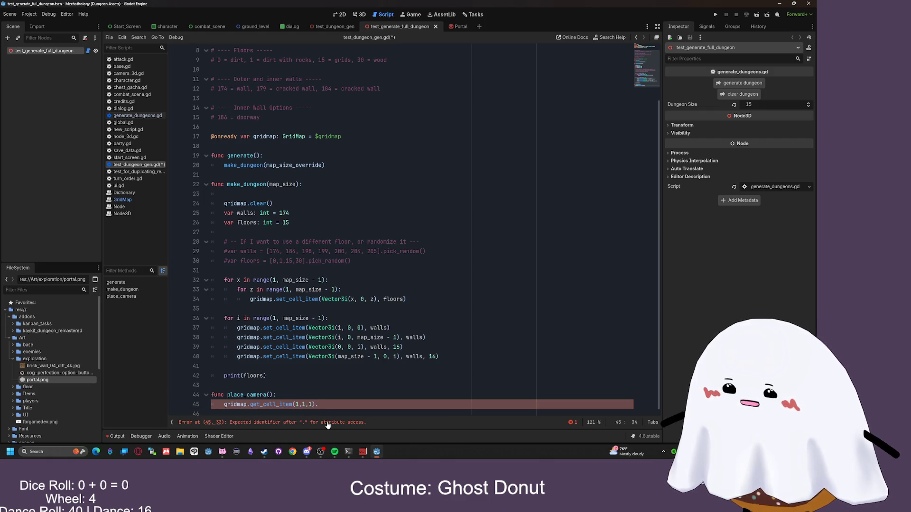
{"action": "key", "text": "Return"}
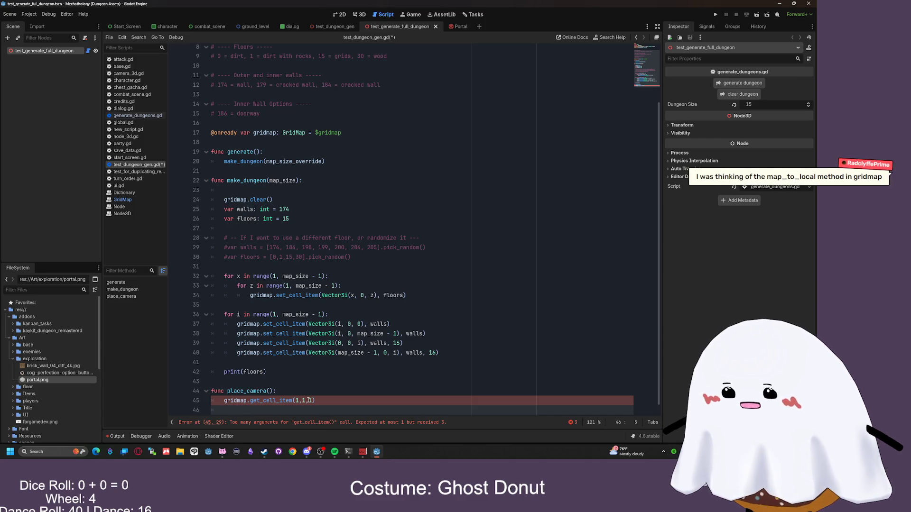
{"action": "left_click_drag", "start_coordinate": [311, 401], "coordinate": [295, 403]}
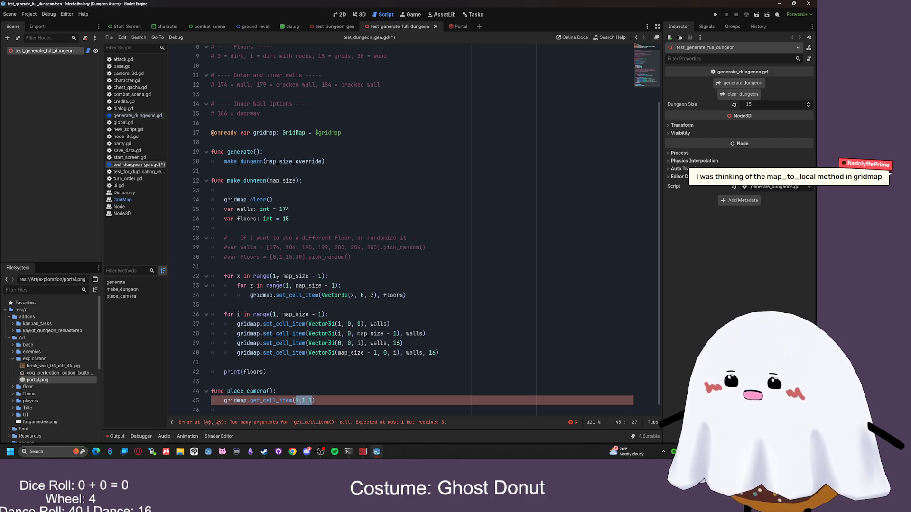
{"action": "type", "text": "1"}
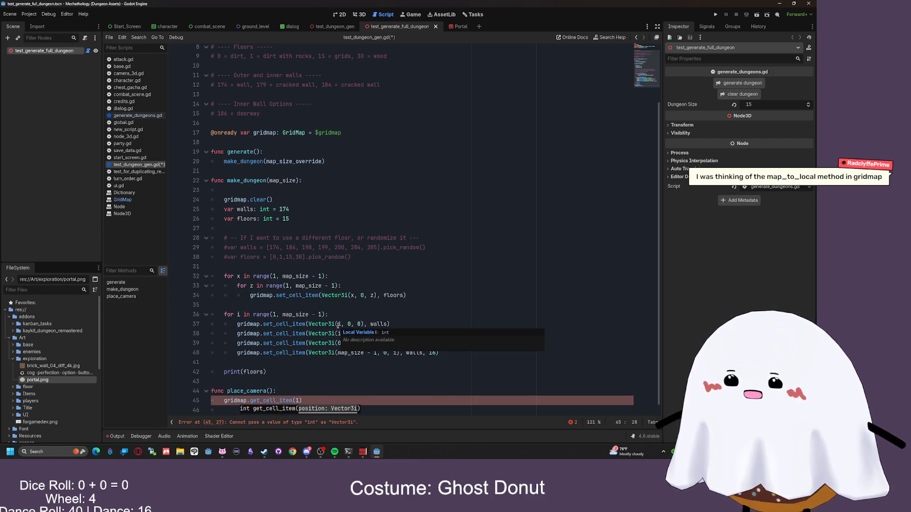
{"action": "key", "text": "Right"}
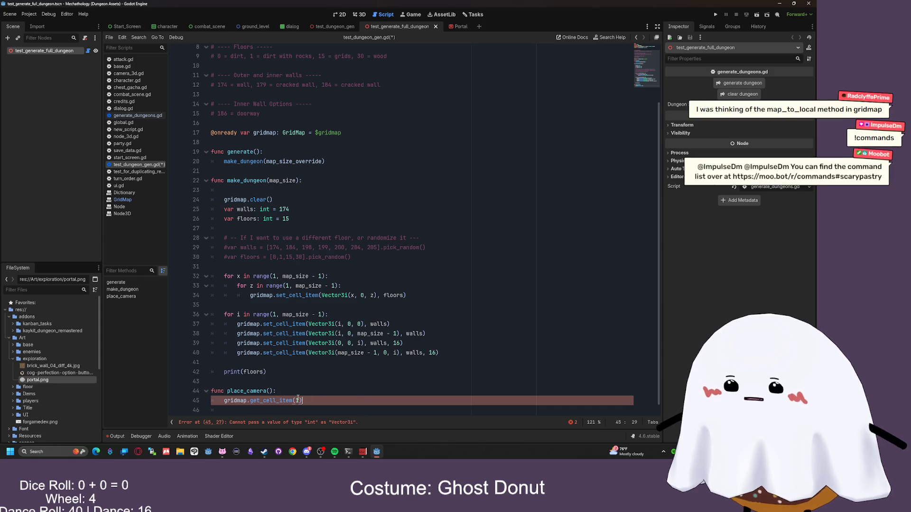
{"action": "double_click", "coordinate": [298, 400]}
{"action": "type", "text": "Vector3"}
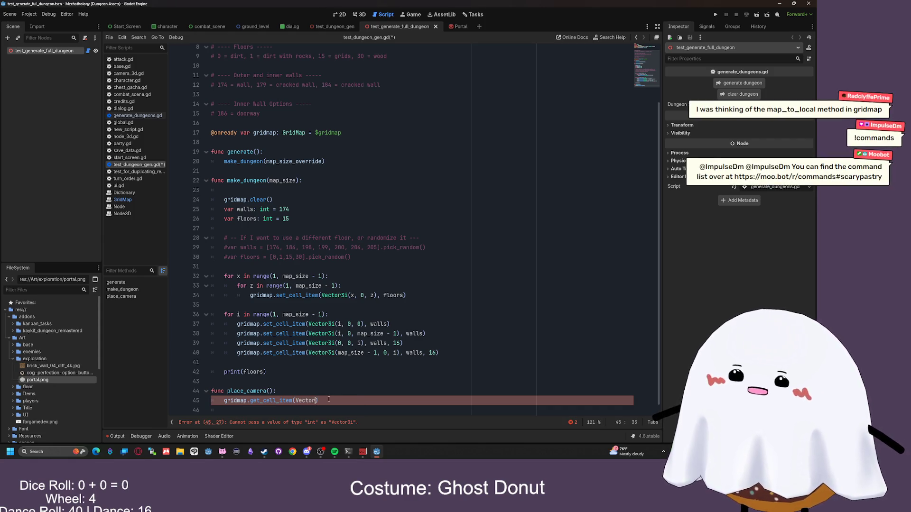
{"action": "type", "text": "("}
{"action": "key", "text": "BackSpace"}
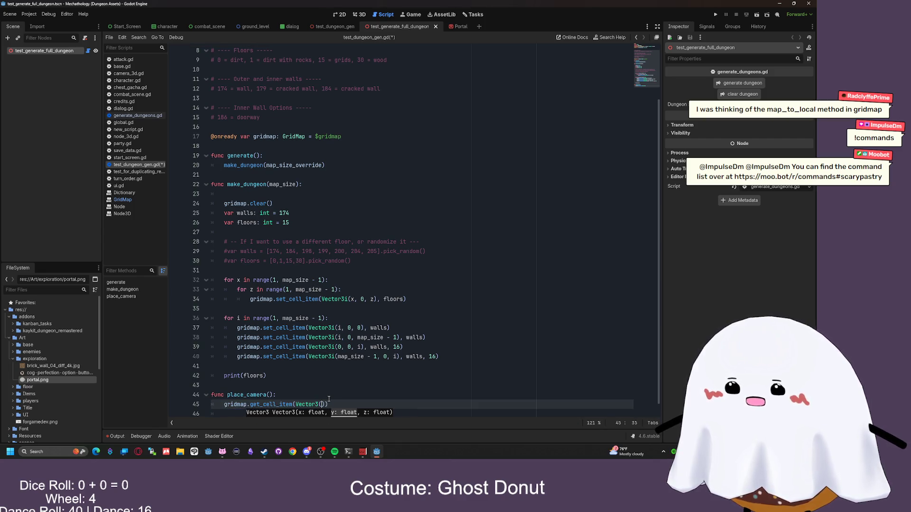
{"action": "type", "text": "1,1,1)).position"}
{"action": "key", "text": "Return"}
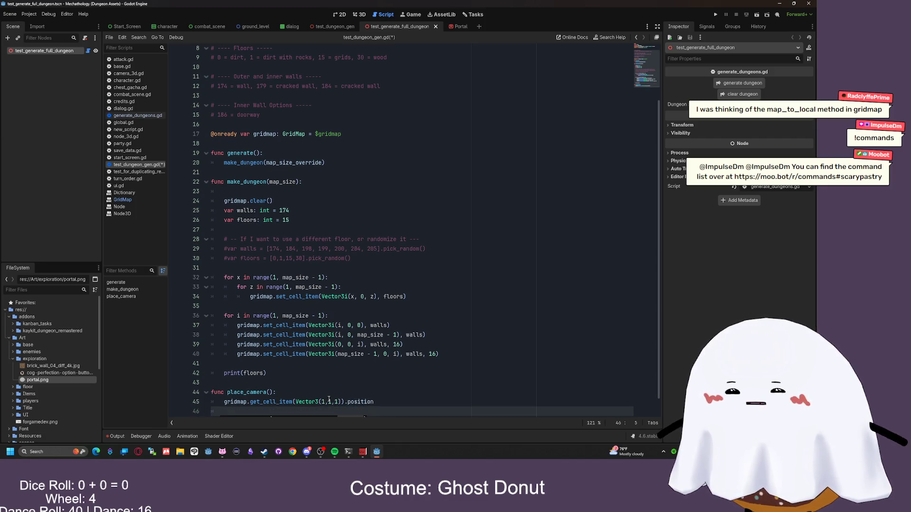
- Remove the trailing .position and assign the call to a new get_location_for_camera variable
{"action": "scroll", "coordinate": [332, 396], "scroll_direction": "down", "scroll_amount": 1}
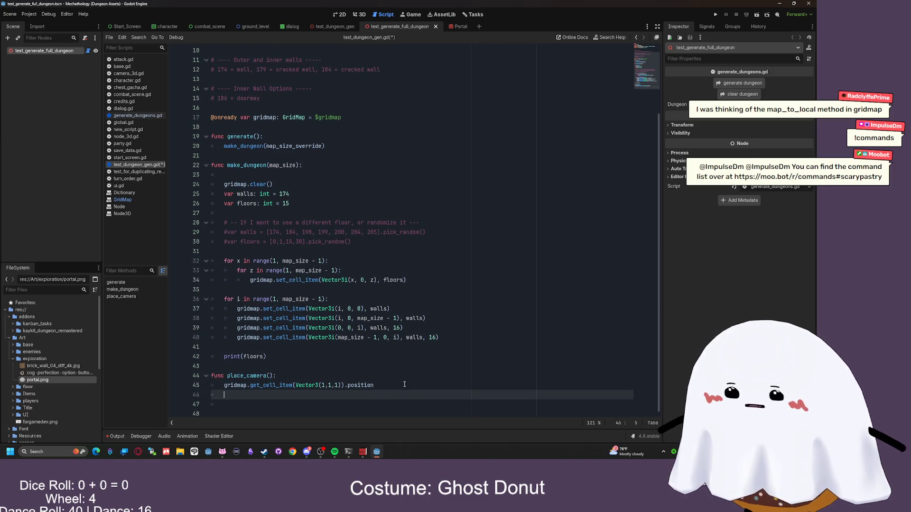
{"action": "double_click", "coordinate": [365, 386]}
{"action": "key", "text": "BackSpace"}
{"action": "key", "text": "BackSpace"}
{"action": "left_click", "coordinate": [224, 386]}
{"action": "type", "text": "get"}
{"action": "key", "text": "BackSpace"}
{"action": "key", "text": "BackSpace"}
{"action": "key", "text": "BackSpace"}
{"action": "type", "text": "var get_location_for_camera ="}
{"action": "left_click", "coordinate": [459, 385]}
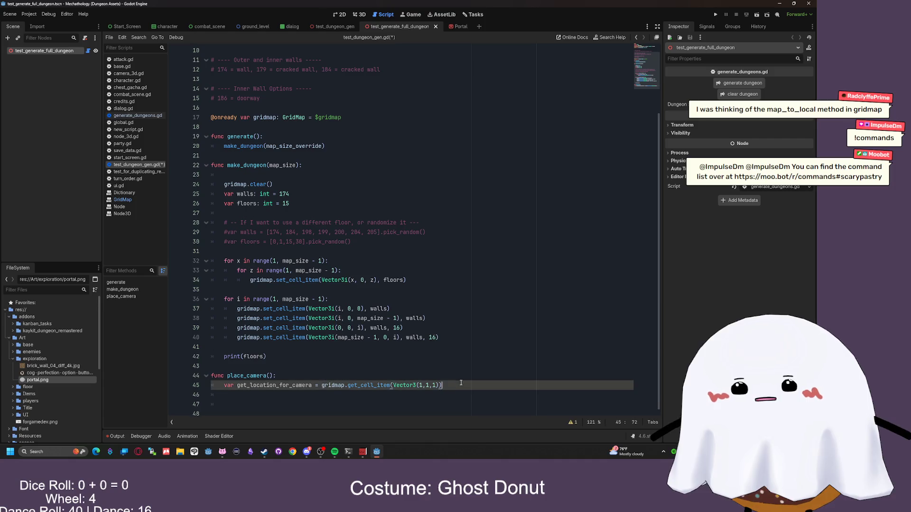
- Add a trial get_location_for_camera.position line below line 45 in place_camera
{"action": "key", "text": "Return"}
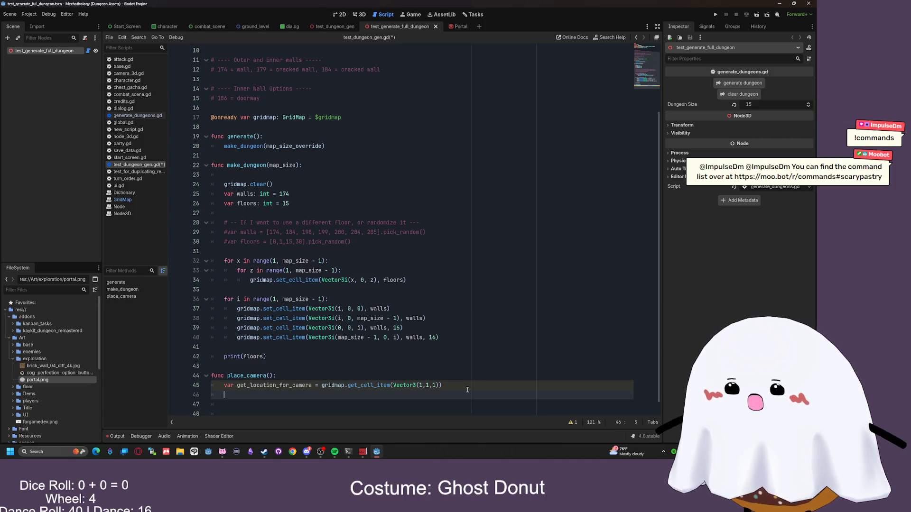
{"action": "type", "text": "get"}
{"action": "key", "text": "Escape"}
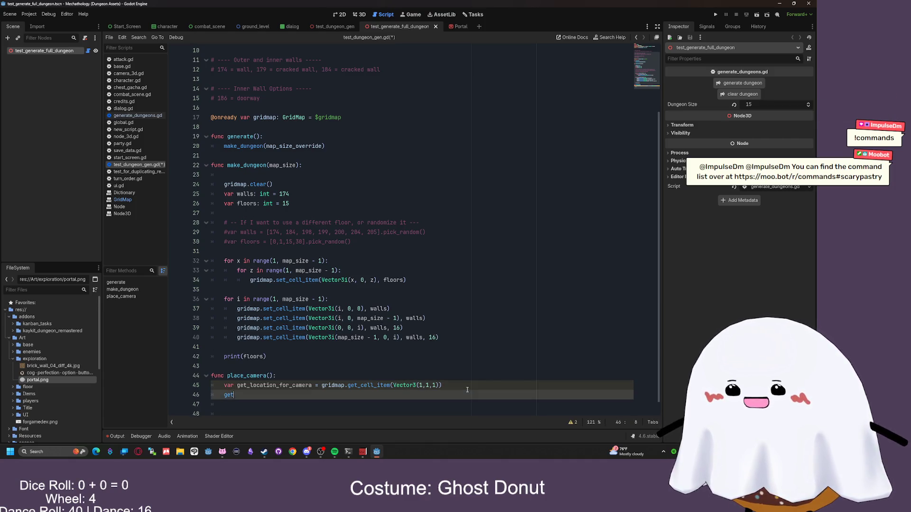
{"action": "type", "text": "_location_for_came"}
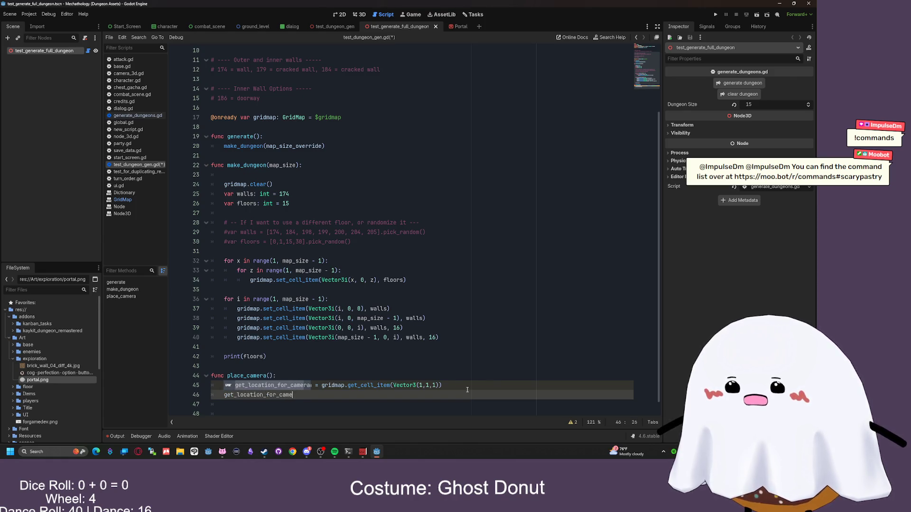
{"action": "type", "text": "ra.position"}
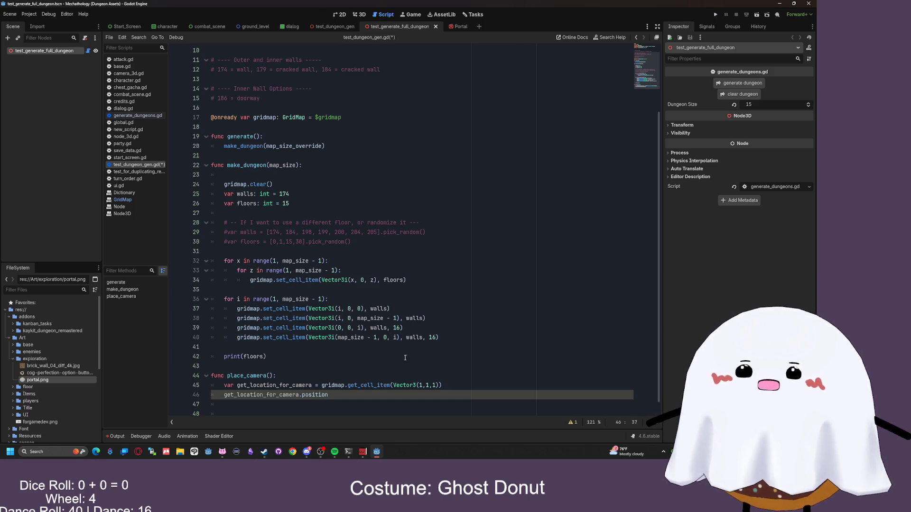
- Replace it with gridmap.map_to_local(Vector3(1,1,1)), copying the coordinates from line 45
{"action": "mouse_move", "coordinate": [329, 395]}
{"action": "left_mouse_down"}
{"action": "mouse_move", "coordinate": [266, 389]}
{"action": "mouse_move", "coordinate": [223, 399]}
{"action": "left_mouse_up"}
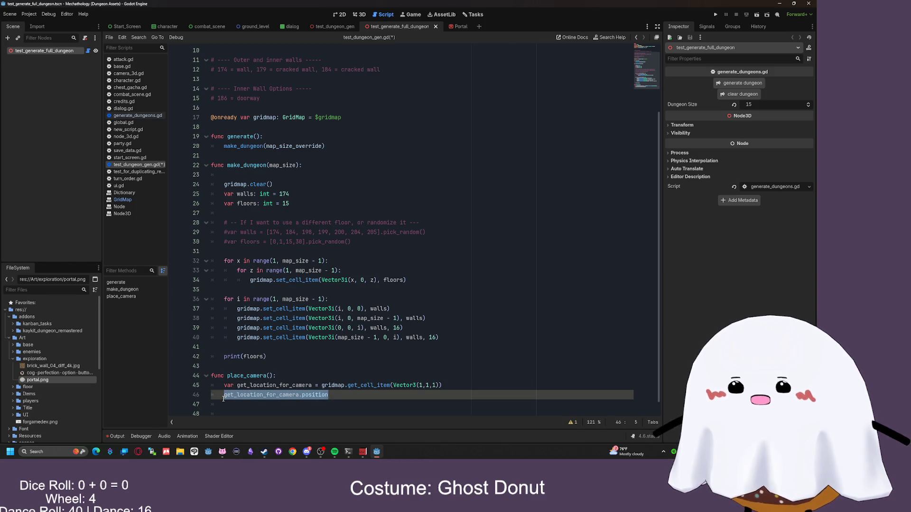
{"action": "type", "text": "gridmap.map_to"}
{"action": "key", "text": "Return"}
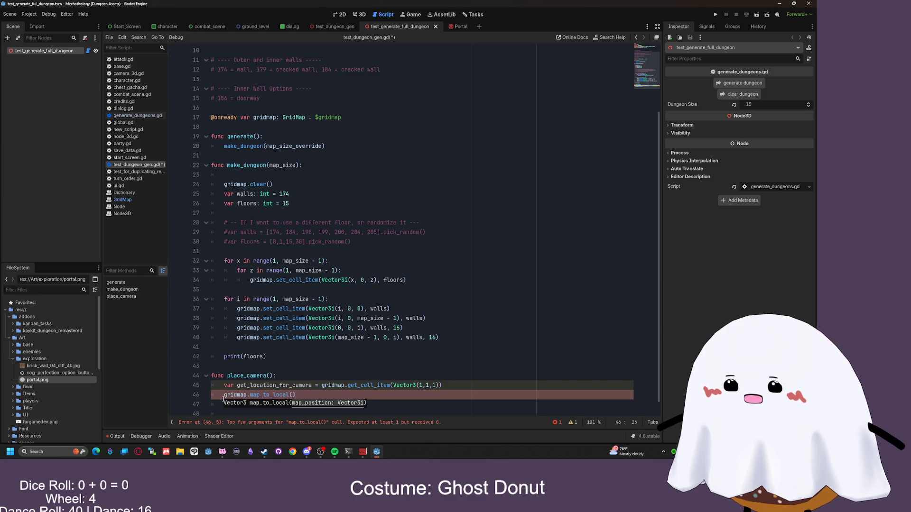
{"action": "mouse_move", "coordinate": [437, 385]}
{"action": "left_mouse_down"}
{"action": "mouse_move", "coordinate": [349, 386]}
{"action": "mouse_move", "coordinate": [388, 385]}
{"action": "left_mouse_up"}
{"action": "key", "text": "ctrl+c"}
{"action": "left_click", "coordinate": [357, 396]}
{"action": "key", "text": "Left"}
{"action": "key", "text": "ctrl+v"}
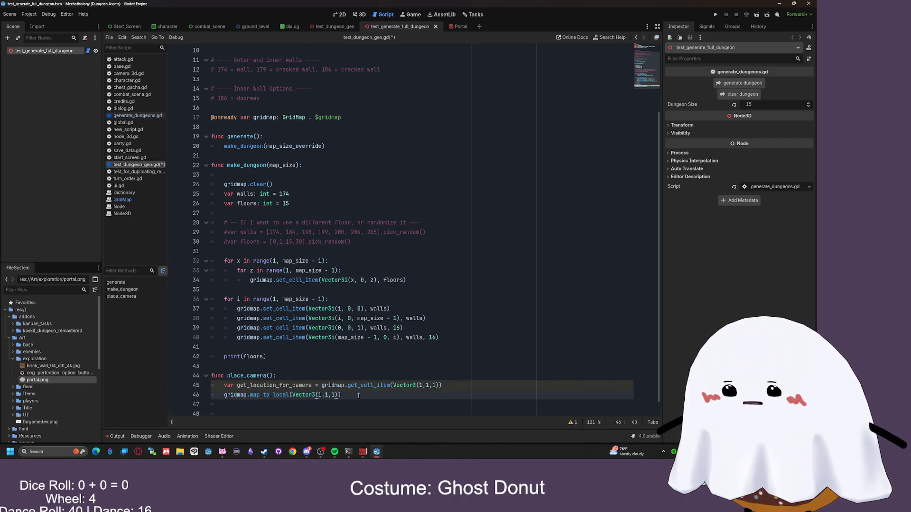
- Cut the trial map_to_local line and switch to the test_dungeon_gen scene
{"action": "left_click_drag", "start_coordinate": [357, 395], "coordinate": [221, 398]}
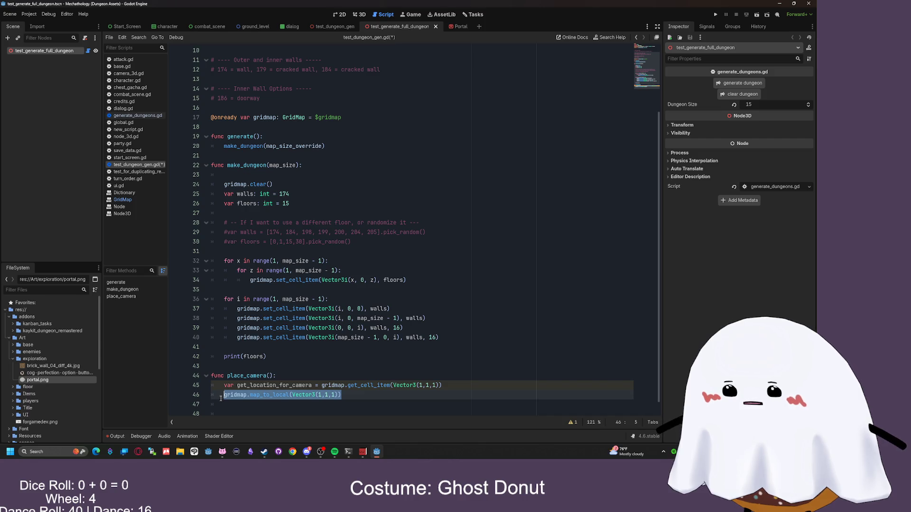
{"action": "key", "text": "ctrl+x"}
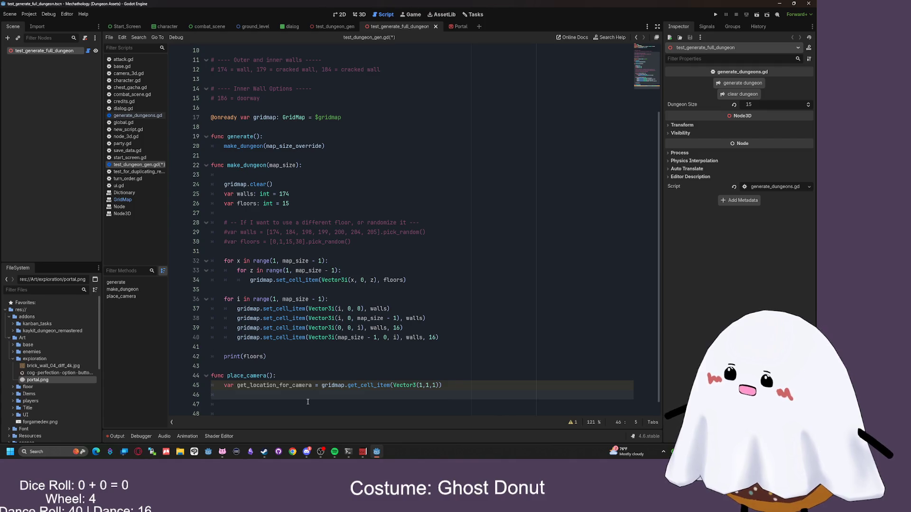
{"action": "left_click", "coordinate": [332, 26]}
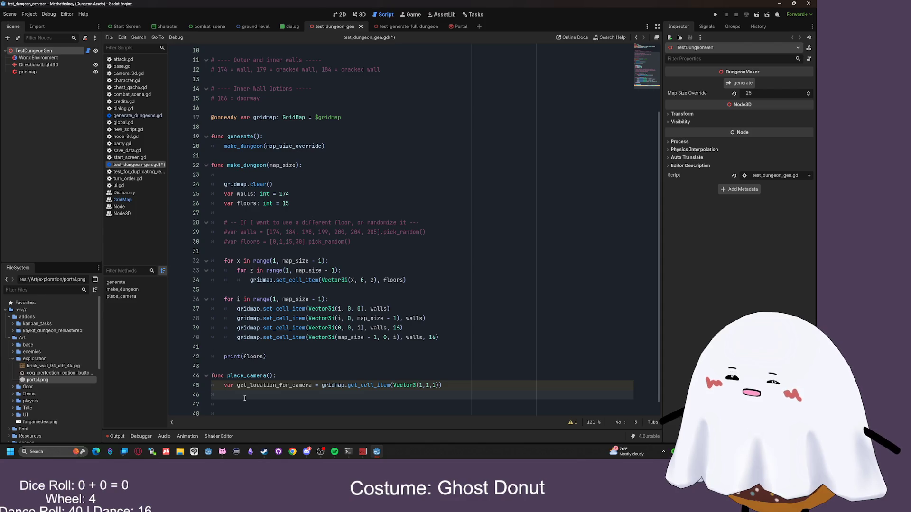
- Begin a 'var playercamera' declaration in place_camera, then view generate_dungeons.gd
{"action": "scroll", "coordinate": [304, 386], "scroll_direction": "down", "scroll_amount": 1}
{"action": "type", "text": "var "}
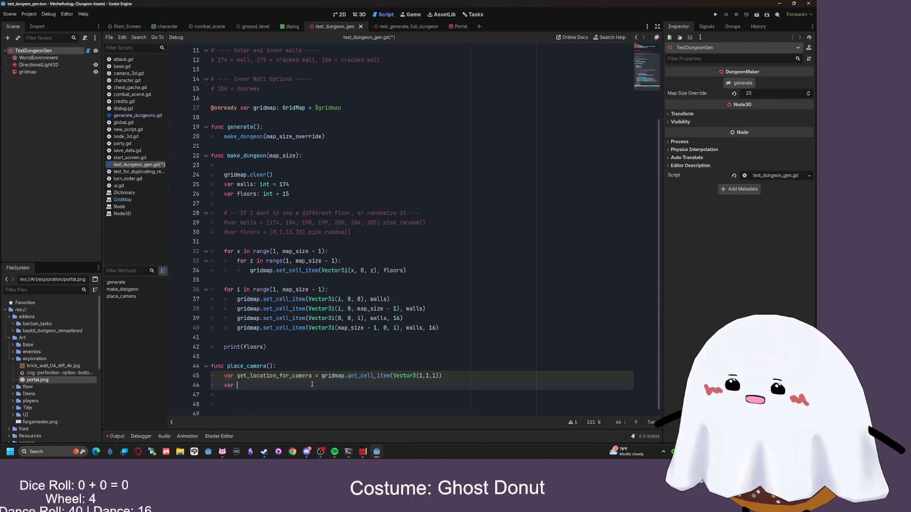
{"action": "type", "text": "new_"}
{"action": "key", "text": "BackSpace"}
{"action": "key", "text": "BackSpace"}
{"action": "key", "text": "BackSpace"}
{"action": "type", "text": "playercamera ="}
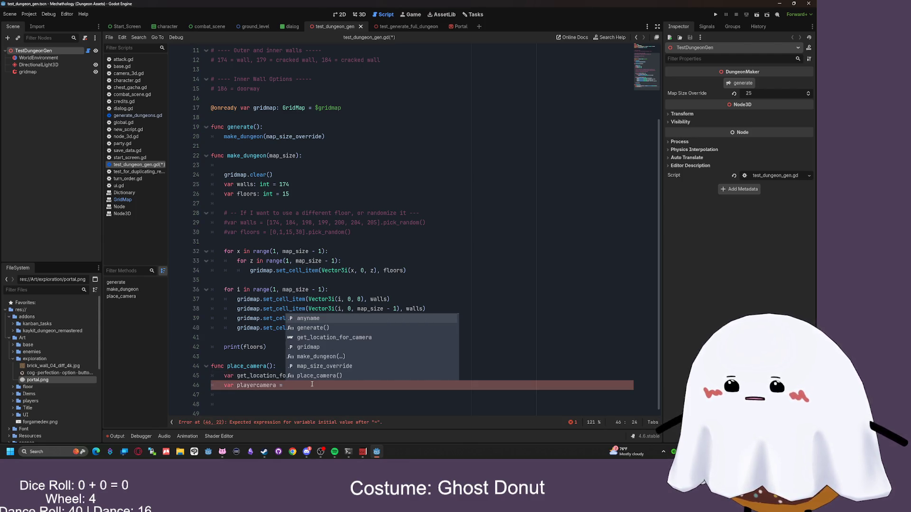
{"action": "left_click", "coordinate": [138, 116]}
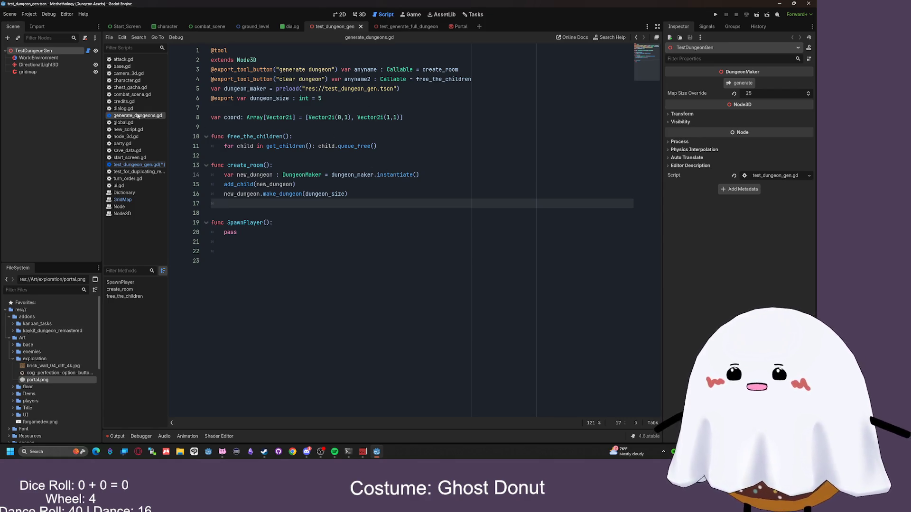
- Copy the dungeon_maker preload line from generate_dungeons.gd and paste it below line 4 of test_dungeon_gen.gd
{"action": "left_click_drag", "start_coordinate": [403, 89], "coordinate": [212, 87]}
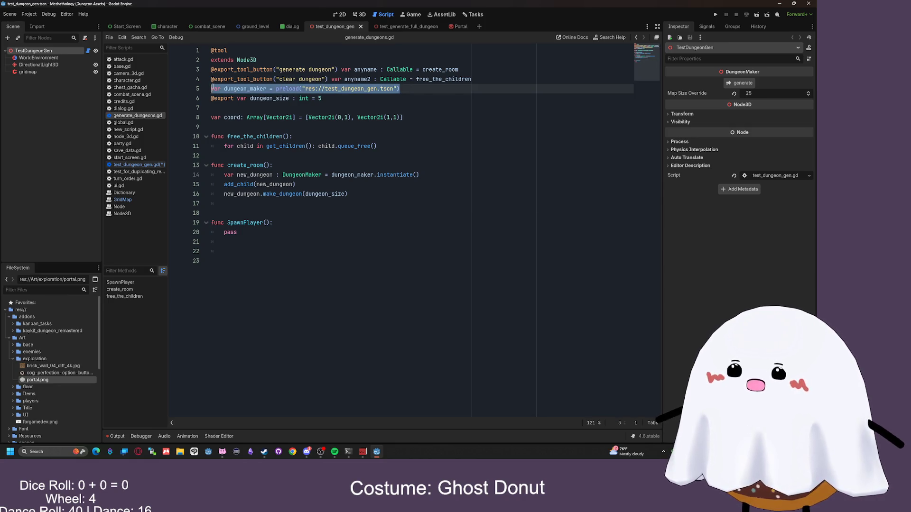
{"action": "left_click", "coordinate": [137, 165]}
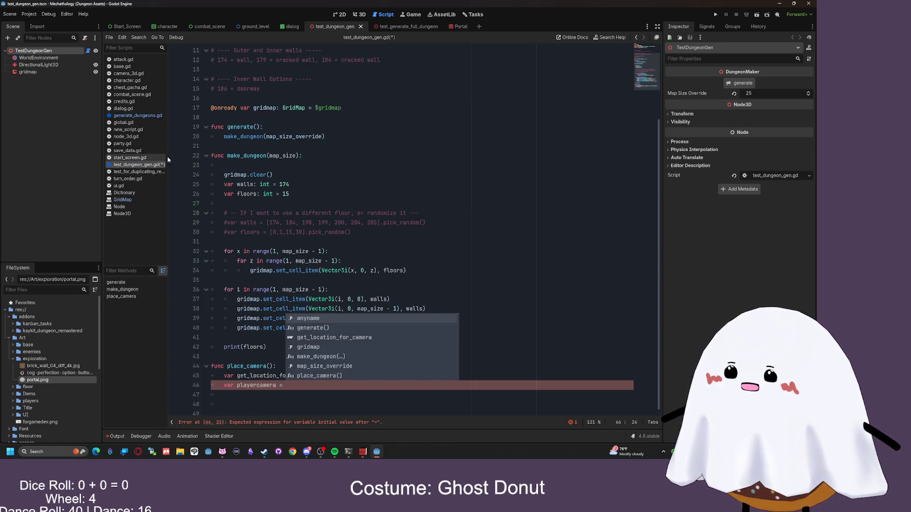
{"action": "left_click", "coordinate": [250, 90]}
{"action": "scroll", "coordinate": [236, 112], "scroll_direction": "up", "scroll_amount": 4}
{"action": "left_click", "coordinate": [226, 97]}
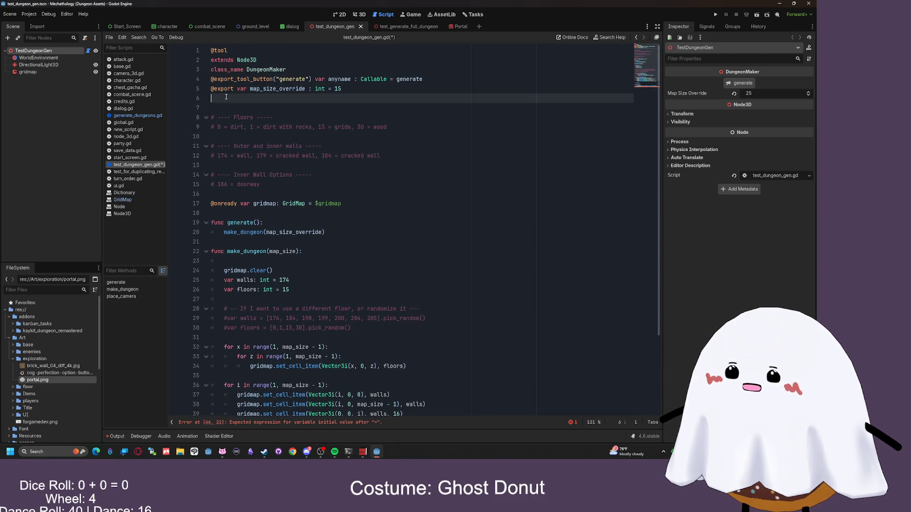
{"action": "left_click", "coordinate": [432, 80]}
{"action": "key", "text": "Return"}
{"action": "key", "text": "ctrl+v"}
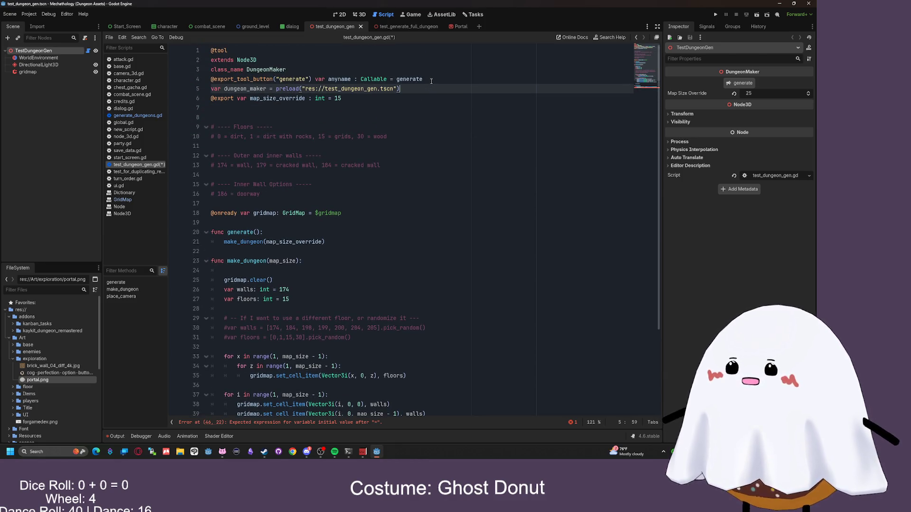
- Rename the pasted variable to camera and make it preload res://player_camera.tscn
{"action": "left_click_drag", "start_coordinate": [267, 88], "coordinate": [224, 89]}
{"action": "type", "text": "name"}
{"action": "type", "text": "ra"}
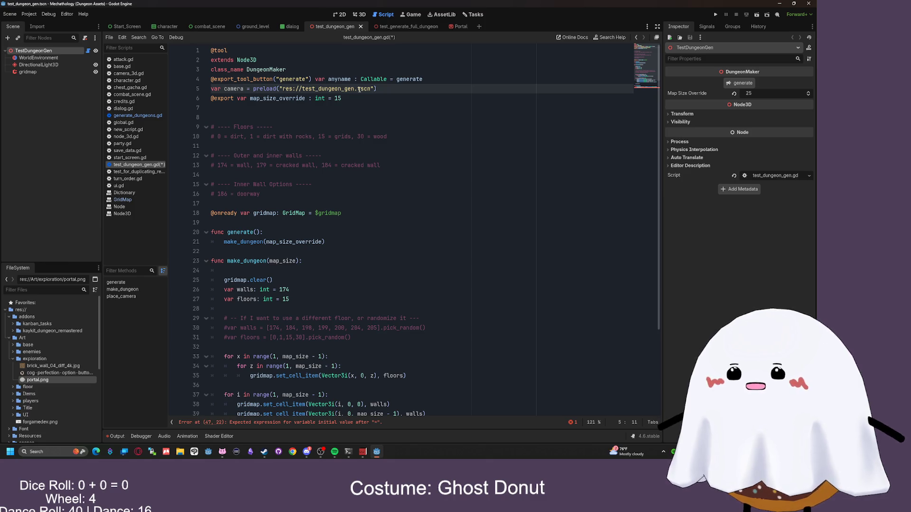
{"action": "left_click_drag", "start_coordinate": [371, 89], "coordinate": [282, 89]}
{"action": "type", "text": "camera = preload(\"cam"}
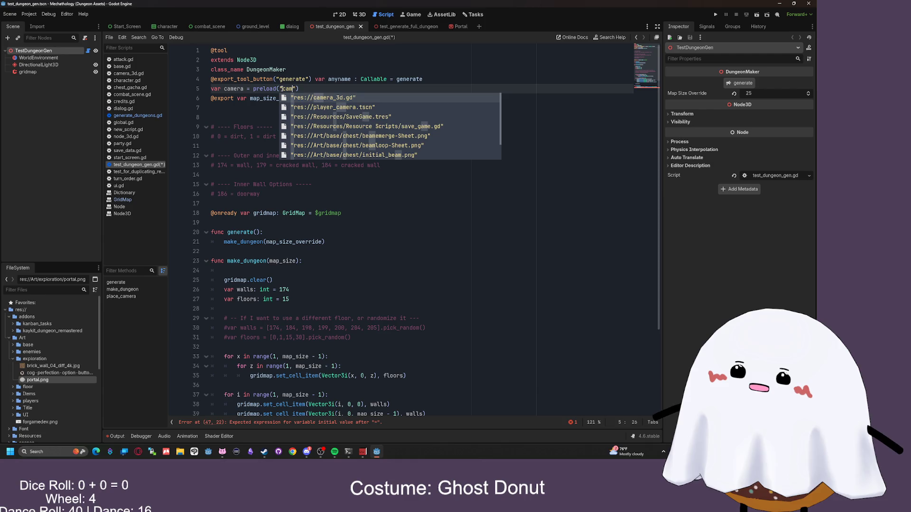
{"action": "key", "text": "Return"}
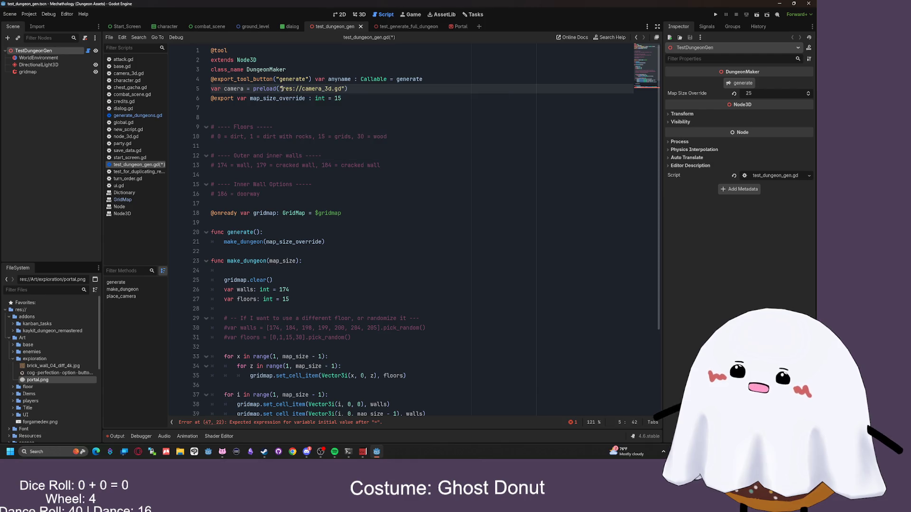
{"action": "left_click_drag", "start_coordinate": [342, 88], "coordinate": [282, 89]}
{"action": "key", "text": "BackSpace"}
{"action": "scroll", "coordinate": [52, 379], "scroll_direction": "down", "scroll_amount": 5}
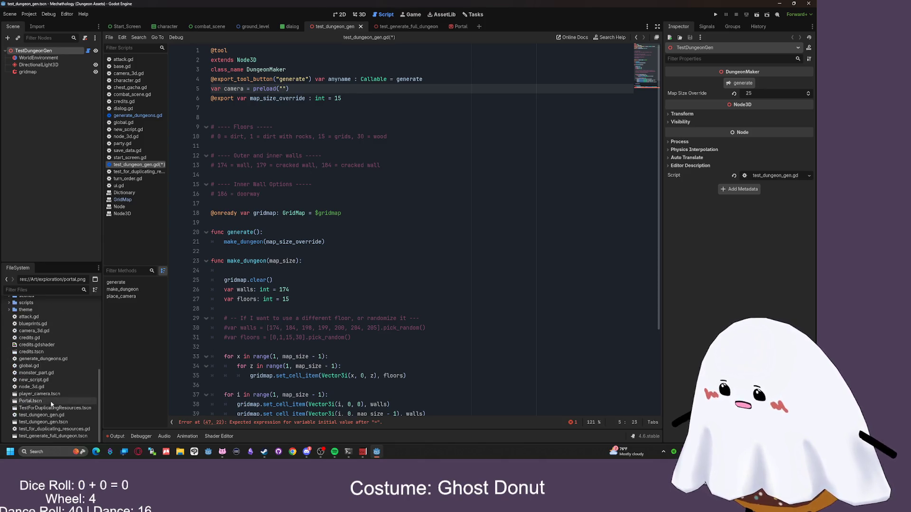
{"action": "type", "text": "player"}
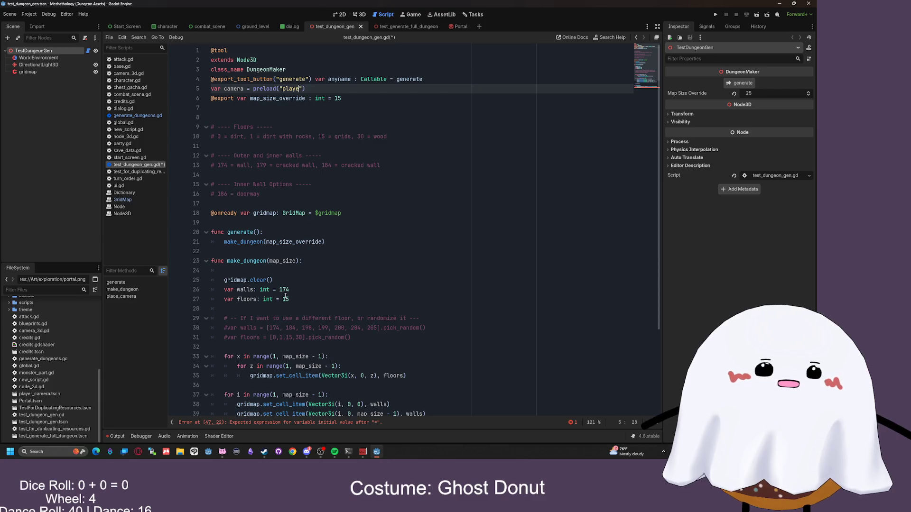
{"action": "key", "text": "Return"}
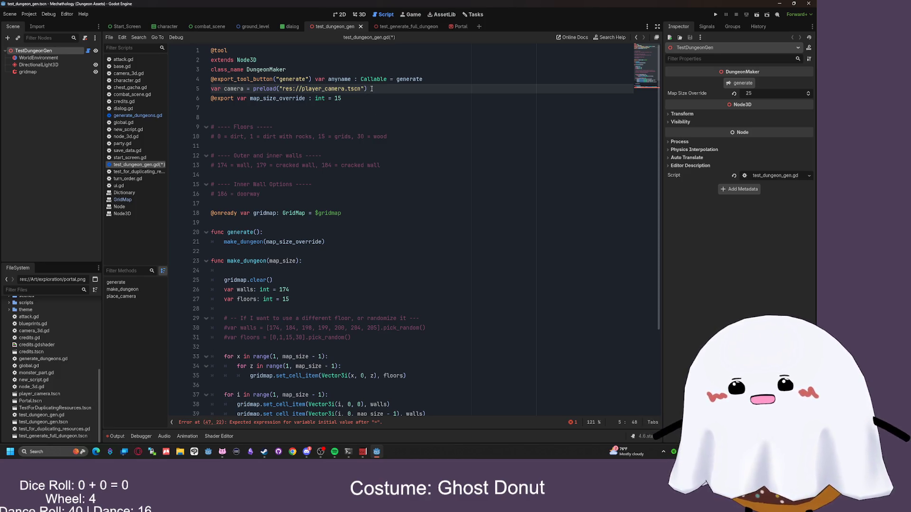
- Erase the broken playercamera assignment in place_camera
{"action": "scroll", "coordinate": [381, 107], "scroll_direction": "down", "scroll_amount": 4}
{"action": "scroll", "coordinate": [308, 310], "scroll_direction": "up", "scroll_amount": 3}
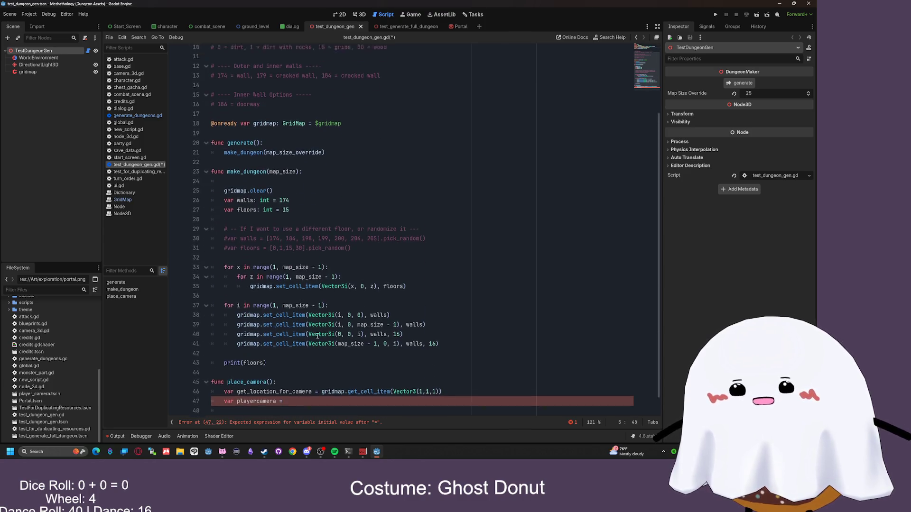
{"action": "scroll", "coordinate": [345, 293], "scroll_direction": "down", "scroll_amount": 3}
{"action": "left_click", "coordinate": [292, 387]}
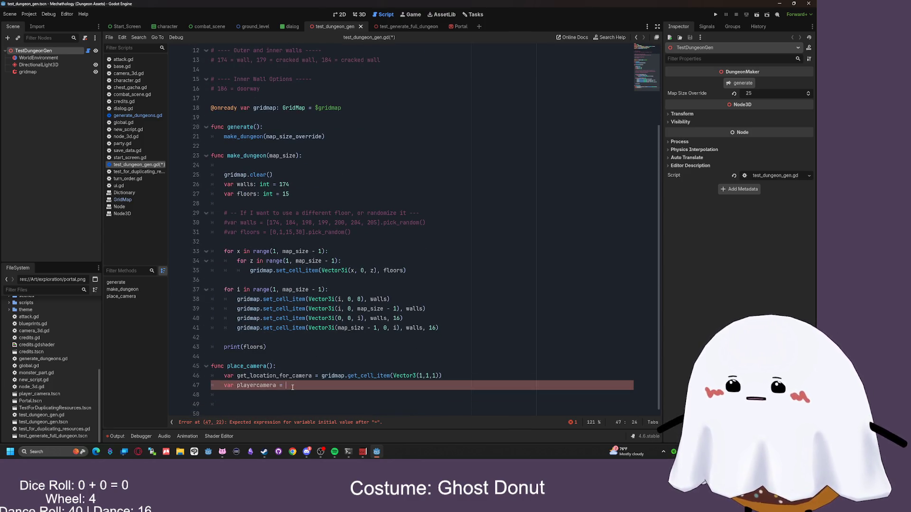
{"action": "key", "text": "BackSpace"}
{"action": "key", "text": "BackSpace"}
{"action": "key", "text": "BackSpace"}
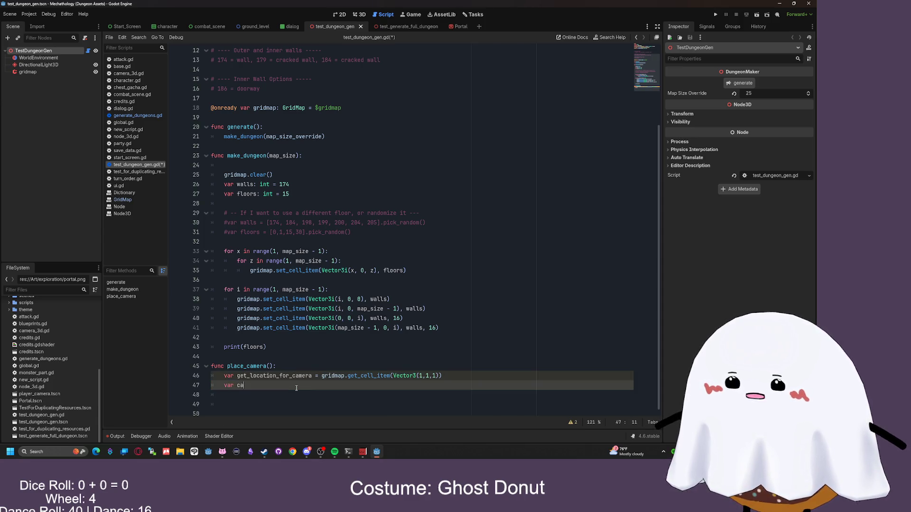
{"action": "scroll", "coordinate": [268, 371], "scroll_direction": "up", "scroll_amount": 4}
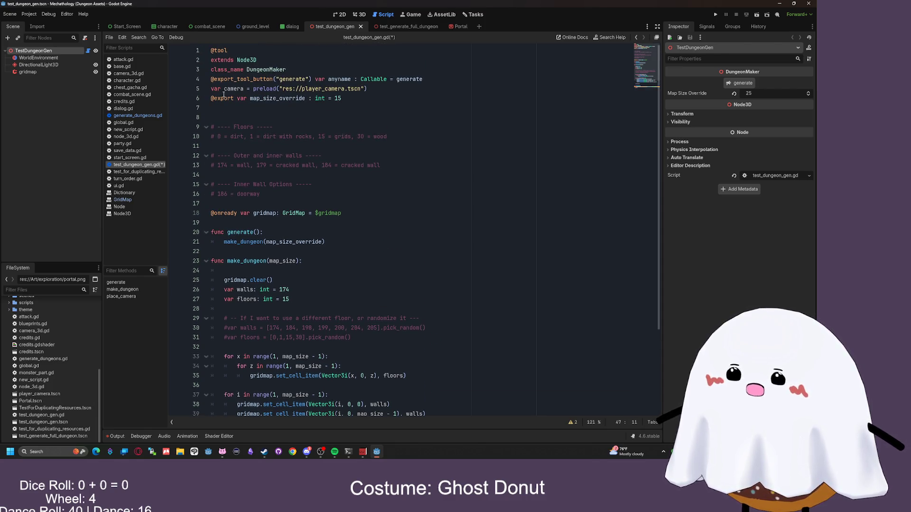
{"action": "scroll", "coordinate": [263, 346], "scroll_direction": "down", "scroll_amount": 4}
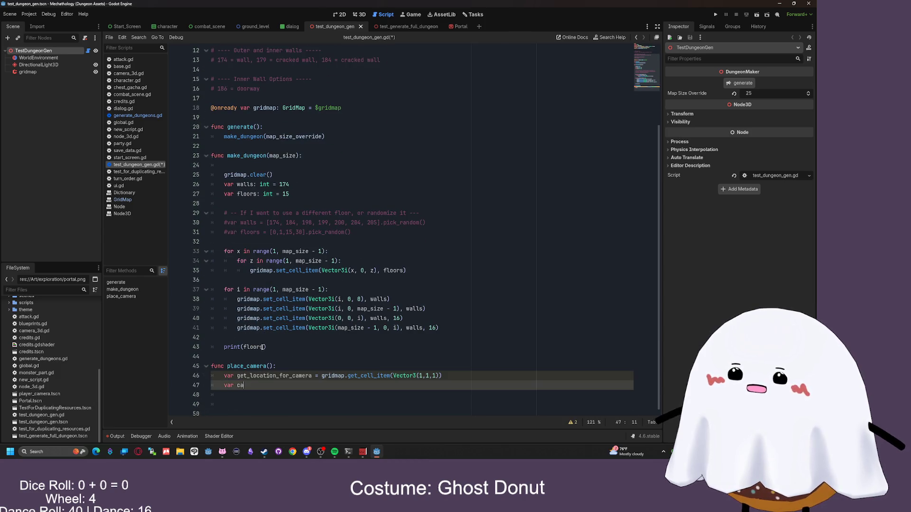
- Write 'var new_camera = camera.instantiate()' on line 47 of place_camera
{"action": "left_click_drag", "start_coordinate": [257, 383], "coordinate": [208, 386]}
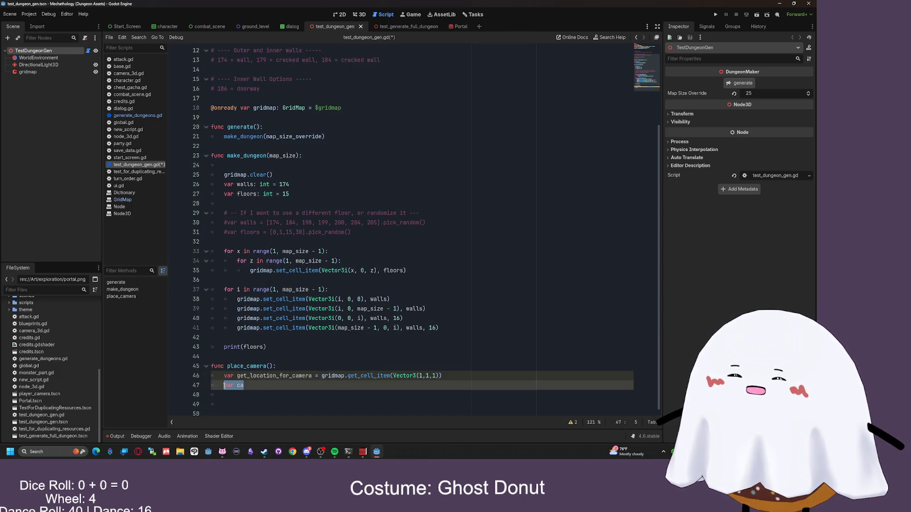
{"action": "type", "text": "camera.in"}
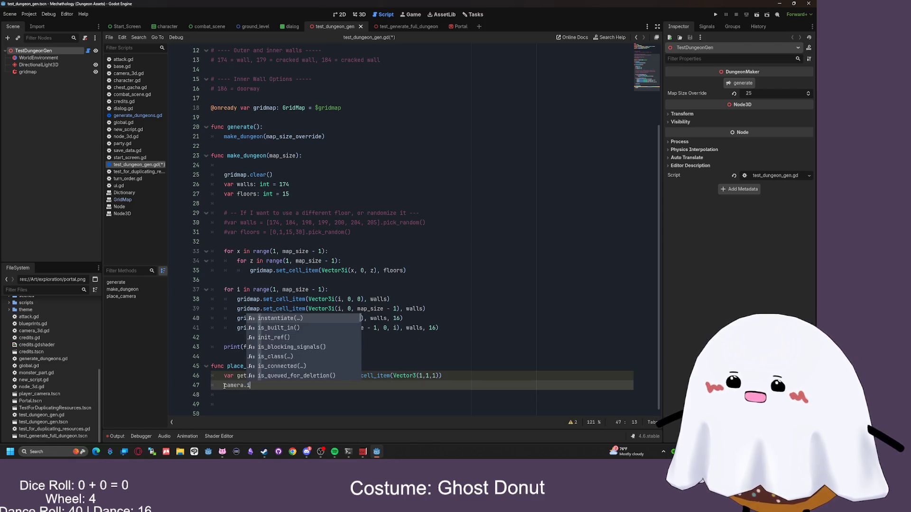
{"action": "key", "text": "Return"}
{"action": "left_click", "coordinate": [224, 385]}
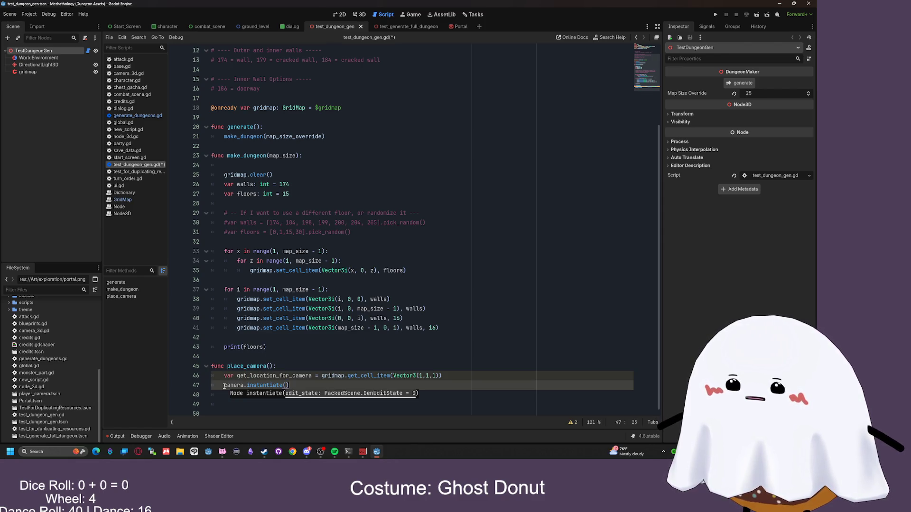
{"action": "type", "text": "var new"}
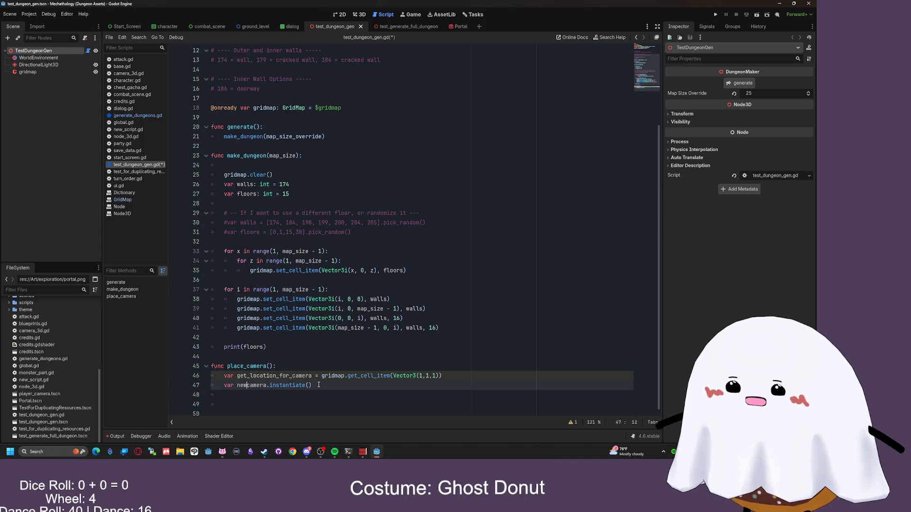
{"action": "type", "text": "="}
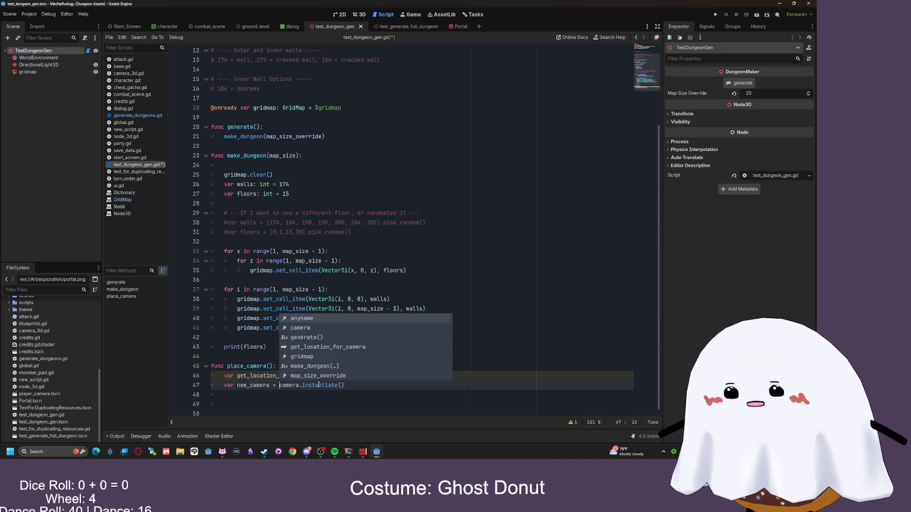
{"action": "left_click", "coordinate": [360, 388]}
{"action": "key", "text": "Return"}
- Add an add_child call for new_camera, checking generate_dungeons.gd for how children are added
{"action": "scroll", "coordinate": [362, 388], "scroll_direction": "down", "scroll_amount": 1}
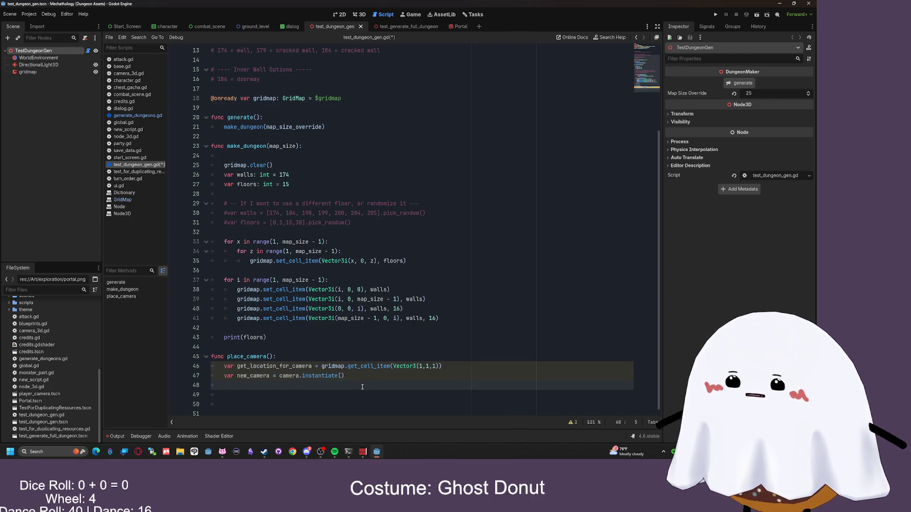
{"action": "type", "text": "new_camer"}
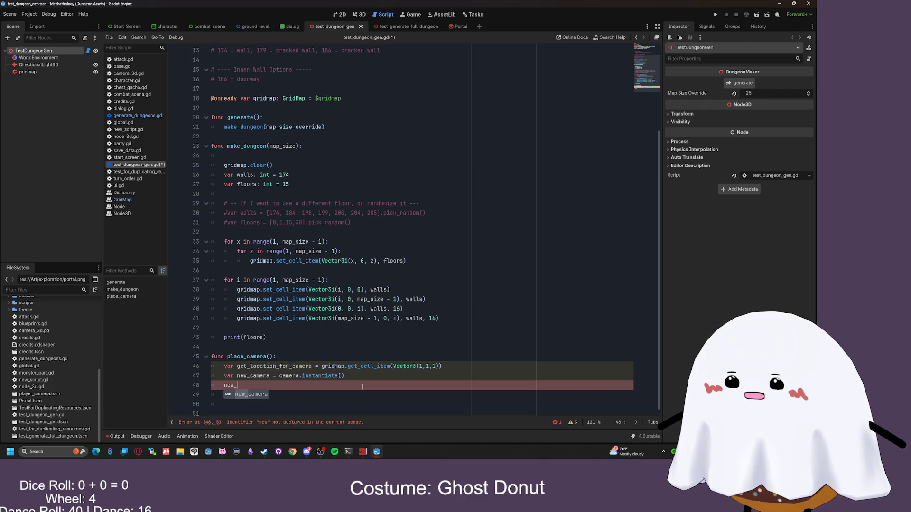
{"action": "type", "text": "a.add"}
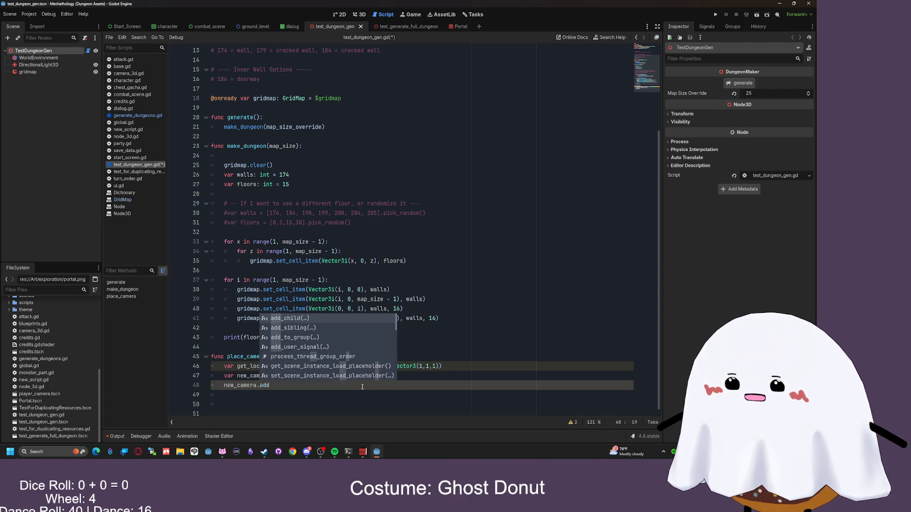
{"action": "key", "text": "Return"}
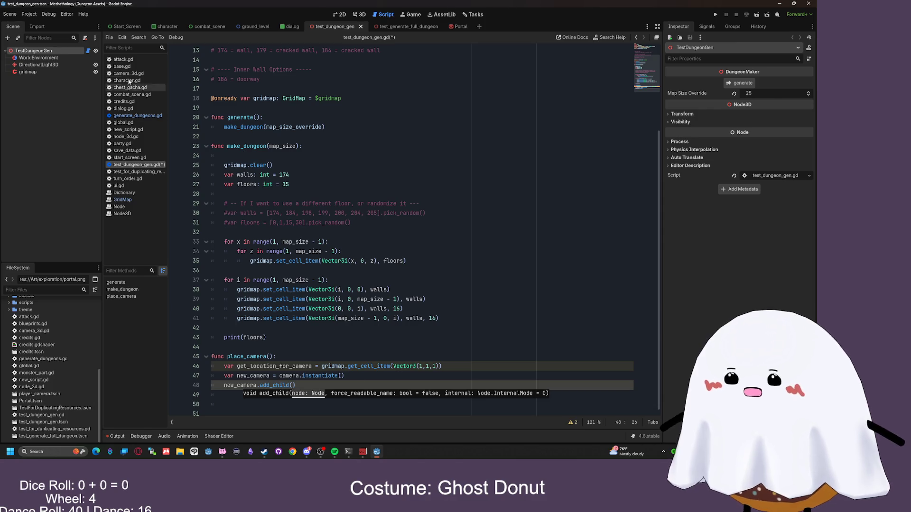
{"action": "left_click", "coordinate": [135, 116]}
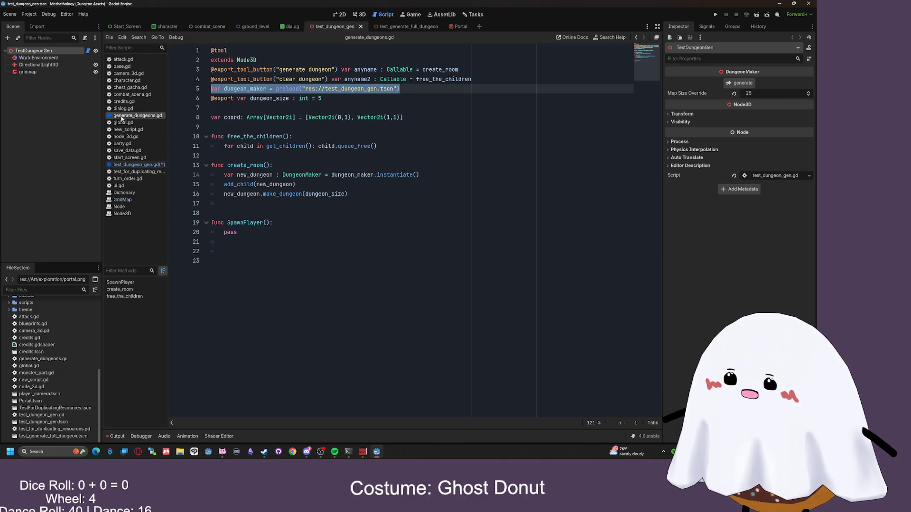
{"action": "left_click", "coordinate": [141, 164]}
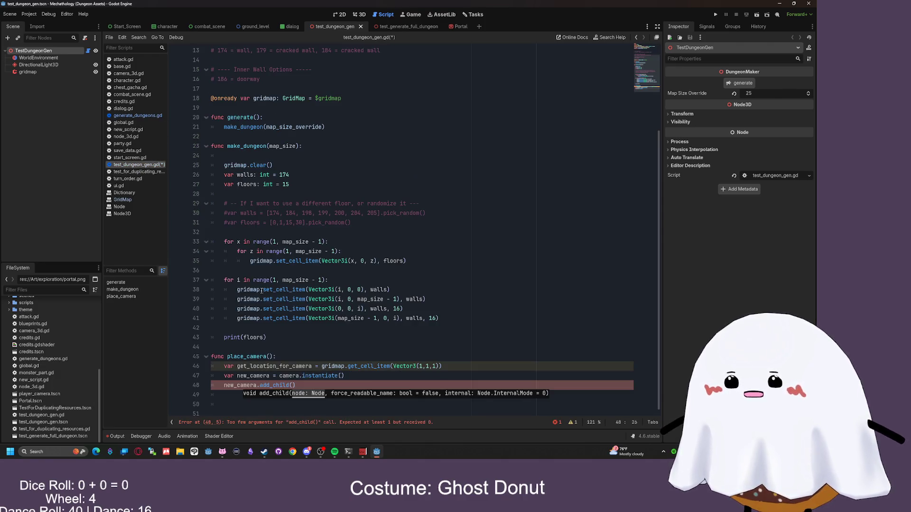
- Fix line 48 to add_child(new_camera) and begin a new_camera assignment line
{"action": "left_click_drag", "start_coordinate": [302, 389], "coordinate": [265, 385]}
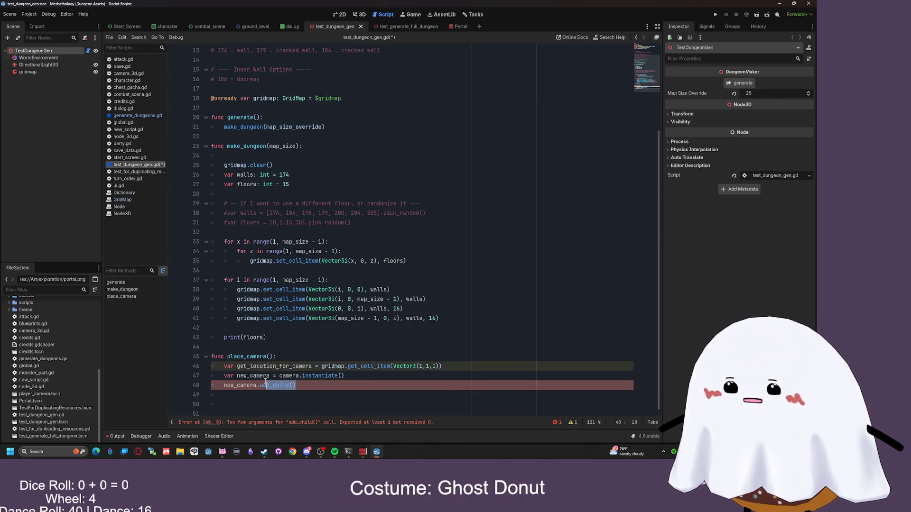
{"action": "left_click", "coordinate": [224, 385]}
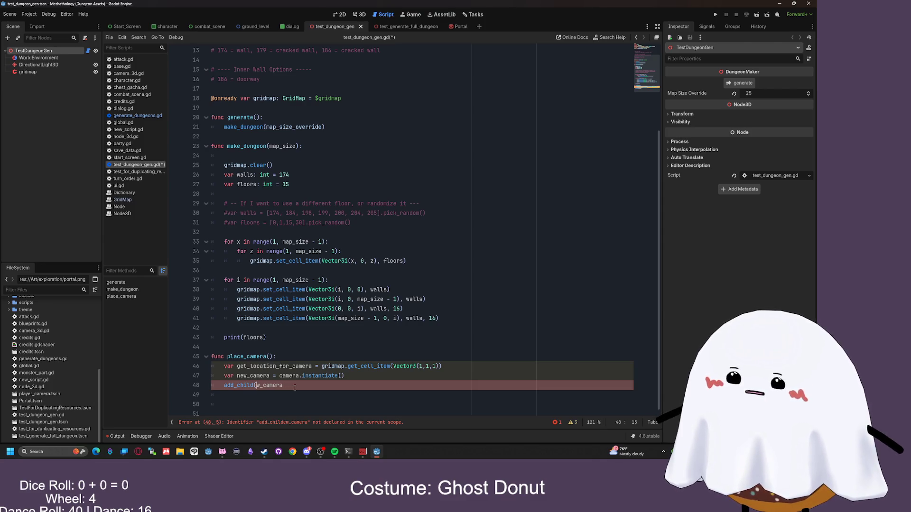
{"action": "key", "text": "Right"}
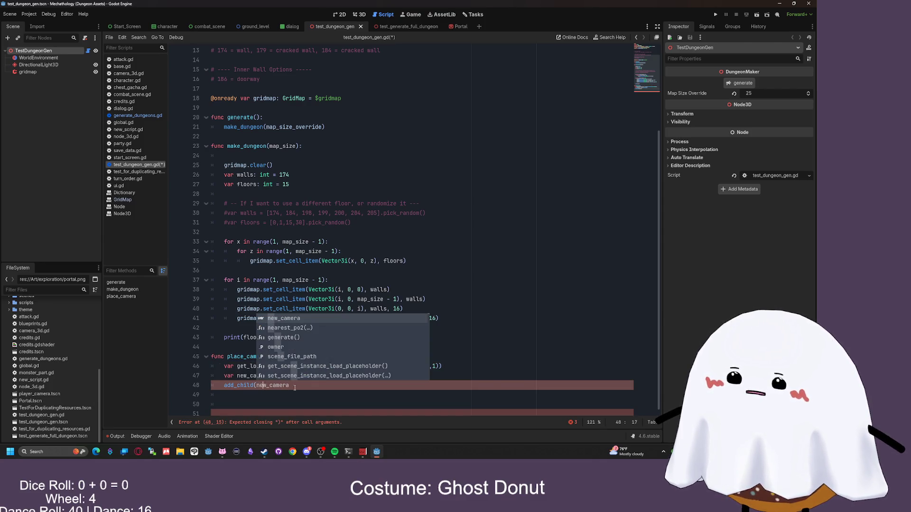
{"action": "left_click", "coordinate": [302, 386]}
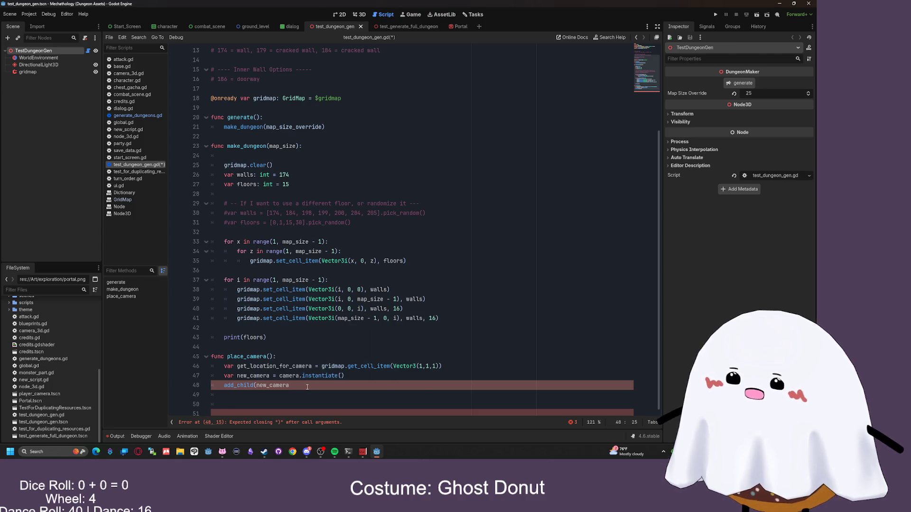
{"action": "type", "text": ")"}
{"action": "key", "text": "Return"}
{"action": "scroll", "coordinate": [343, 343], "scroll_direction": "down", "scroll_amount": 1}
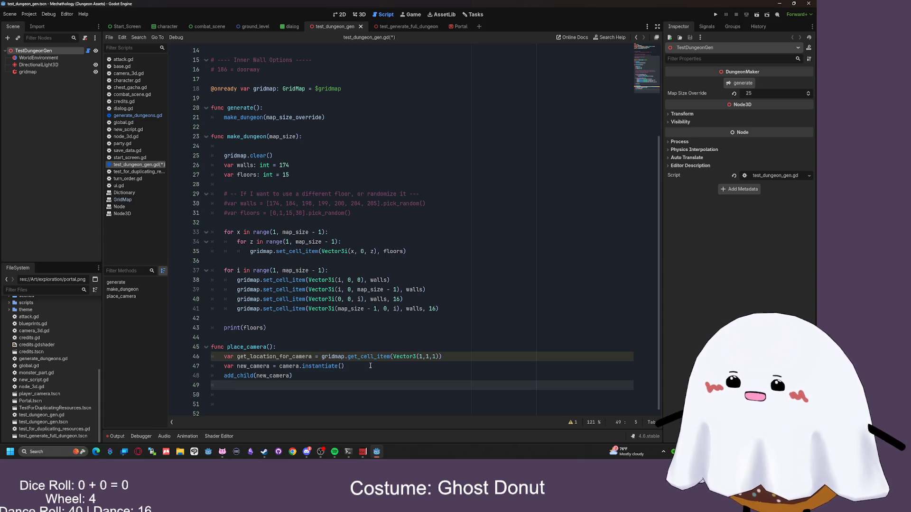
{"action": "type", "text": "new_camera ="}
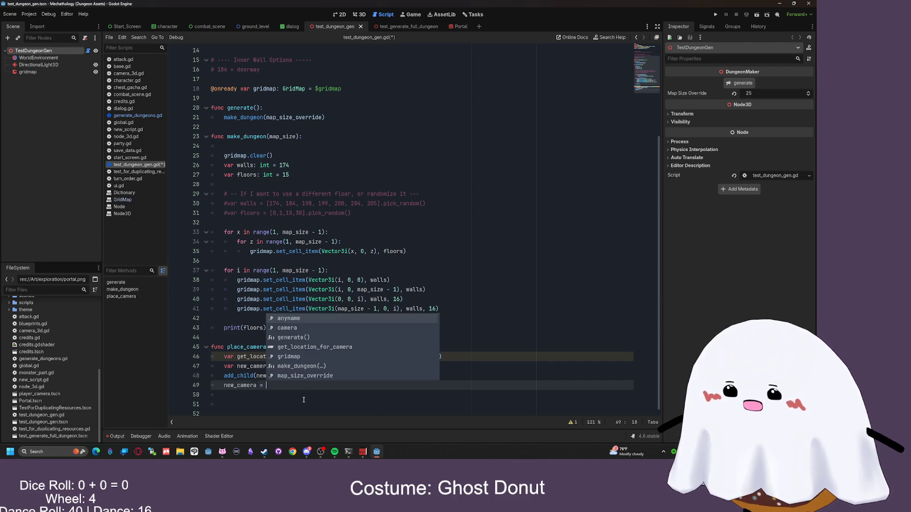
- Assign new_camera a gridmap.map_to_local() call, correcting the mistyped get_local
{"action": "left_click", "coordinate": [274, 382]}
{"action": "type", "text": "grid"}
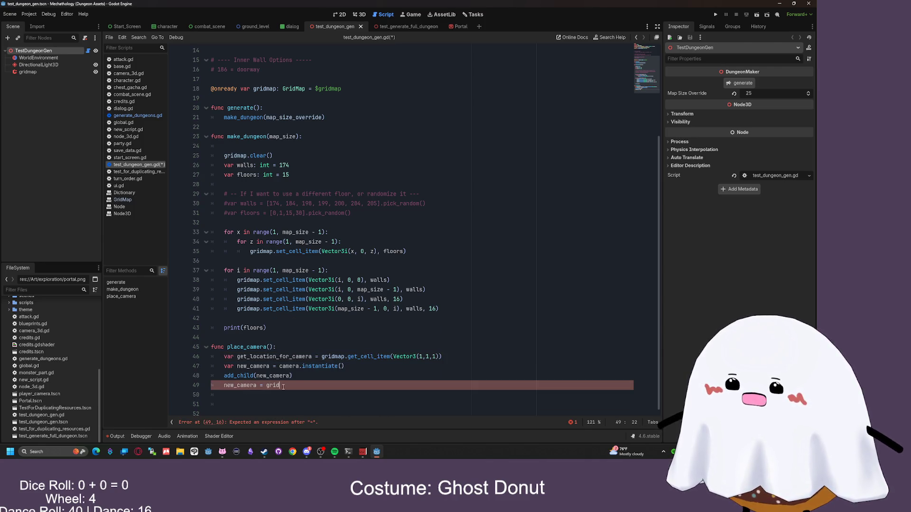
{"action": "type", "text": "map.get_local"}
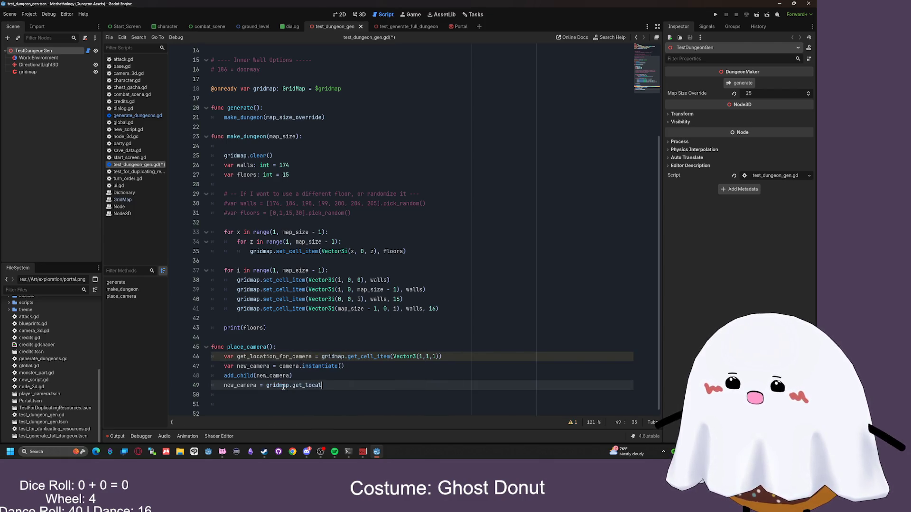
{"action": "key", "text": "BackSpace"}
{"action": "key", "text": "BackSpace"}
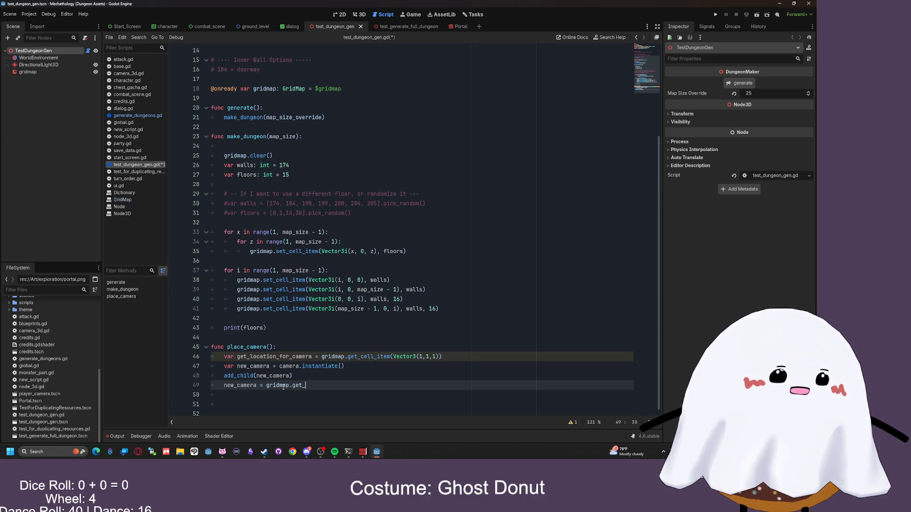
{"action": "type", "text": "m"}
{"action": "key", "text": "BackSpace"}
{"action": "key", "text": "BackSpace"}
{"action": "key", "text": "BackSpace"}
{"action": "type", "text": "map"}
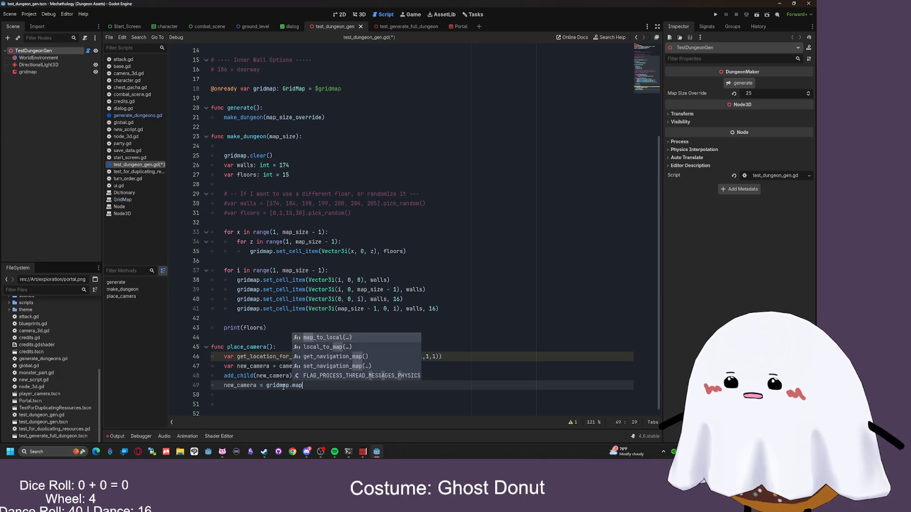
{"action": "key", "text": "Return"}
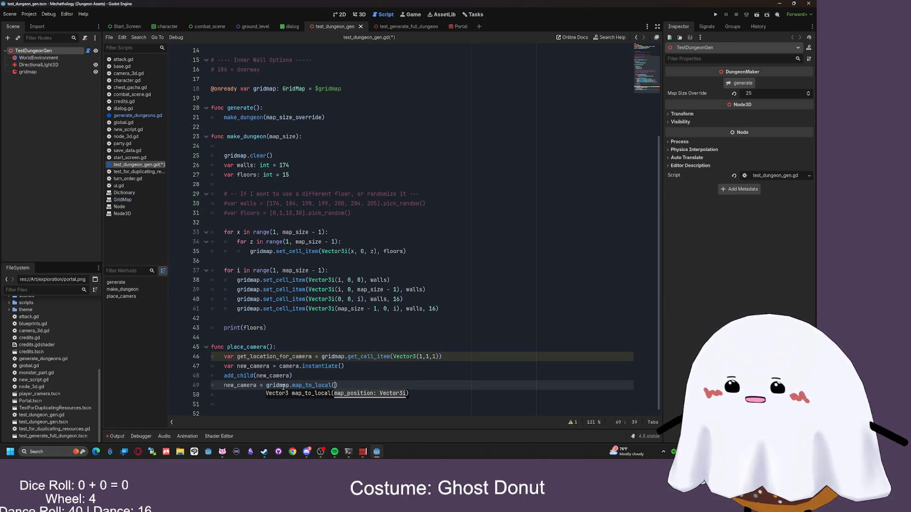
- Fill map_to_local with Vector3(1,1,1), close it, and delete the get_location_for_camera line
{"action": "left_click_drag", "start_coordinate": [440, 357], "coordinate": [394, 357]}
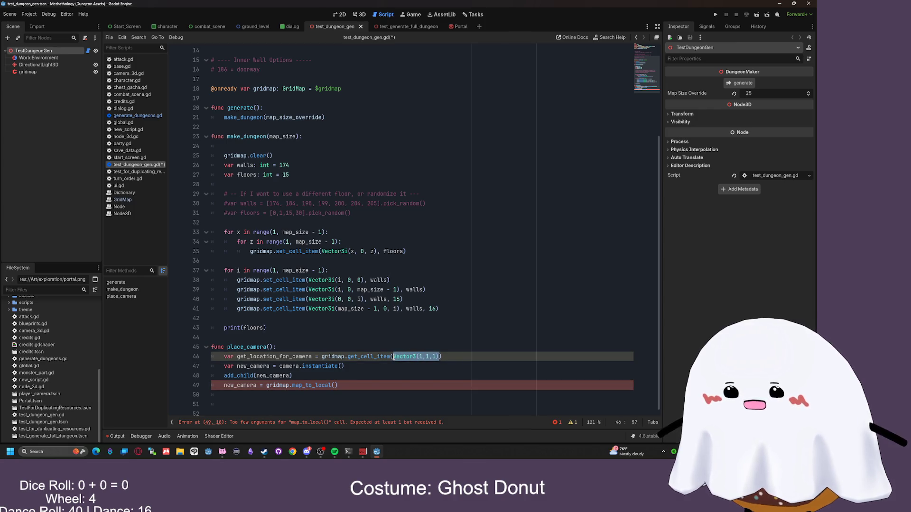
{"action": "key", "text": "ctrl+c"}
{"action": "left_click", "coordinate": [334, 385]}
{"action": "key", "text": "ctrl+v"}
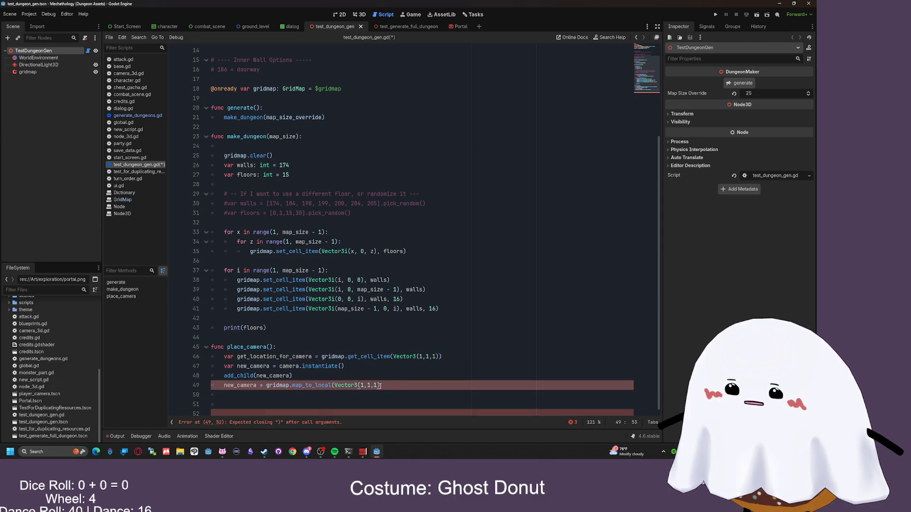
{"action": "type", "text": ")"}
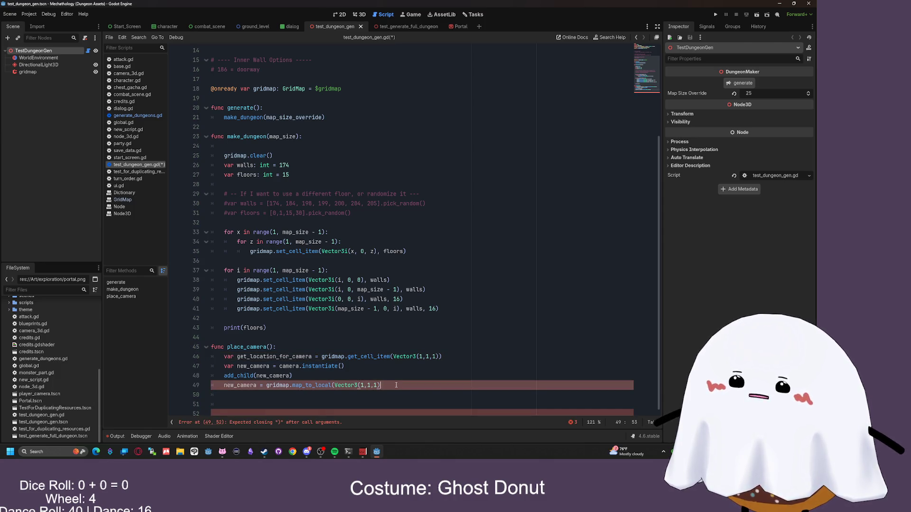
{"action": "left_click_drag", "start_coordinate": [442, 357], "coordinate": [224, 357]}
{"action": "key", "text": "BackSpace"}
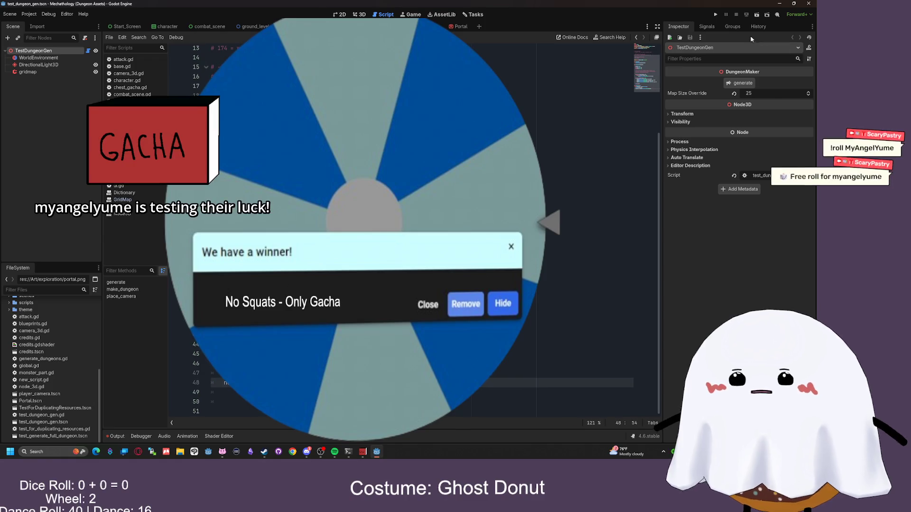
- Briefly run and stop the scene, then go to the line below print(floors)
{"action": "left_click", "coordinate": [754, 17]}
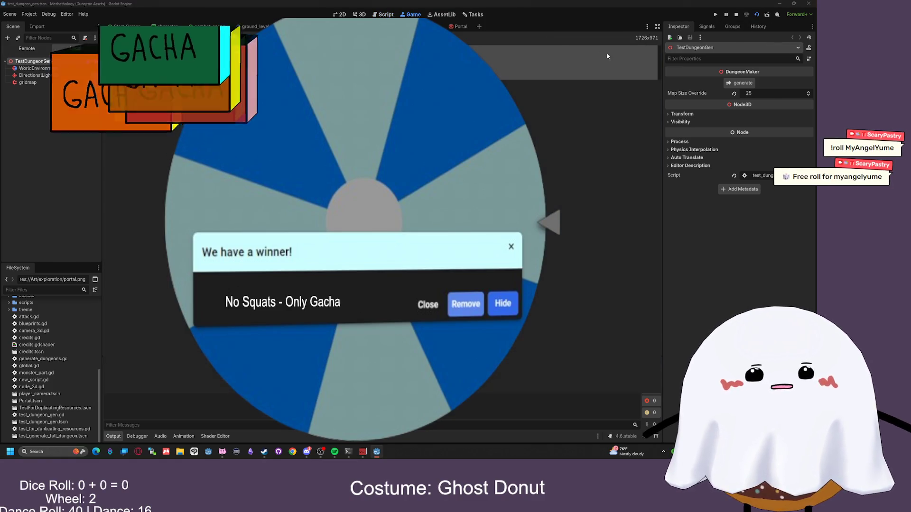
{"action": "left_click", "coordinate": [736, 14]}
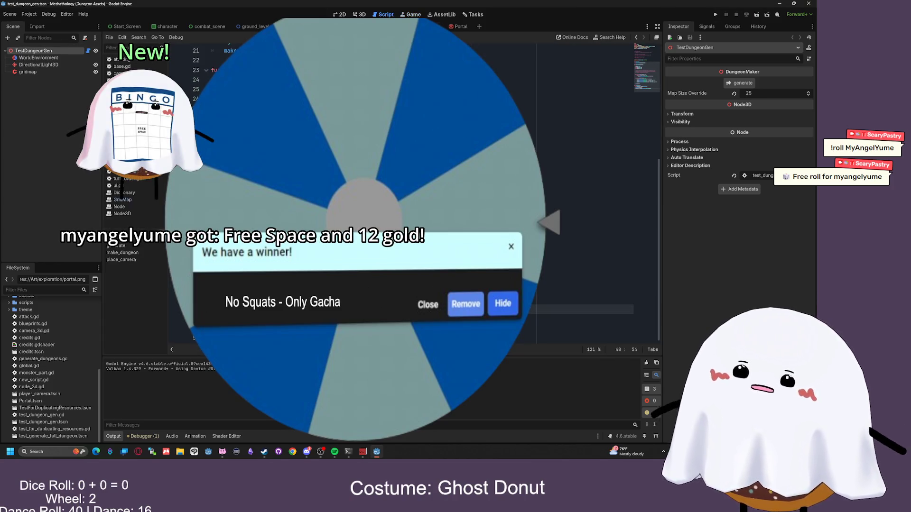
{"action": "left_click", "coordinate": [232, 280]}
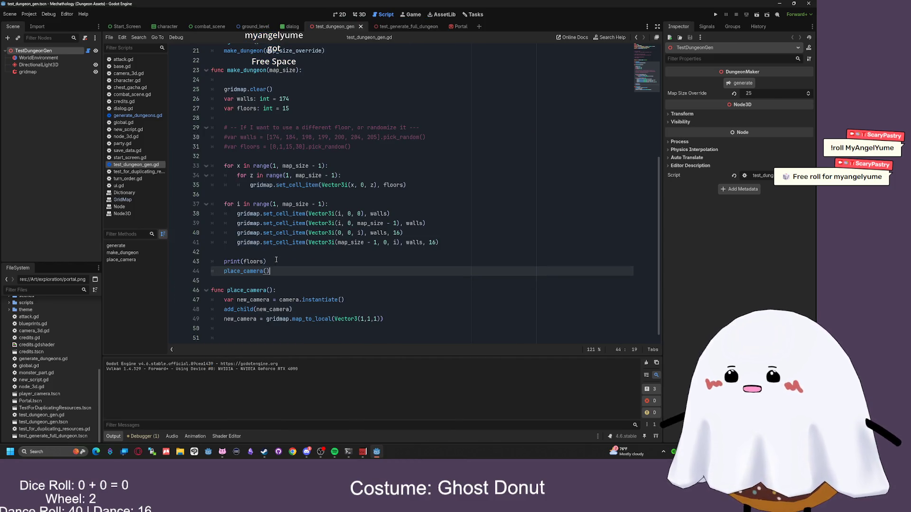
{"action": "left_click", "coordinate": [338, 284]}
- Run the scene with F6, trigger generate to test place_camera, and stop; repeat the run once
{"action": "key", "text": "F6"}
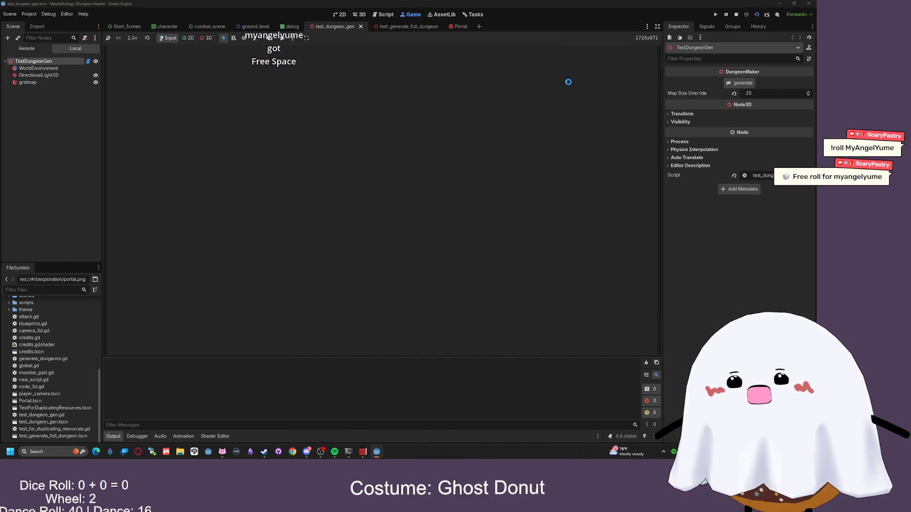
{"action": "left_click", "coordinate": [739, 82]}
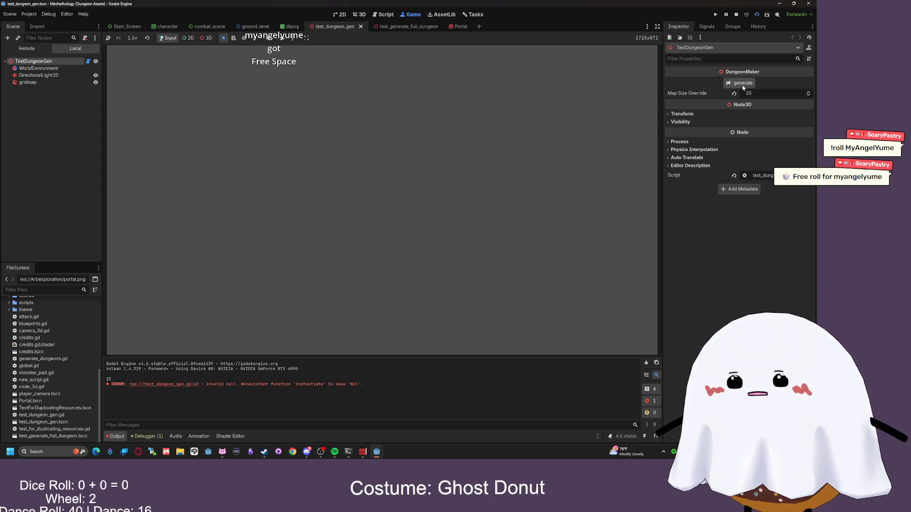
{"action": "left_click", "coordinate": [736, 14]}
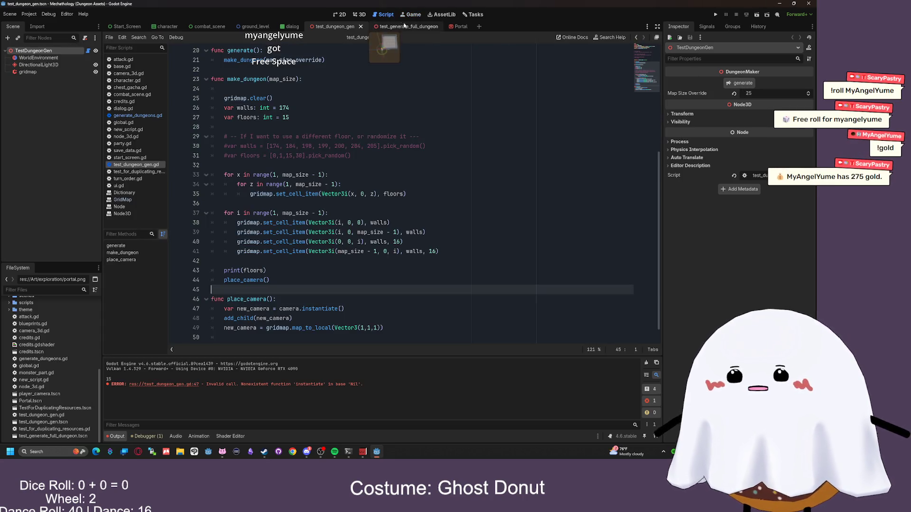
{"action": "left_click", "coordinate": [756, 16]}
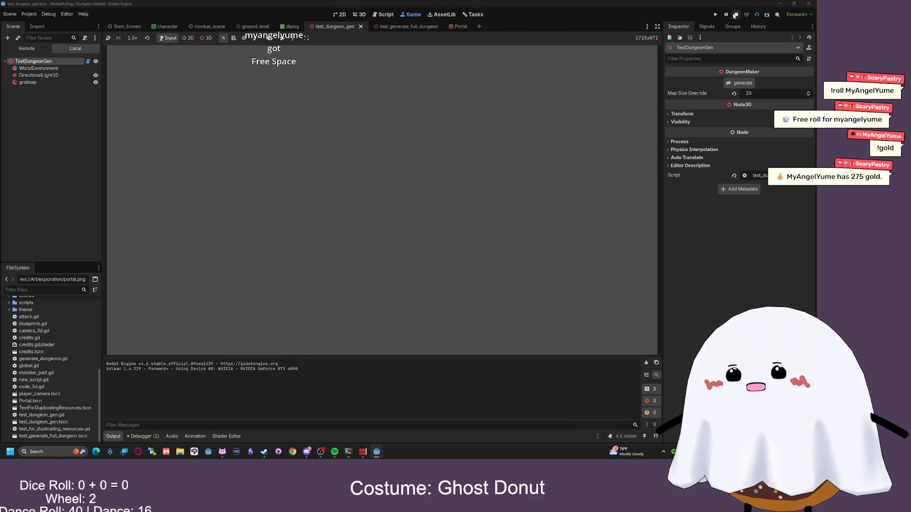
{"action": "left_click", "coordinate": [734, 15]}
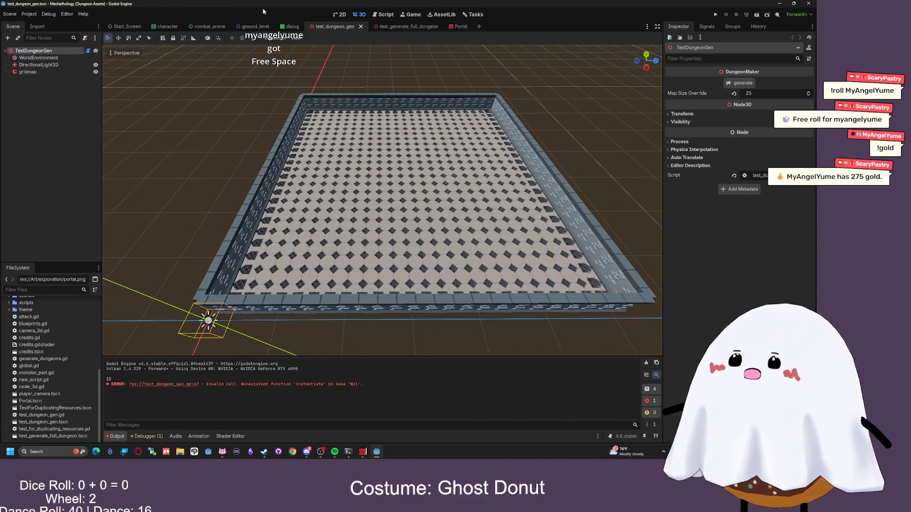
{"action": "left_click", "coordinate": [29, 14]}
- Orbit the test_dungeon_gen viewport for a lower view of the dungeon and select the gridmap node
{"action": "left_click", "coordinate": [53, 94]}
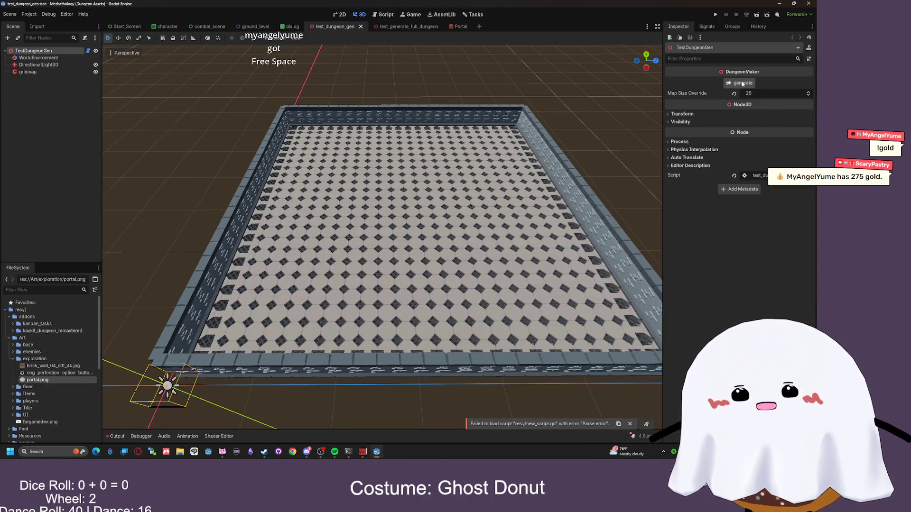
{"action": "scroll", "coordinate": [383, 237], "scroll_direction": "up", "scroll_amount": 5}
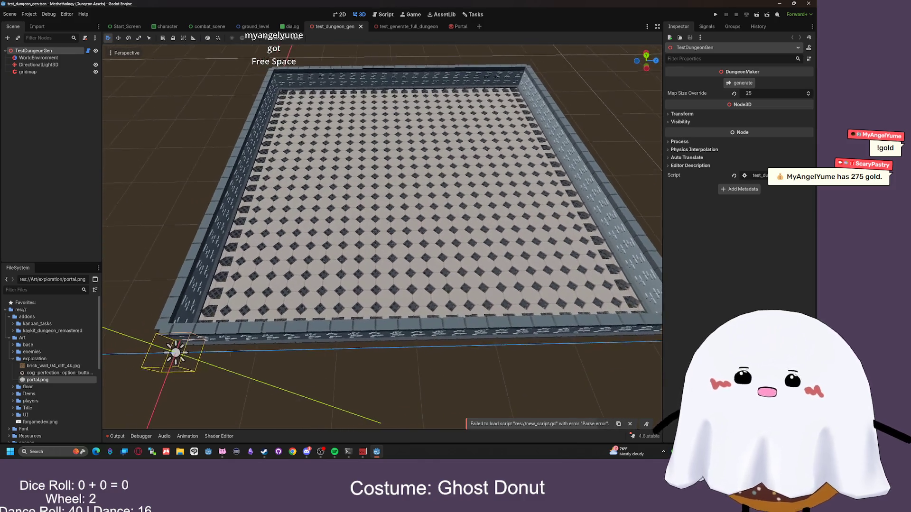
{"action": "mouse_move", "coordinate": [382, 237]}
{"action": "left_mouse_down"}
{"action": "mouse_move", "coordinate": [346, 185]}
{"action": "mouse_move", "coordinate": [349, 199]}
{"action": "mouse_move", "coordinate": [299, 232]}
{"action": "left_mouse_up"}
{"action": "scroll", "coordinate": [383, 237], "scroll_direction": "down", "scroll_amount": 10}
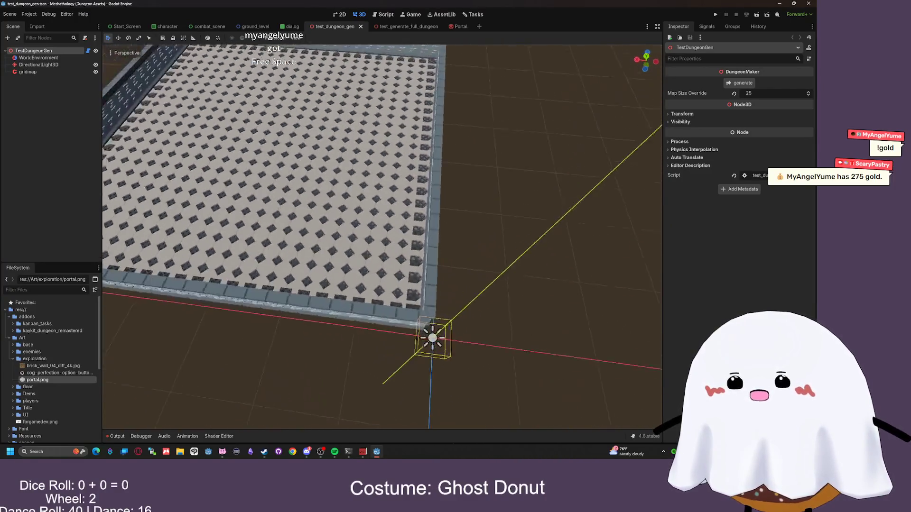
{"action": "left_click_drag", "start_coordinate": [382, 237], "coordinate": [517, 145]}
{"action": "left_click", "coordinate": [47, 71]}
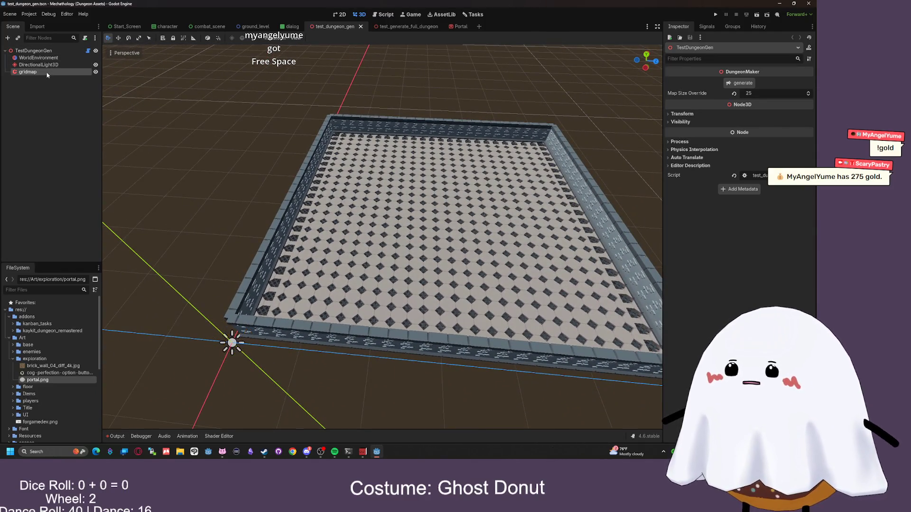
- Switch to the test_generate_full_dungeon scene and orbit and zoom to look across its floor
{"action": "left_click", "coordinate": [389, 27]}
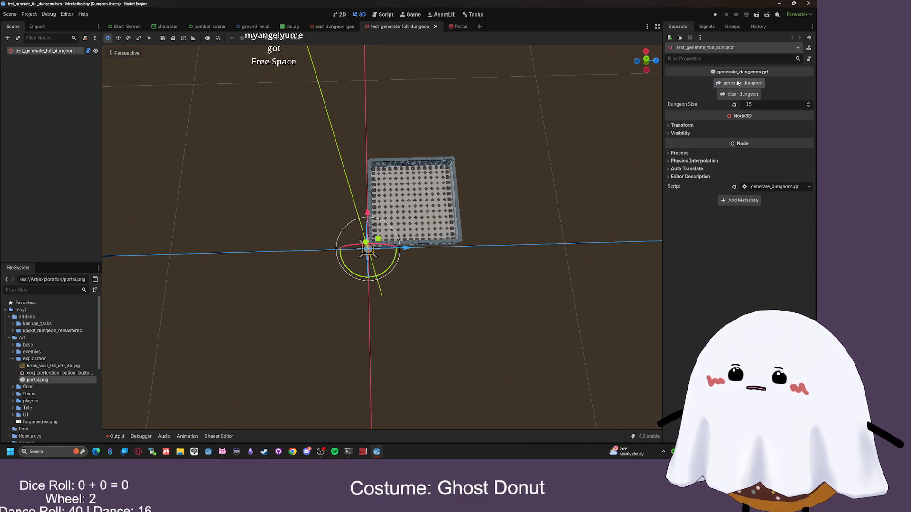
{"action": "key", "text": "w"}
{"action": "left_click_drag", "start_coordinate": [473, 157], "coordinate": [441, 140]}
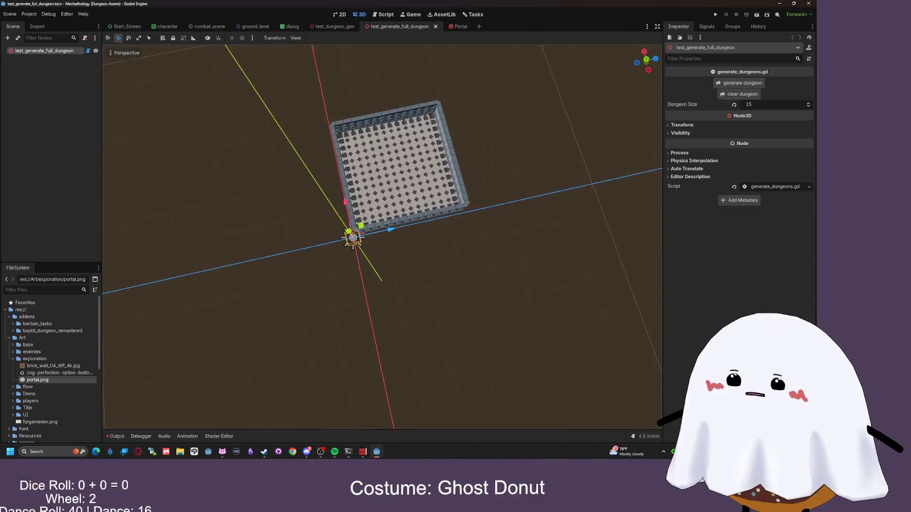
{"action": "scroll", "coordinate": [396, 173], "scroll_direction": "up", "scroll_amount": 5}
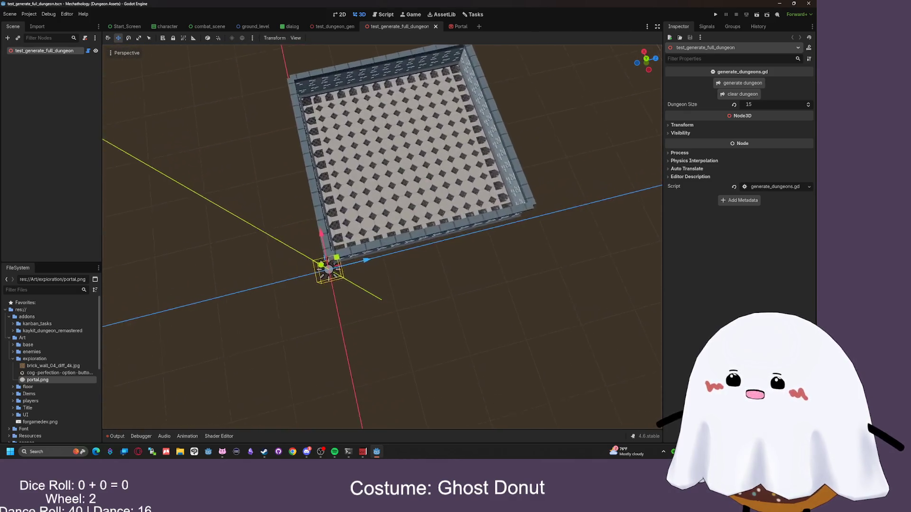
{"action": "scroll", "coordinate": [382, 237], "scroll_direction": "up", "scroll_amount": 5}
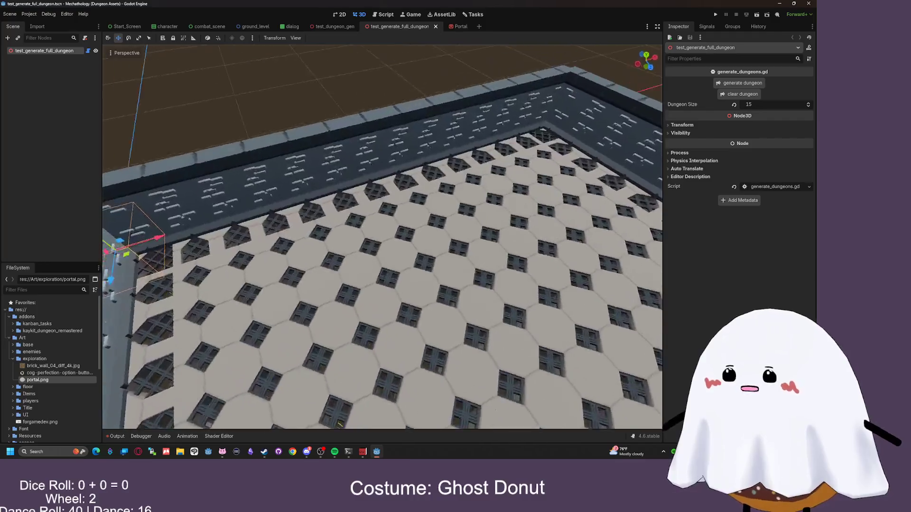
{"action": "scroll", "coordinate": [382, 237], "scroll_direction": "down", "scroll_amount": 5}
{"action": "scroll", "coordinate": [382, 237], "scroll_direction": "up", "scroll_amount": 5}
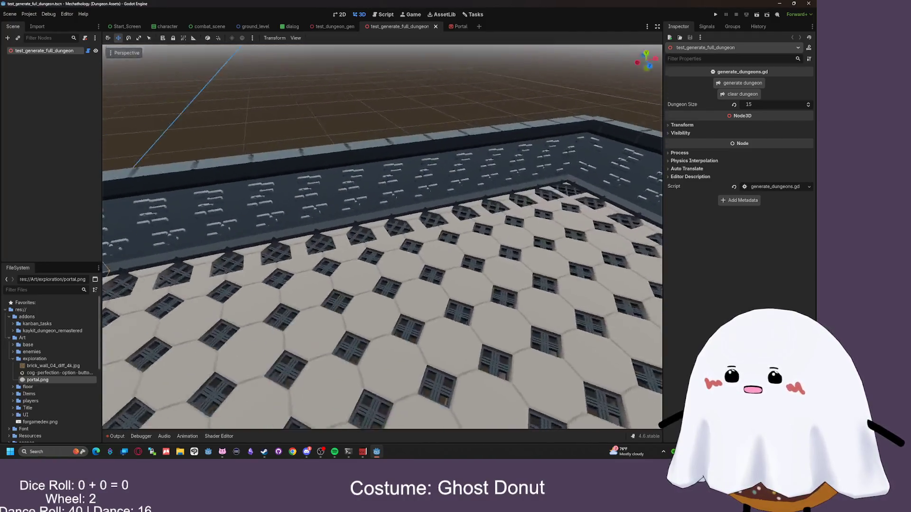
{"action": "scroll", "coordinate": [382, 237], "scroll_direction": "down", "scroll_amount": 8}
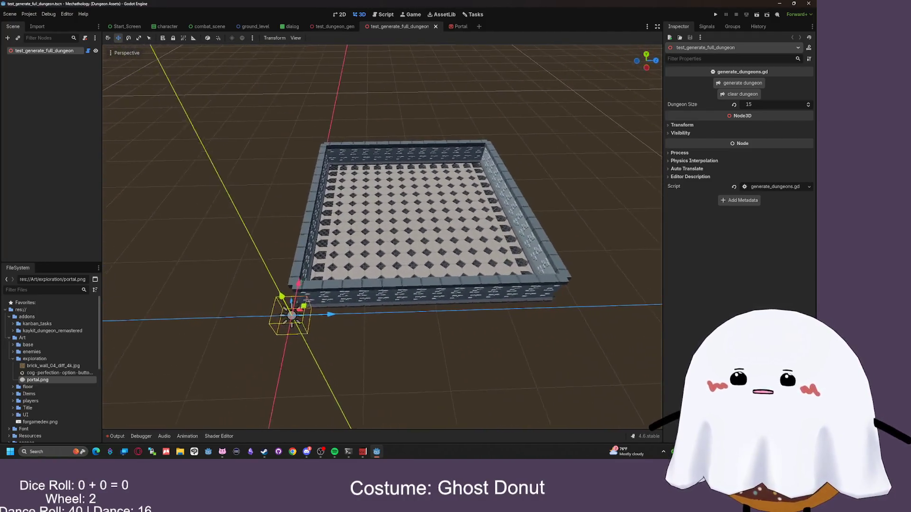
{"action": "scroll", "coordinate": [383, 237], "scroll_direction": "up", "scroll_amount": 5}
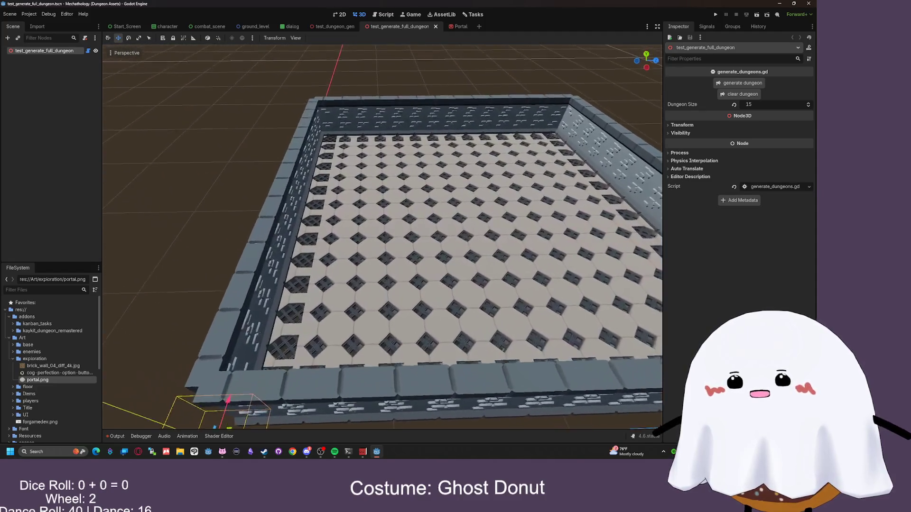
{"action": "scroll", "coordinate": [382, 237], "scroll_direction": "up", "scroll_amount": 1}
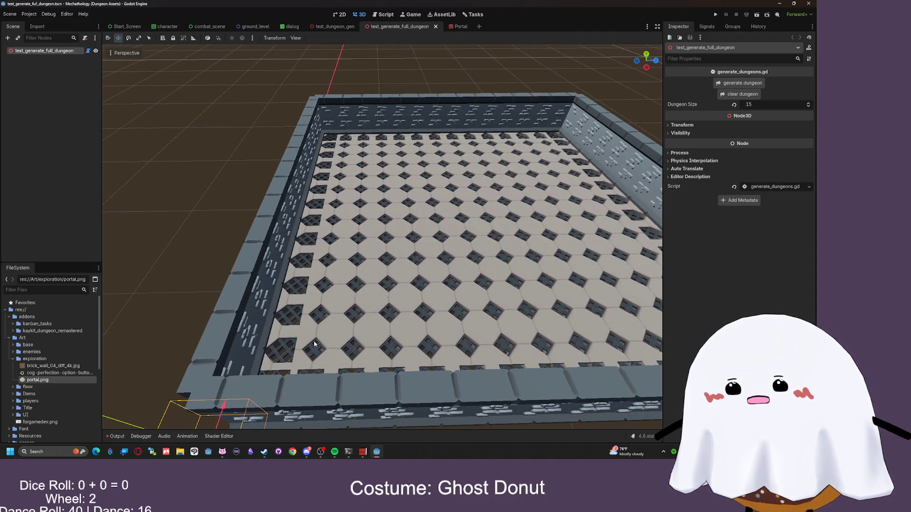
{"action": "left_click_drag", "start_coordinate": [348, 137], "coordinate": [335, 105]}
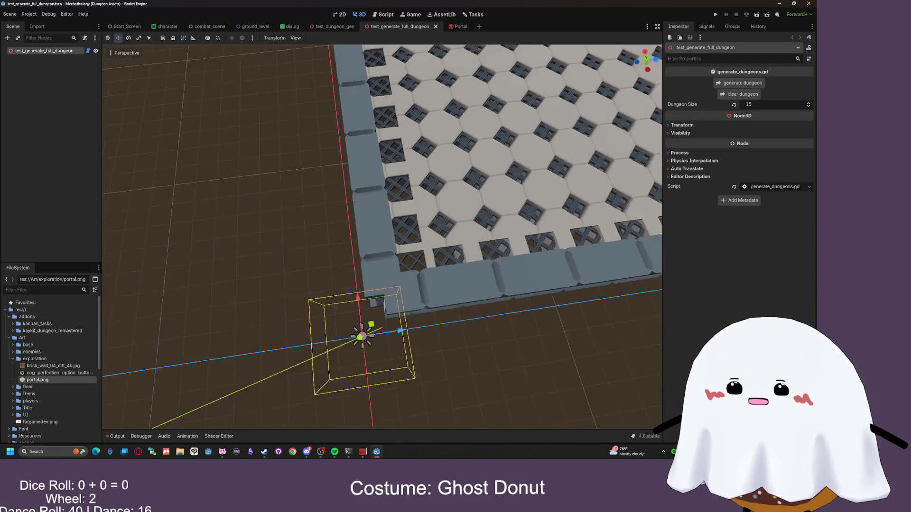
- Clear and regenerate the dungeon, then return to the generator script
{"action": "left_click", "coordinate": [740, 94]}
{"action": "left_click", "coordinate": [740, 83]}
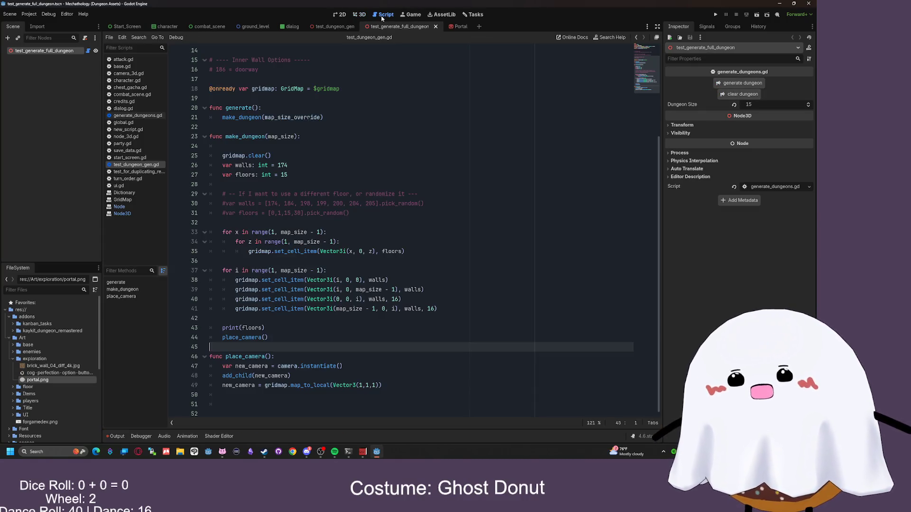
{"action": "left_click", "coordinate": [382, 15]}
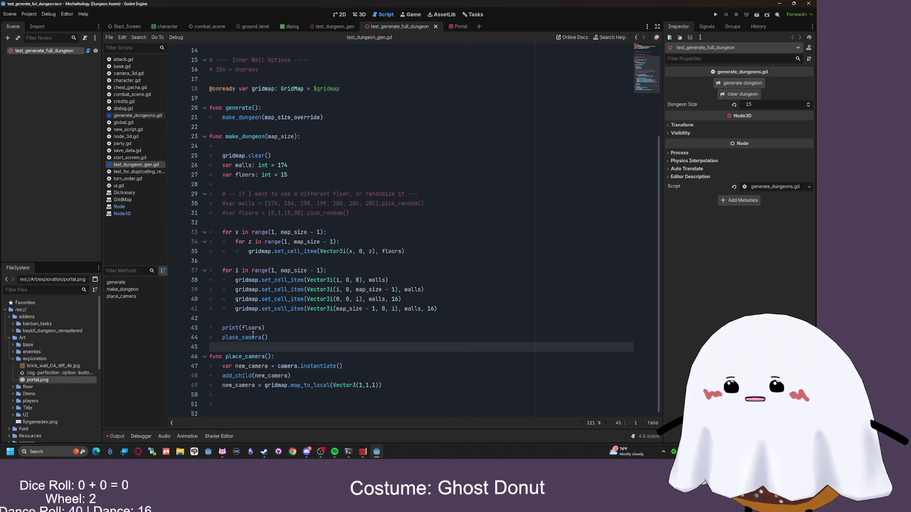
- Clear the output log and regenerate the dungeon to check the printed output
{"action": "left_click_drag", "start_coordinate": [210, 136], "coordinate": [253, 138]}
{"action": "left_click", "coordinate": [303, 204]}
{"action": "left_click", "coordinate": [296, 232]}
{"action": "left_click", "coordinate": [316, 270]}
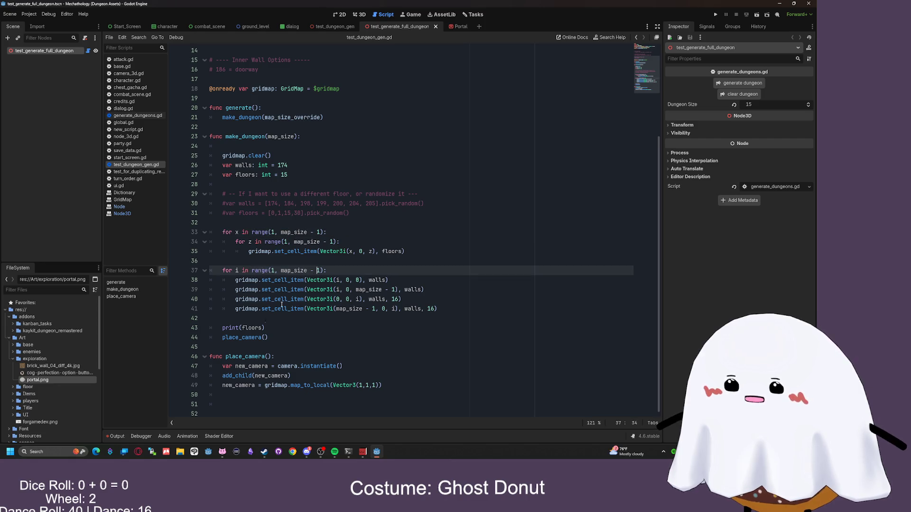
{"action": "left_click", "coordinate": [116, 436]}
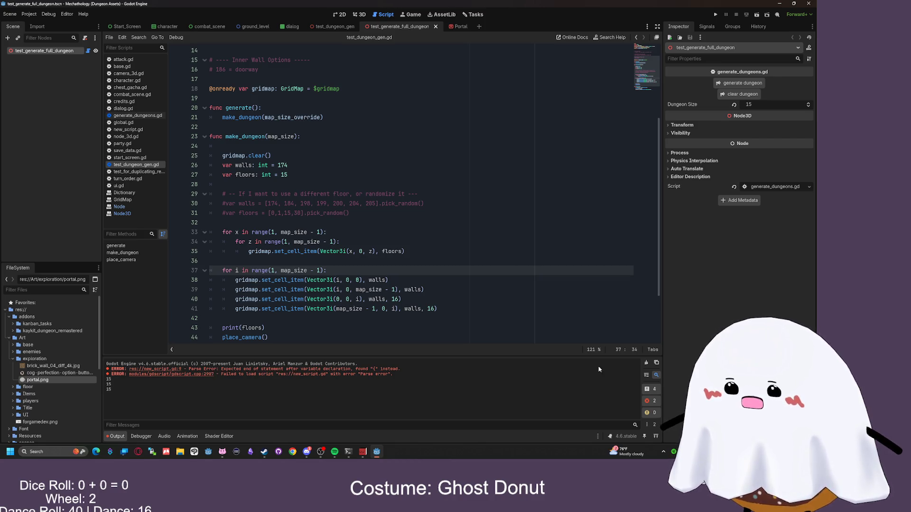
{"action": "left_click", "coordinate": [646, 362]}
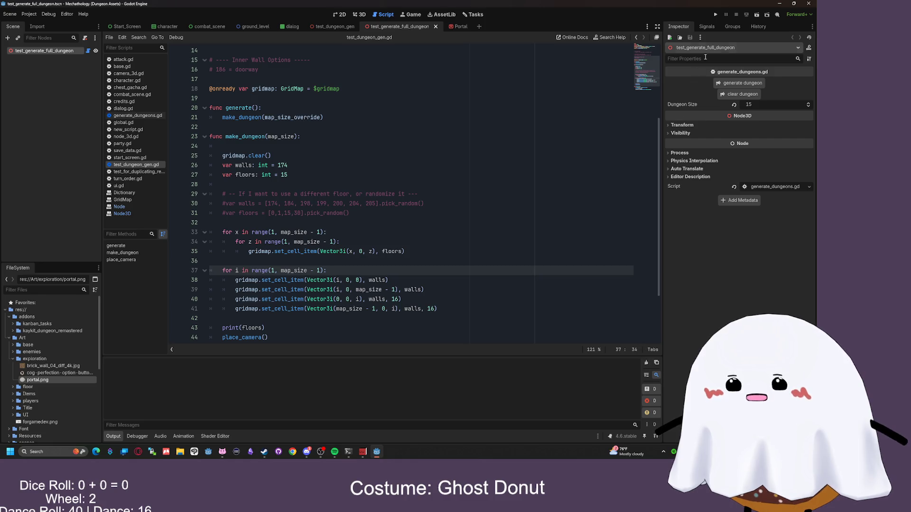
{"action": "left_click", "coordinate": [743, 84]}
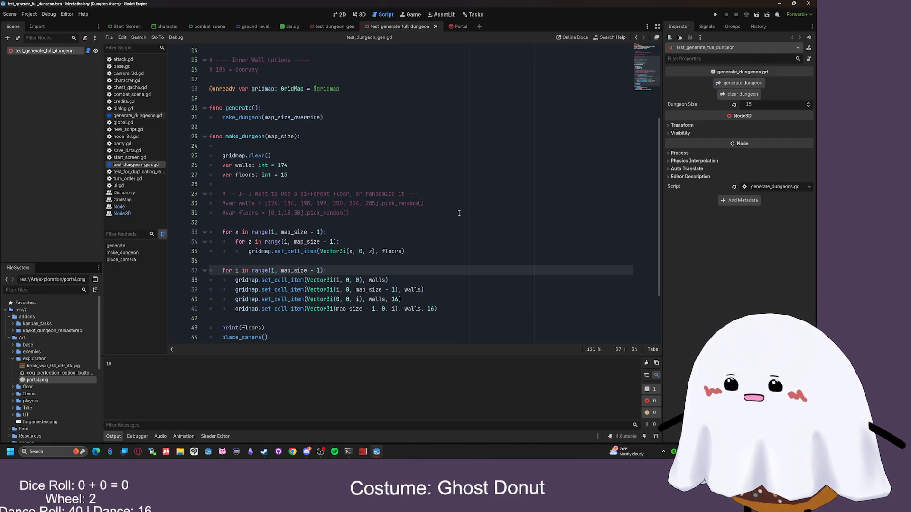
- In the test_dungeon_gen scene, select TestDungeonGen and run generate twice
{"action": "left_click", "coordinate": [334, 26]}
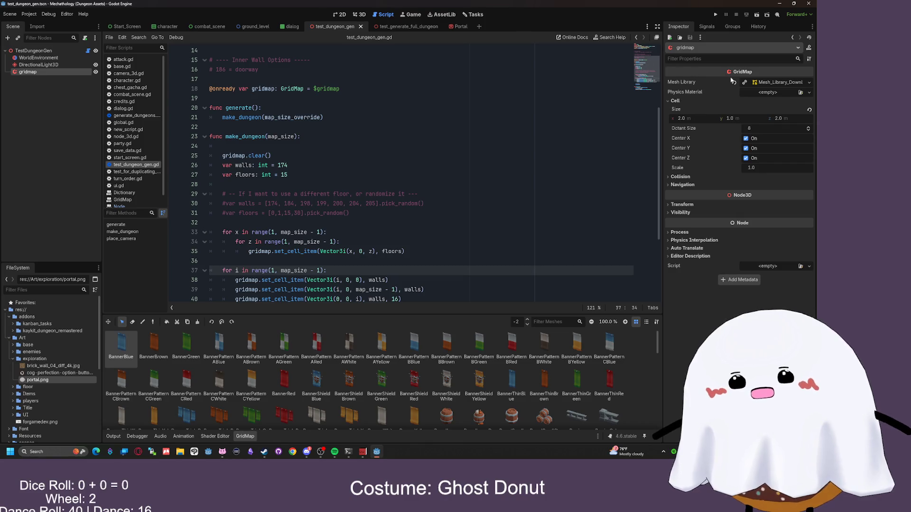
{"action": "left_click", "coordinate": [59, 51]}
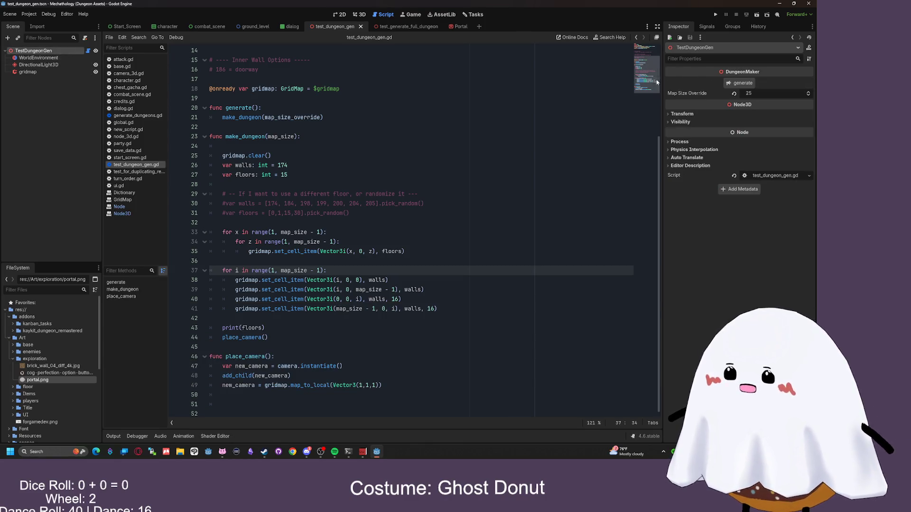
{"action": "left_click", "coordinate": [742, 85]}
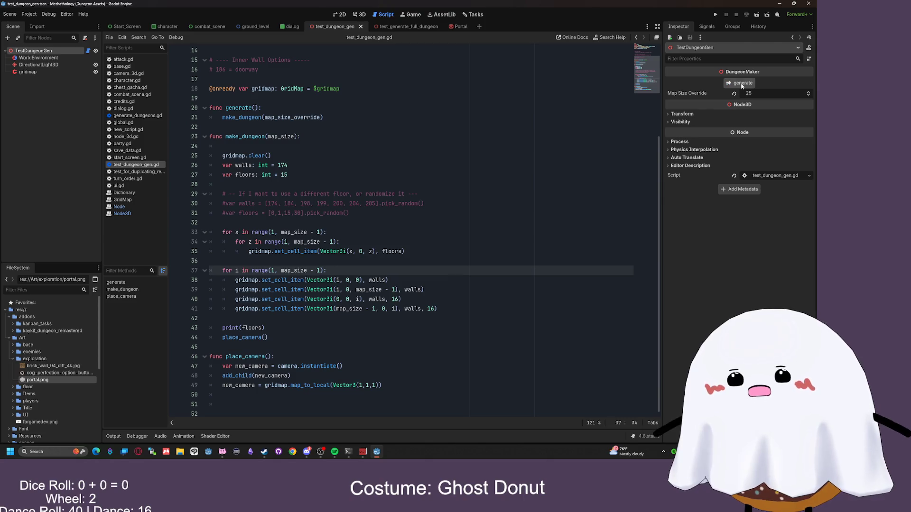
{"action": "left_click", "coordinate": [113, 437]}
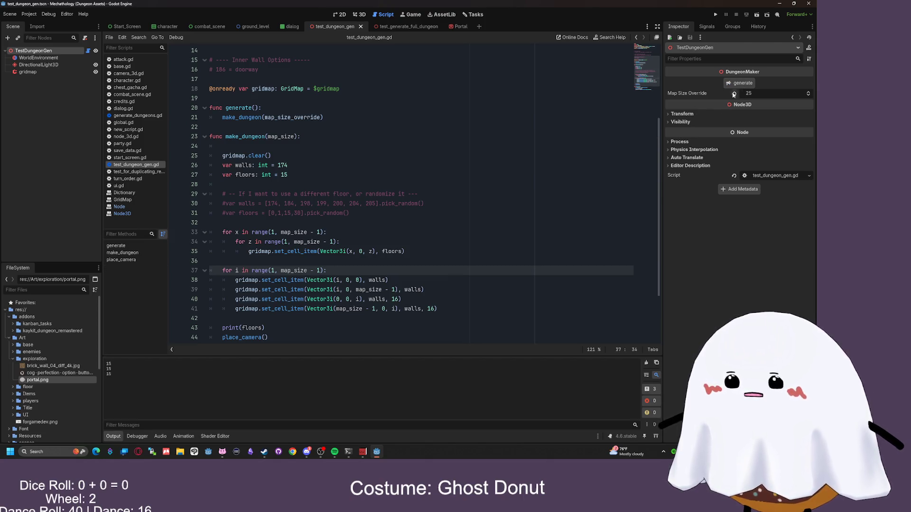
{"action": "scroll", "coordinate": [272, 300], "scroll_direction": "down", "scroll_amount": 3}
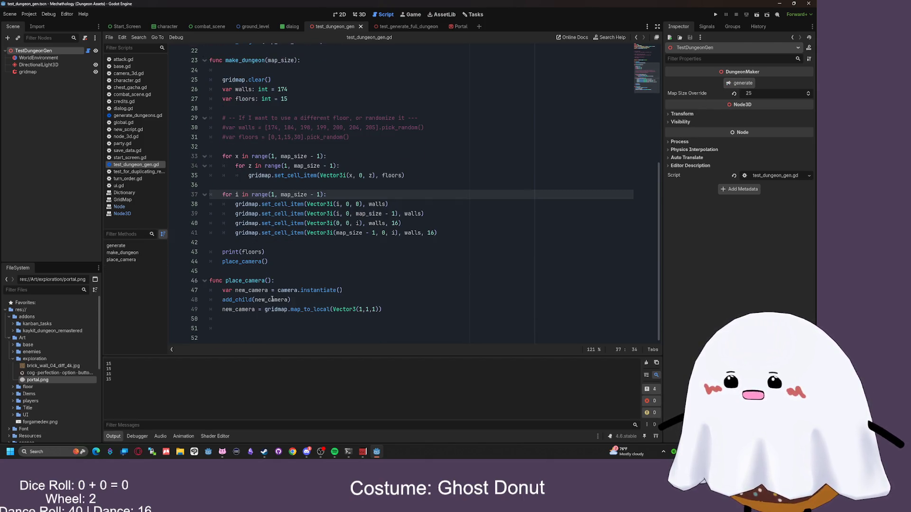
- Add a camera confirmation print after the place_camera code and regenerate the dungeon
{"action": "left_click", "coordinate": [369, 284]}
{"action": "left_click", "coordinate": [431, 309]}
{"action": "key", "text": "Down"}
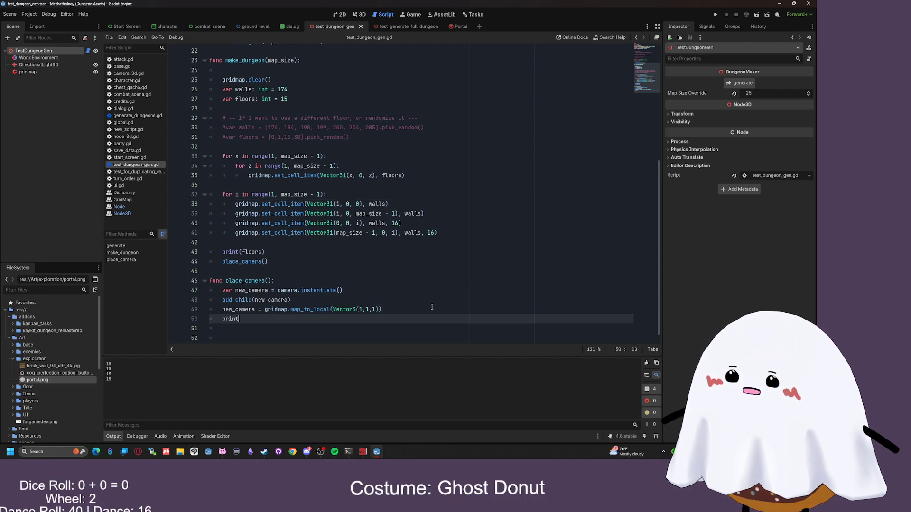
{"action": "type", "text": "camera is generated"}
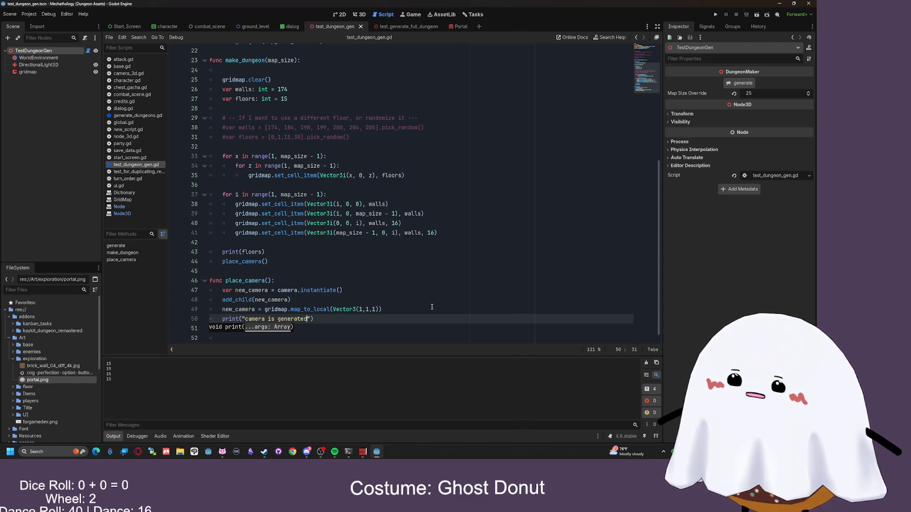
{"action": "type", "text": "\")"}
{"action": "left_click", "coordinate": [752, 84]}
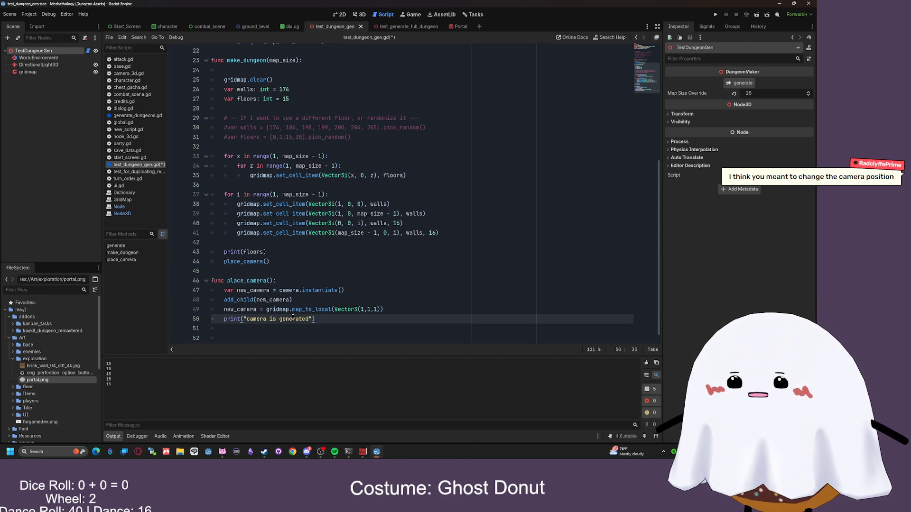
- Change new_camera to new_camera.position on line 49 and regenerate the dungeon twice
{"action": "left_click", "coordinate": [256, 309]}
{"action": "type", "text": ".position"}
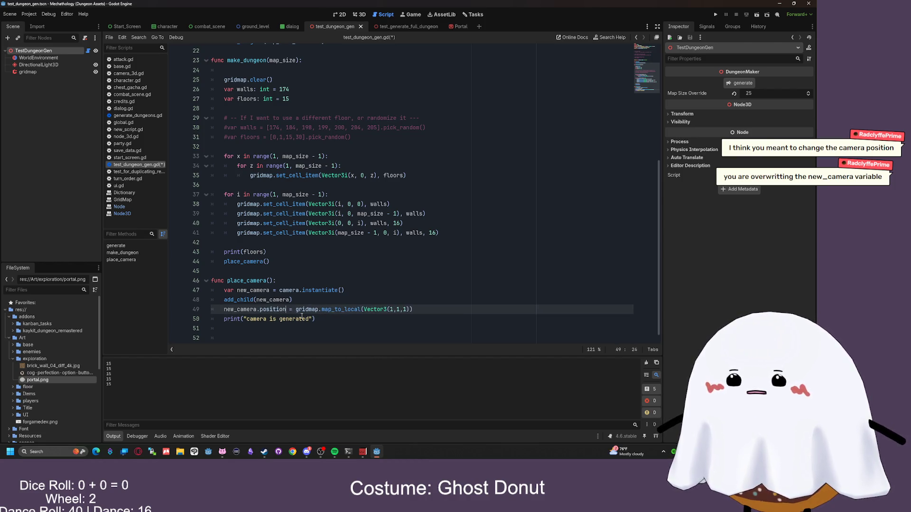
{"action": "left_click", "coordinate": [379, 327]}
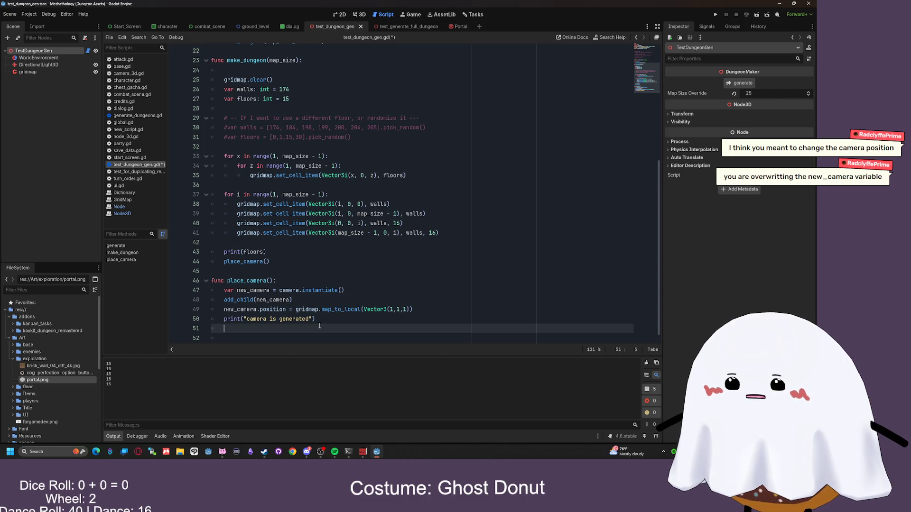
{"action": "left_click", "coordinate": [740, 84]}
{"action": "left_click", "coordinate": [738, 84]}
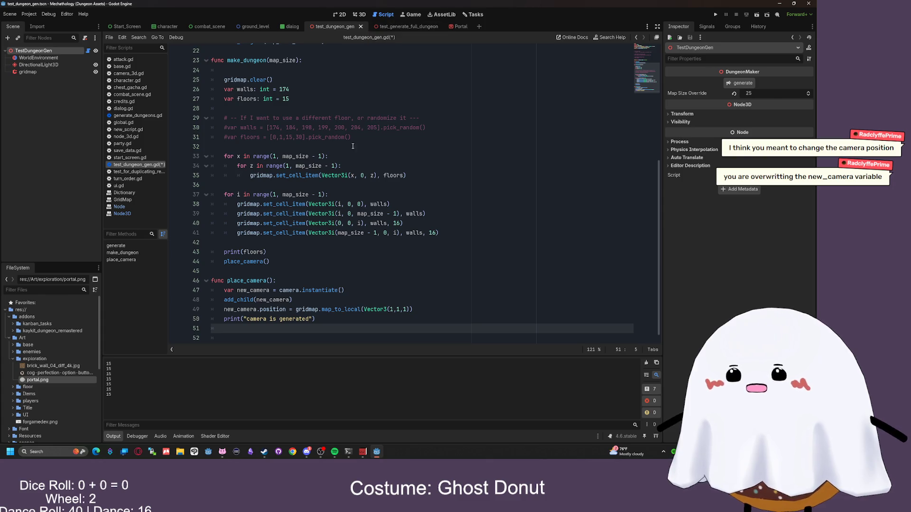
- Cut the print("camera is generated") line from below the position assignment
{"action": "left_click_drag", "start_coordinate": [315, 319], "coordinate": [211, 318]}
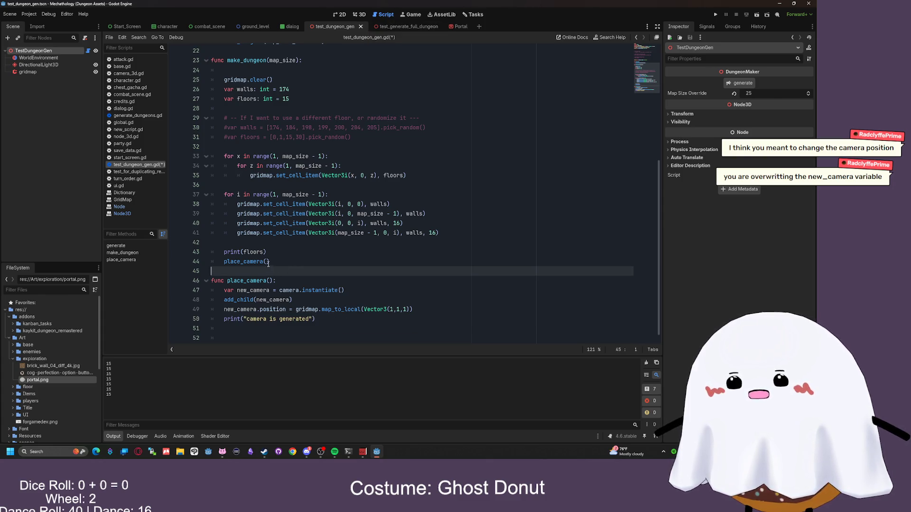
{"action": "left_click_drag", "start_coordinate": [269, 262], "coordinate": [222, 261]}
{"action": "left_click", "coordinate": [295, 255]}
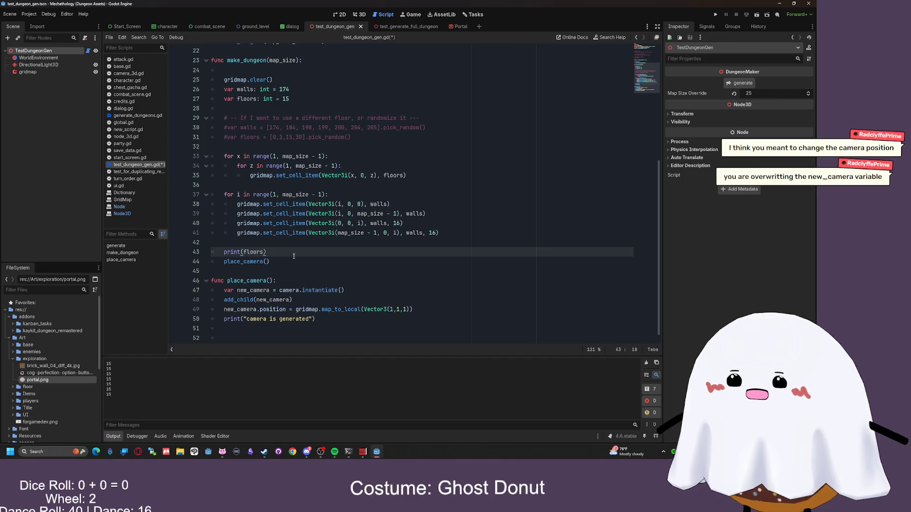
{"action": "scroll", "coordinate": [248, 107], "scroll_direction": "up", "scroll_amount": 2}
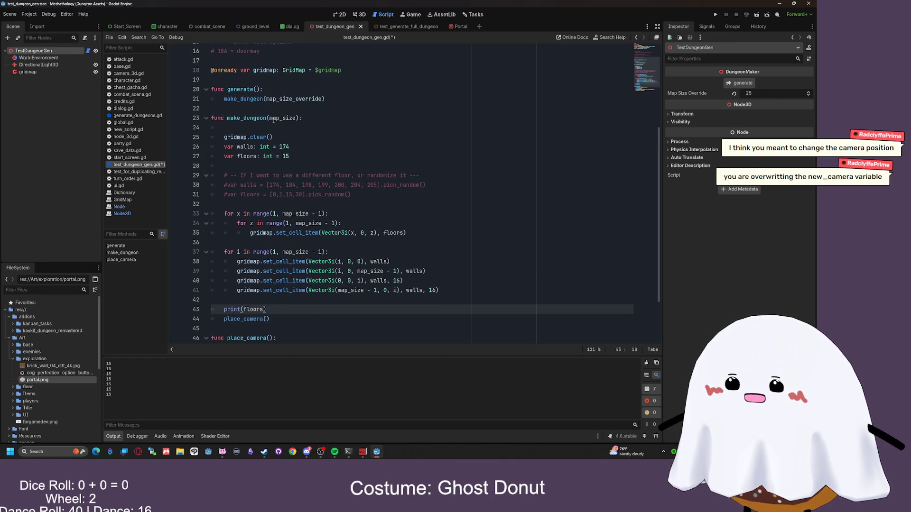
{"action": "scroll", "coordinate": [277, 145], "scroll_direction": "down", "scroll_amount": 1}
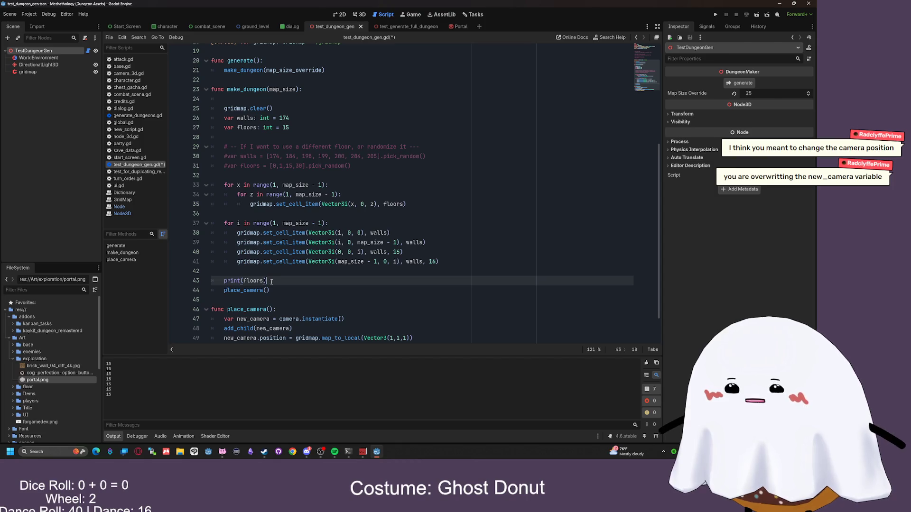
{"action": "scroll", "coordinate": [332, 214], "scroll_direction": "down", "scroll_amount": 1}
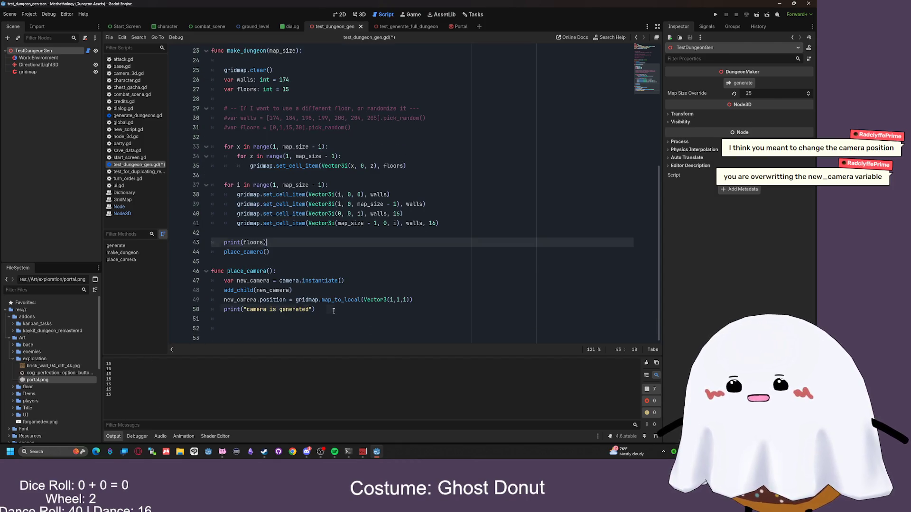
{"action": "left_click_drag", "start_coordinate": [315, 309], "coordinate": [230, 309]}
{"action": "key", "text": "shift+Home"}
{"action": "key", "text": "ctrl+x"}
- Paste the print as the first line of place_camera and regenerate
{"action": "left_click", "coordinate": [286, 270]}
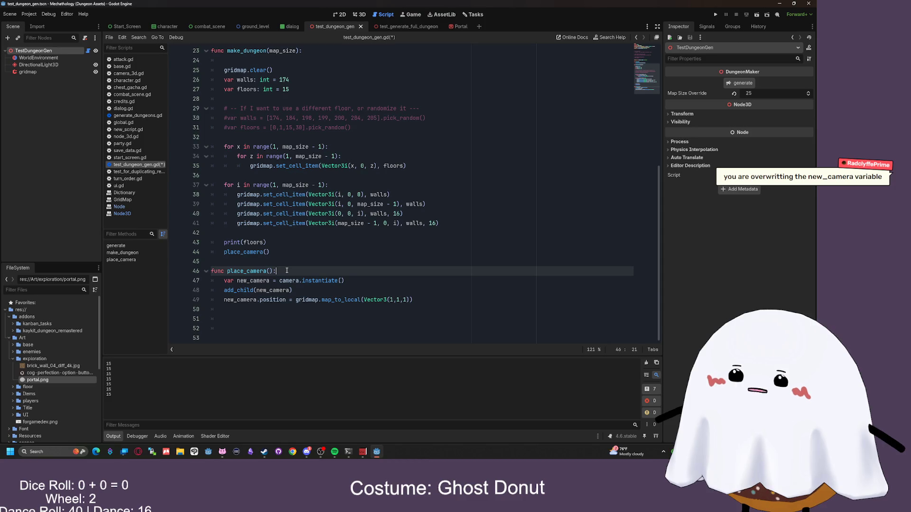
{"action": "key", "text": "Return"}
{"action": "key", "text": "ctrl+v"}
{"action": "left_click", "coordinate": [740, 83]}
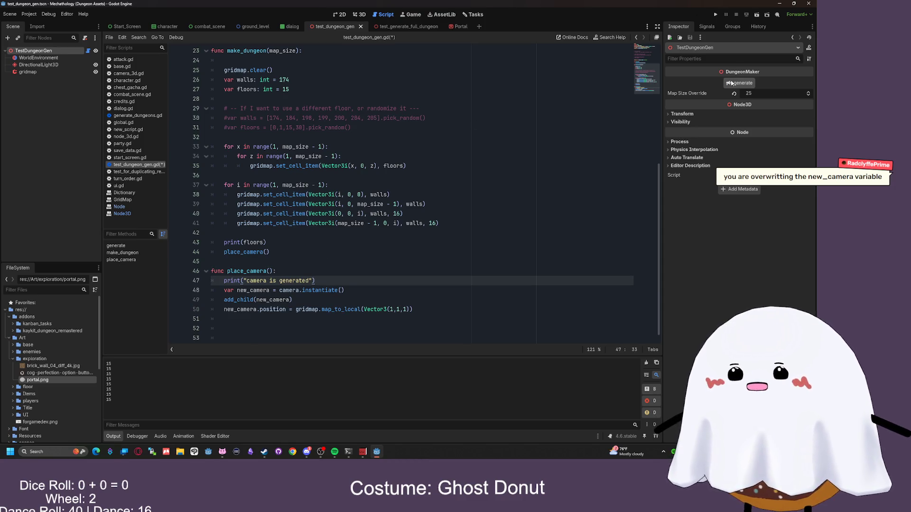
- Paste a copy of the print after the place_camera() call, save, and regenerate
{"action": "left_click", "coordinate": [308, 252]}
{"action": "key", "text": "Return"}
{"action": "key", "text": "ctrl+v"}
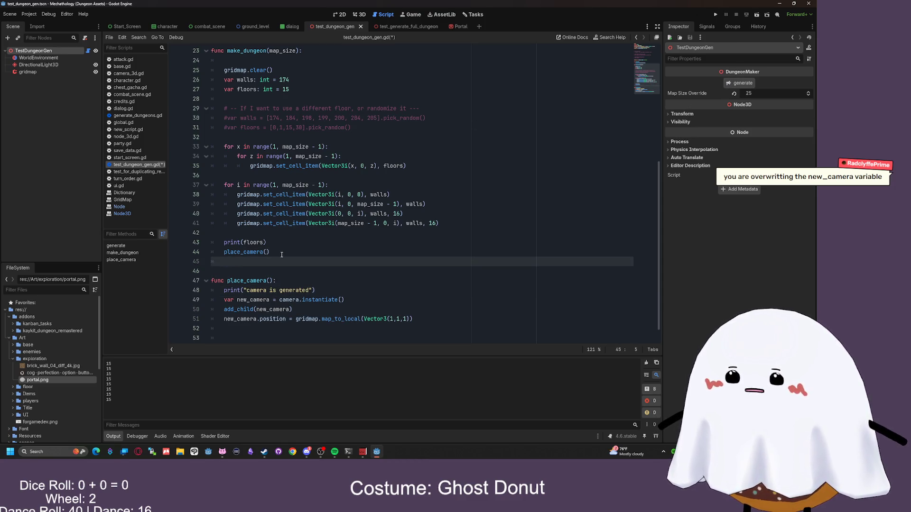
{"action": "left_click", "coordinate": [742, 84]}
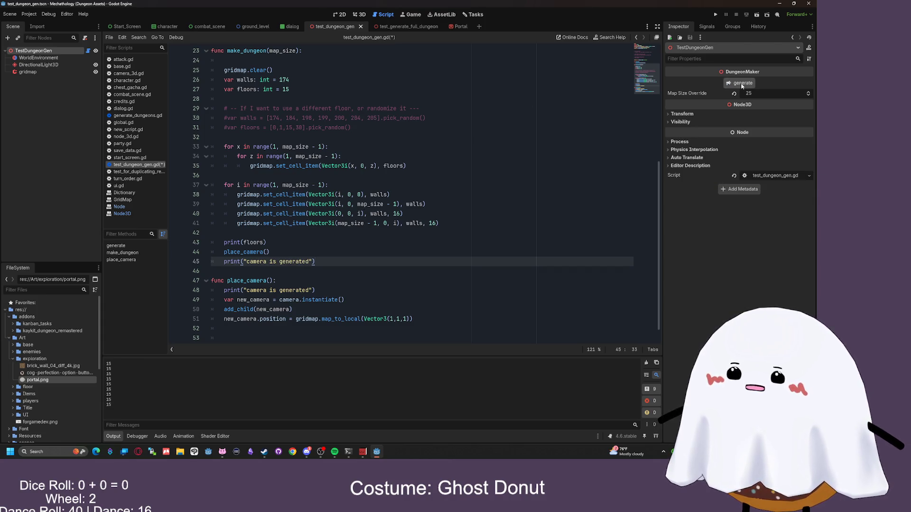
{"action": "key", "text": "ctrl+s"}
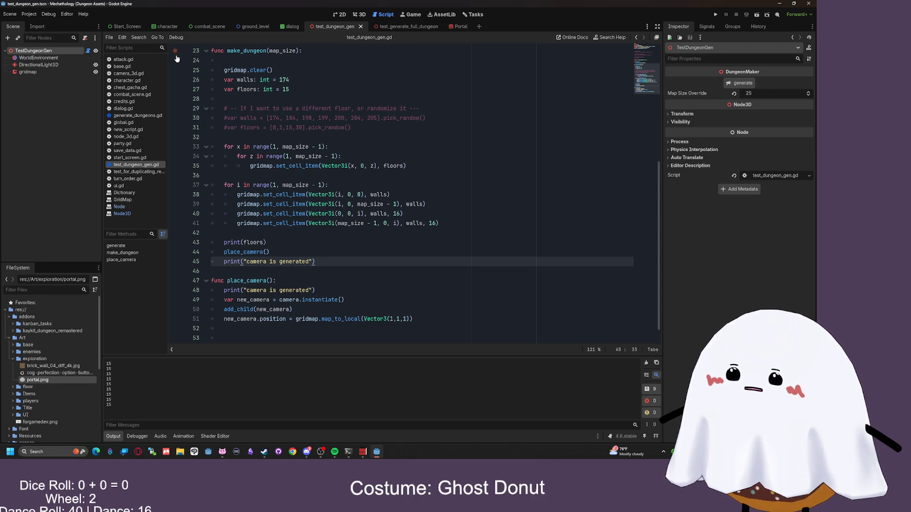
{"action": "left_click", "coordinate": [742, 83]}
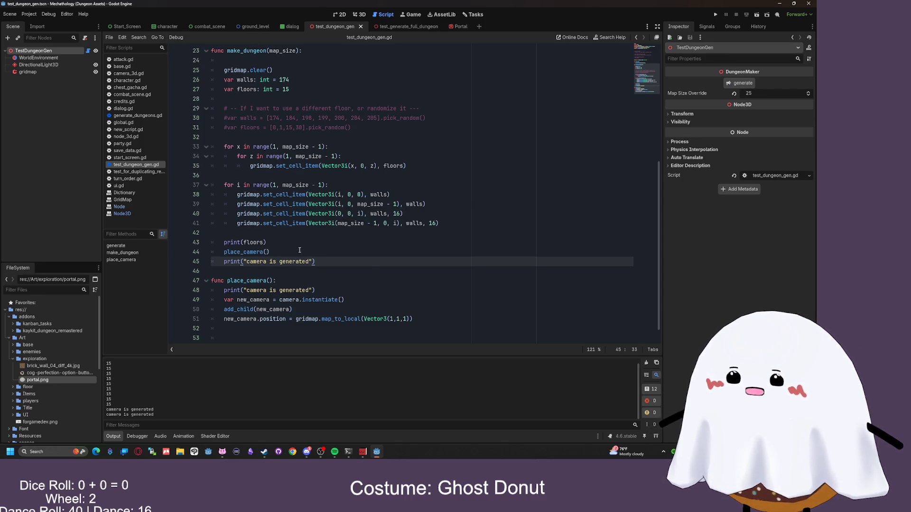
- Delete the duplicate print after the call and move the print to the end of place_camera
{"action": "key", "text": "shift+Home"}
{"action": "key", "text": "BackSpace"}
{"action": "key", "text": "BackSpace"}
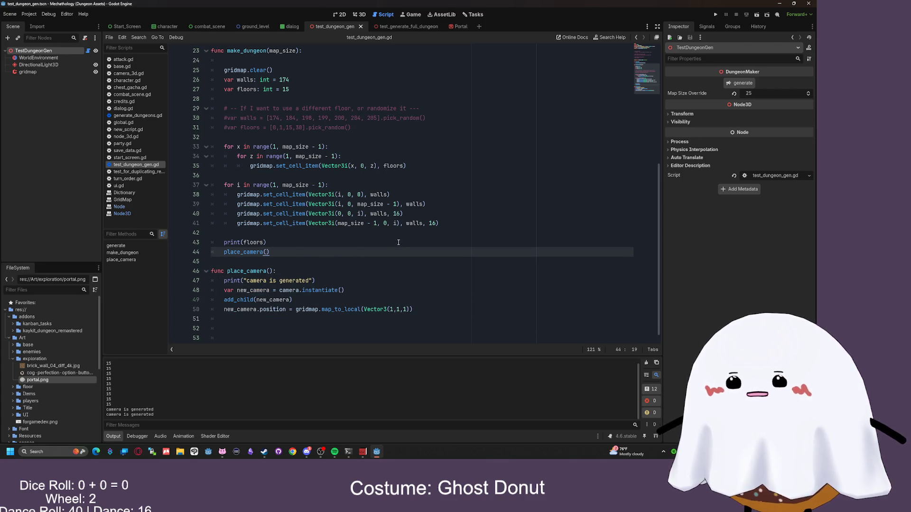
{"action": "left_click", "coordinate": [325, 280]}
{"action": "key", "text": "shift+Home"}
{"action": "key", "text": "ctrl+x"}
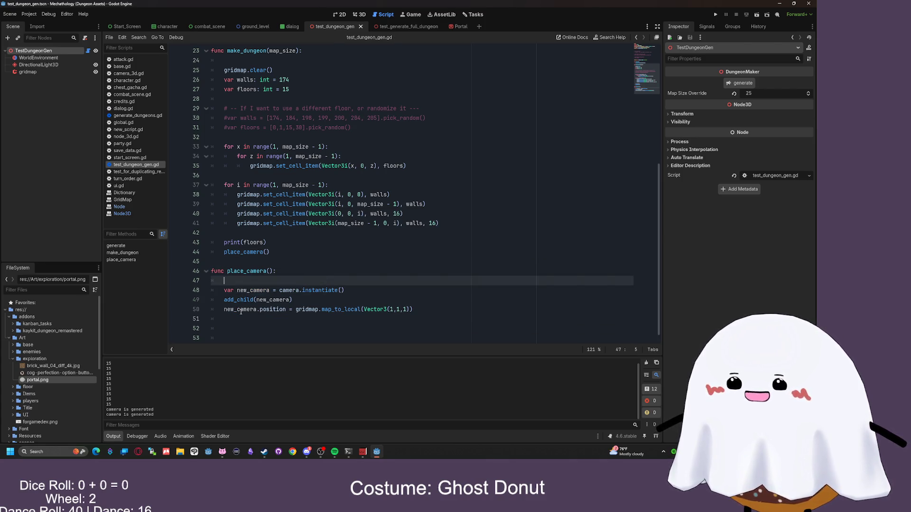
{"action": "key", "text": "Down"}
{"action": "key", "text": "Down"}
{"action": "key", "text": "Down"}
{"action": "key", "text": "ctrl+v"}
- Remove the empty line in place_camera, regenerate, and view the dungeon in 3D
{"action": "left_click", "coordinate": [234, 282]}
{"action": "key", "text": "BackSpace"}
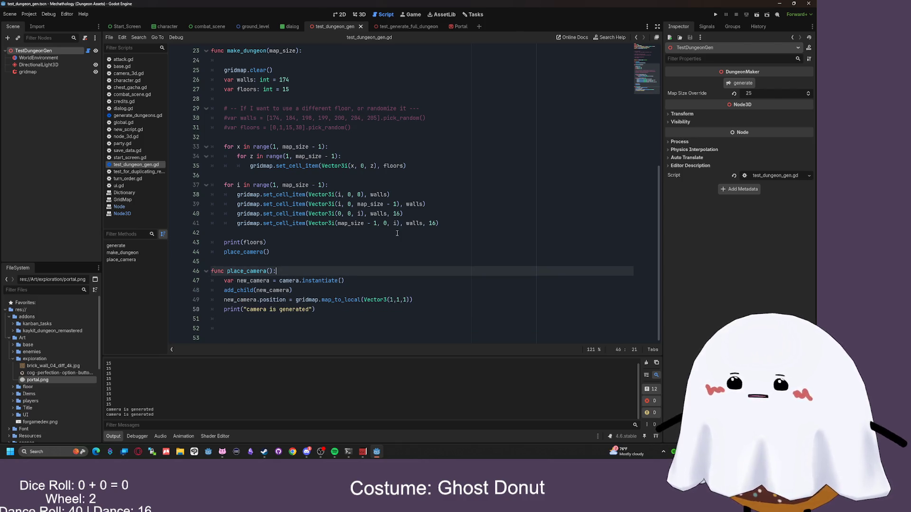
{"action": "left_click", "coordinate": [730, 83]}
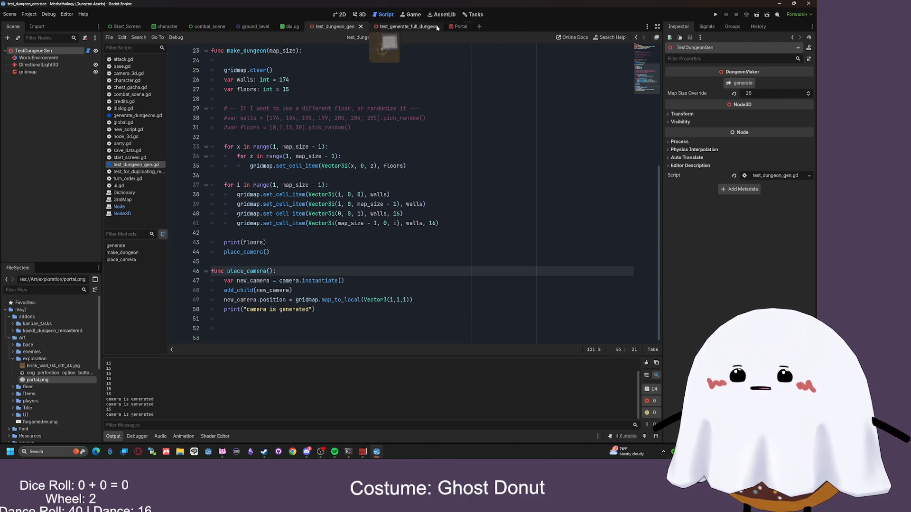
{"action": "left_click", "coordinate": [360, 14]}
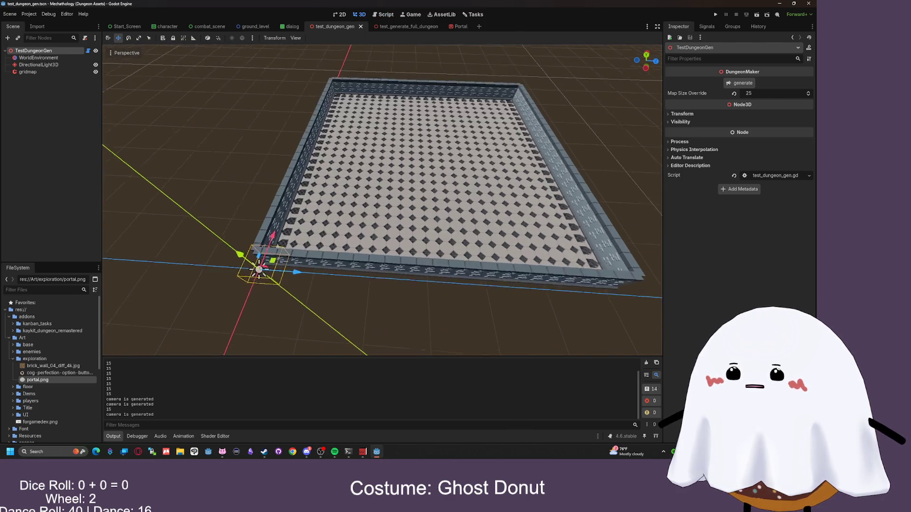
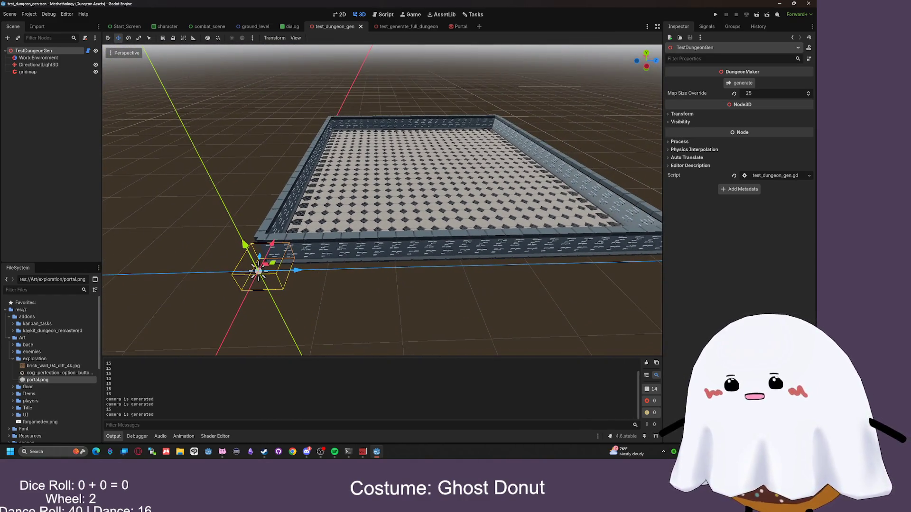
- Clear and regenerate the size-15 walled dungeon in test_generate_full_dungeon, then open test_dungeon_gen.gd
{"action": "left_click", "coordinate": [406, 27]}
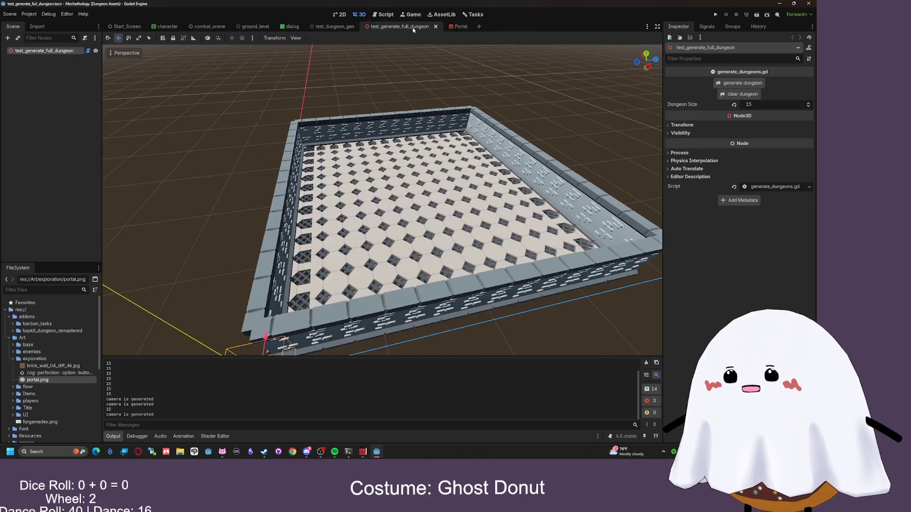
{"action": "left_click", "coordinate": [733, 94]}
{"action": "left_click", "coordinate": [740, 83]}
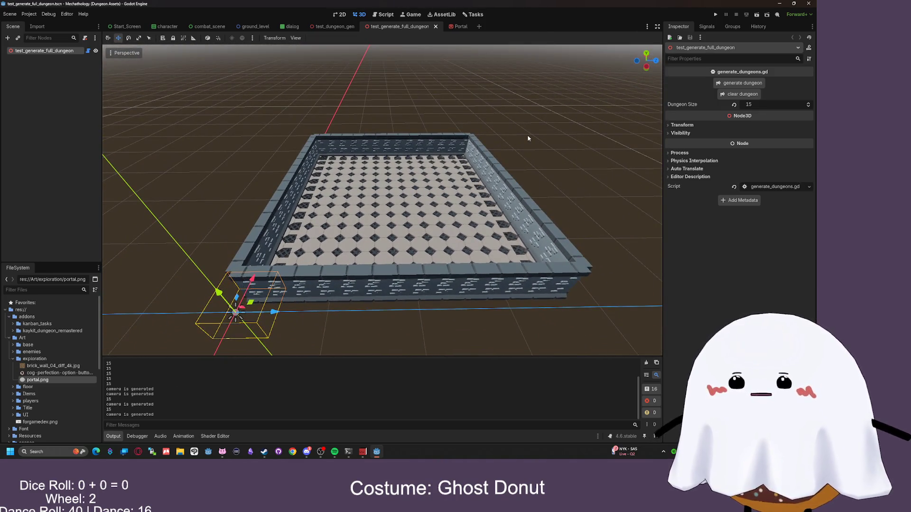
{"action": "left_click", "coordinate": [383, 15]}
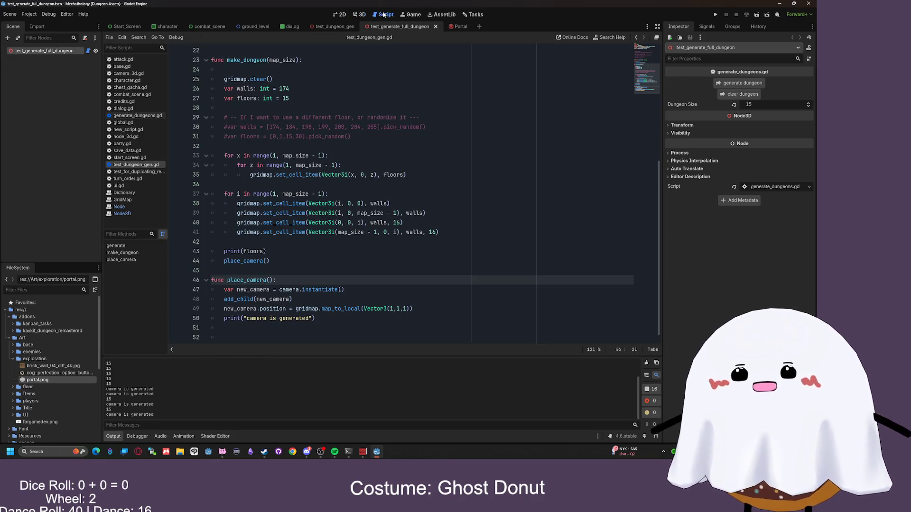
- Change new_camera.position to new_camera.global_position on line 49 of place_camera
{"action": "scroll", "coordinate": [278, 310], "scroll_direction": "down", "scroll_amount": 1}
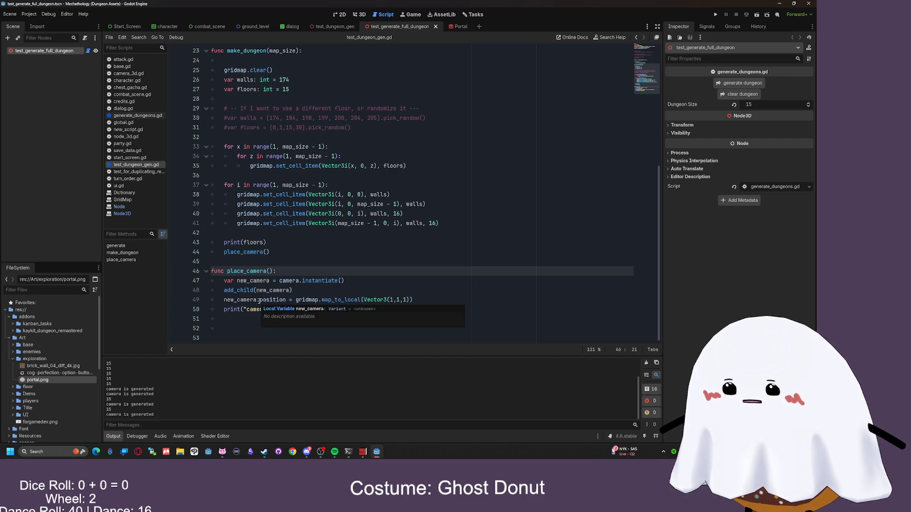
{"action": "left_click", "coordinate": [260, 301]}
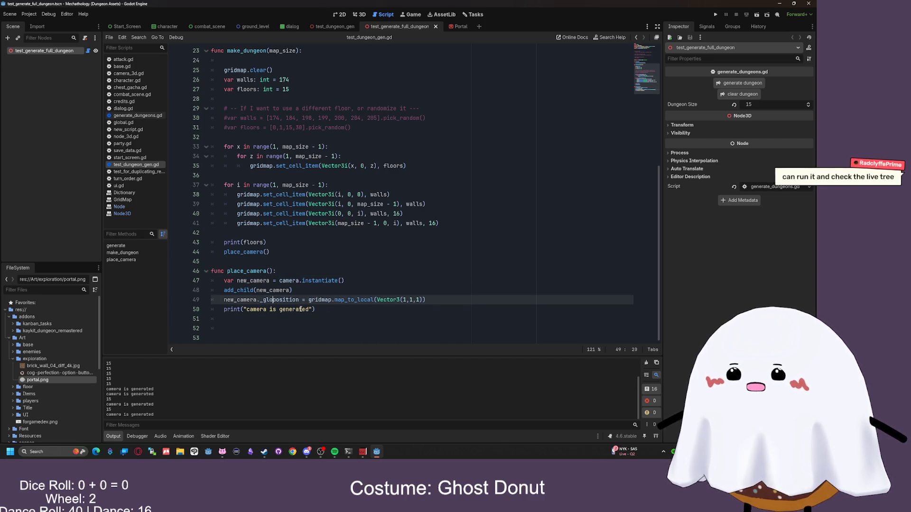
{"action": "type", "text": "_gl"}
{"action": "key", "text": "BackSpace"}
{"action": "key", "text": "BackSpace"}
{"action": "key", "text": "BackSpace"}
{"action": "type", "text": "global_"}
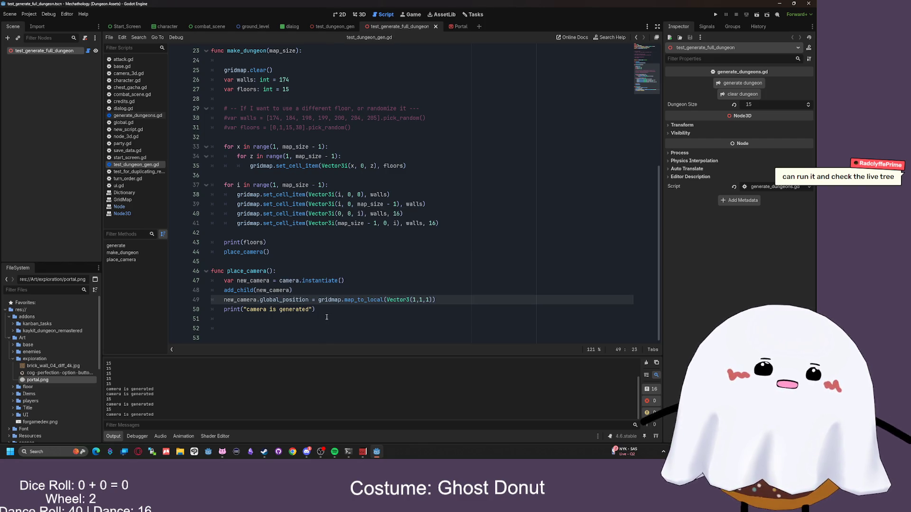
{"action": "left_click", "coordinate": [335, 310]}
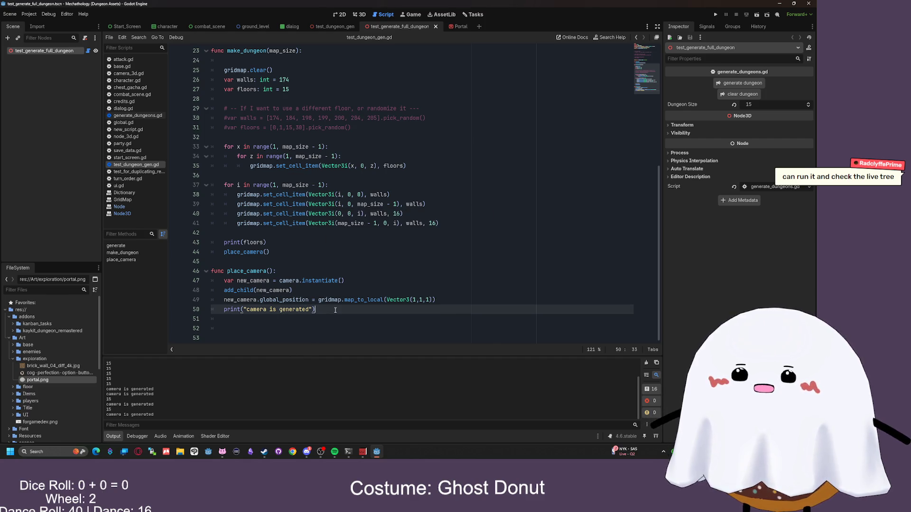
{"action": "scroll", "coordinate": [304, 125], "scroll_direction": "up", "scroll_amount": 7}
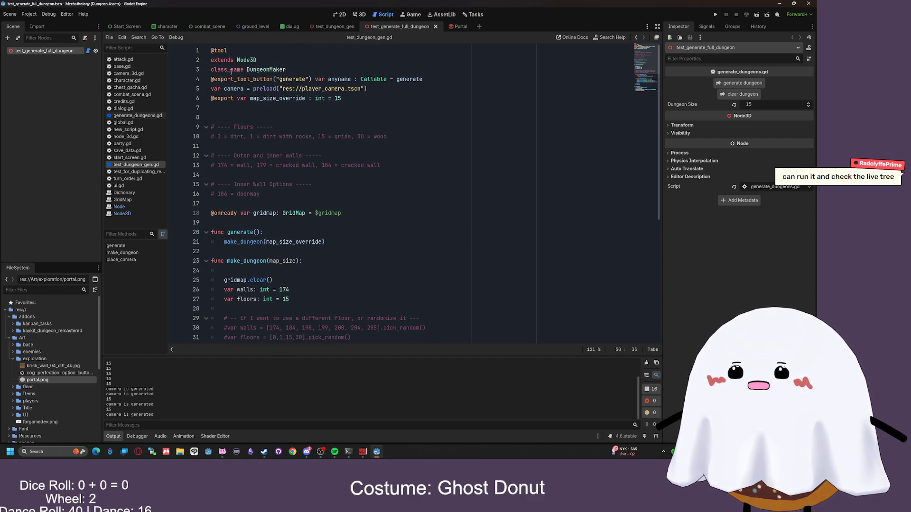
{"action": "left_click", "coordinate": [205, 48]}
{"action": "key", "text": "Delete"}
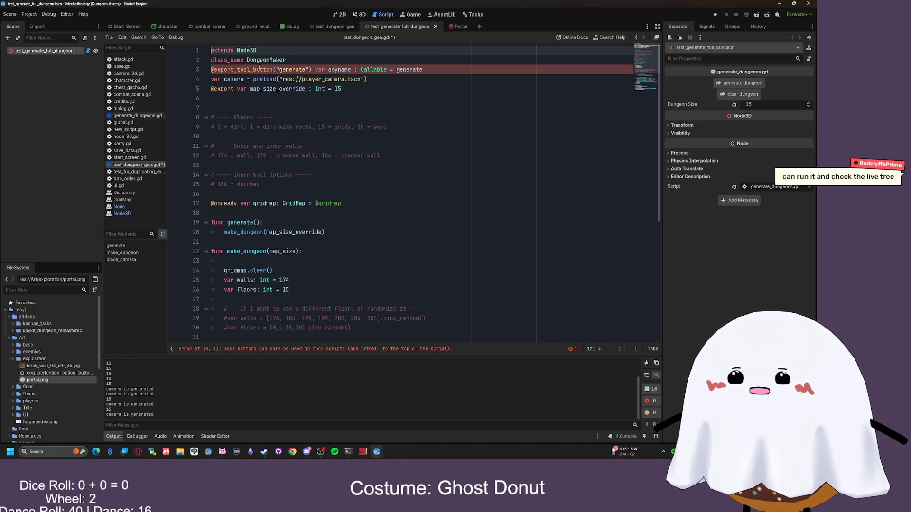
{"action": "mouse_move", "coordinate": [260, 69]}
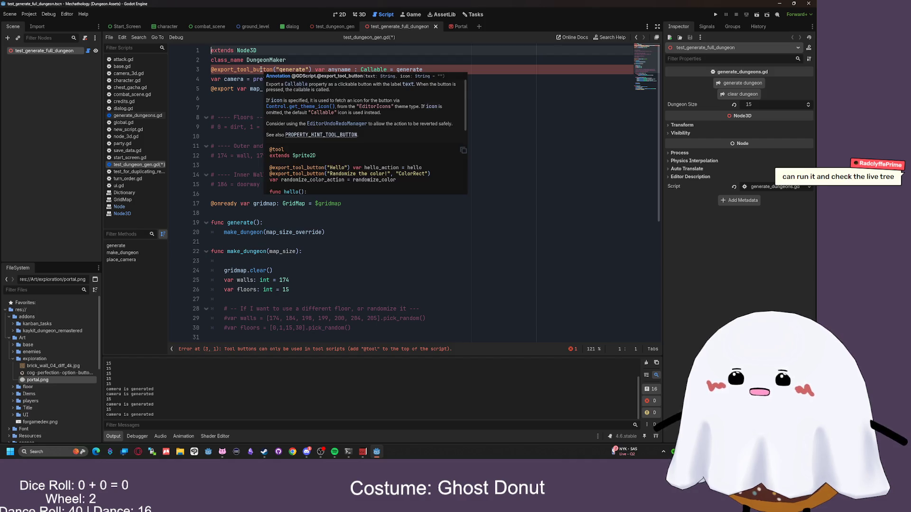
{"action": "left_click", "coordinate": [459, 98]}
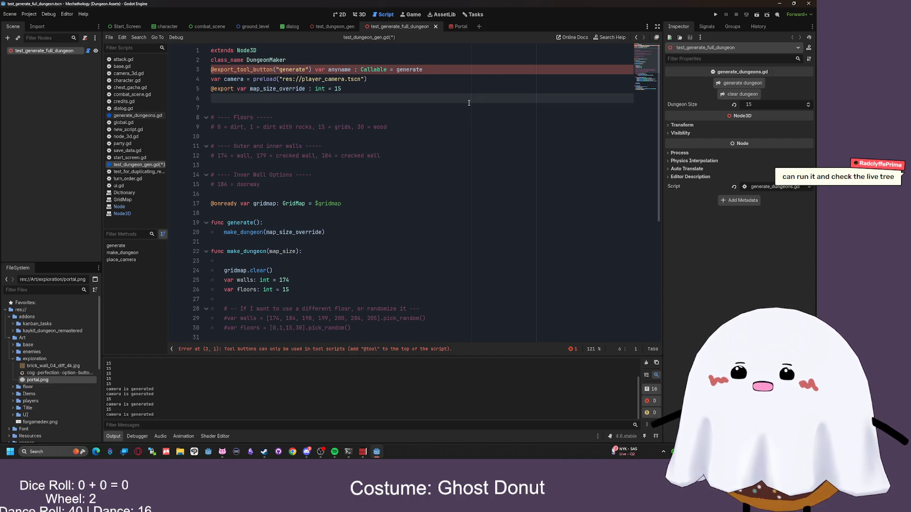
{"action": "key", "text": "ctrl+z"}
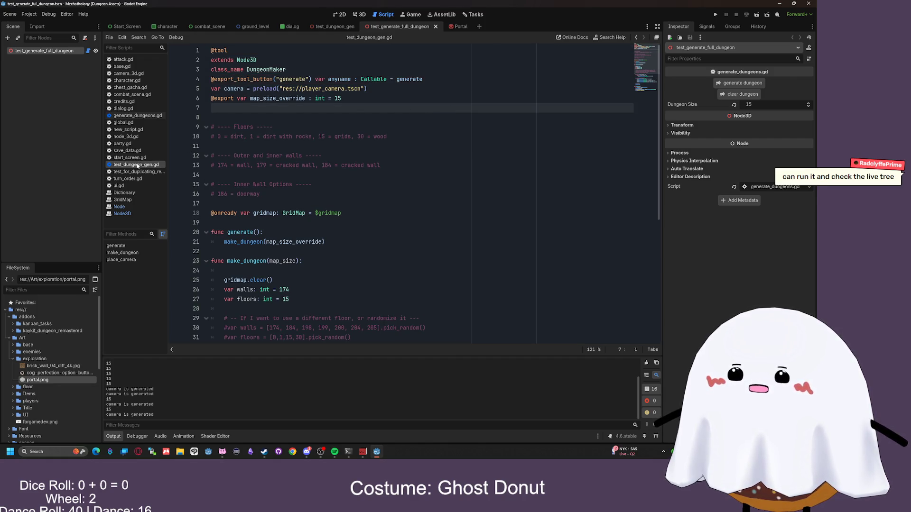
{"action": "left_click", "coordinate": [393, 137]}
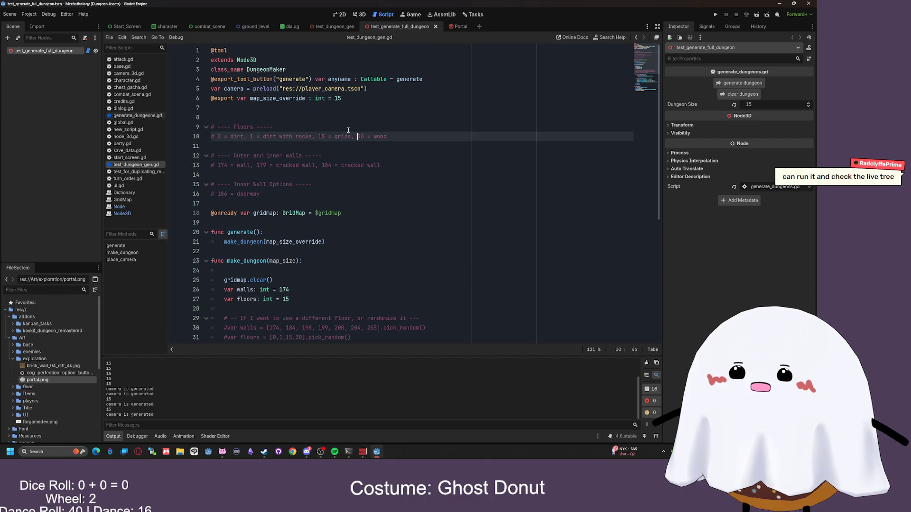
{"action": "left_click", "coordinate": [745, 15]}
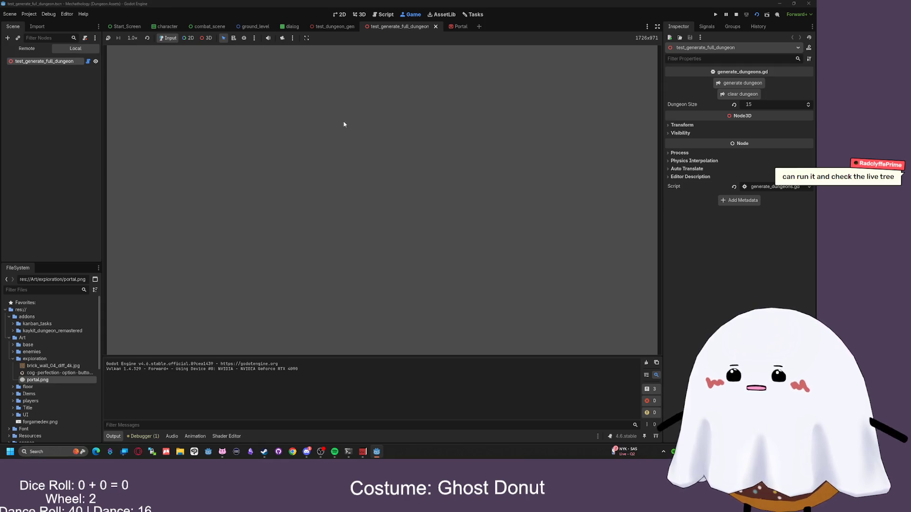
- Generate the dungeon in the running game, stop it, and rerun then stop the scene
{"action": "left_click", "coordinate": [726, 83]}
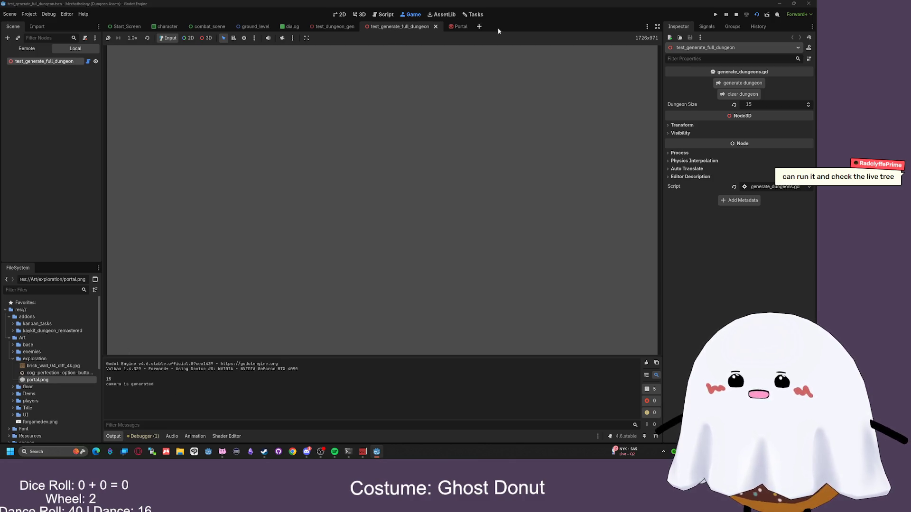
{"action": "key", "text": "F8"}
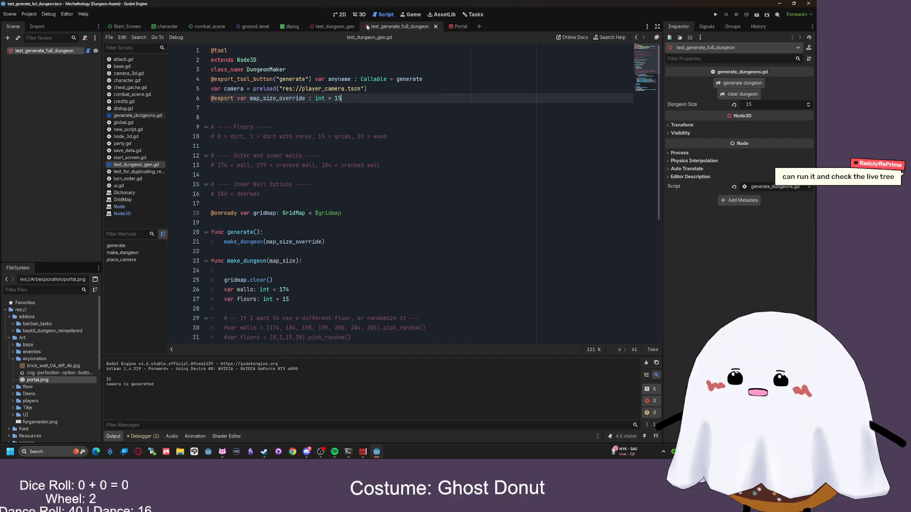
{"action": "left_click", "coordinate": [367, 27]}
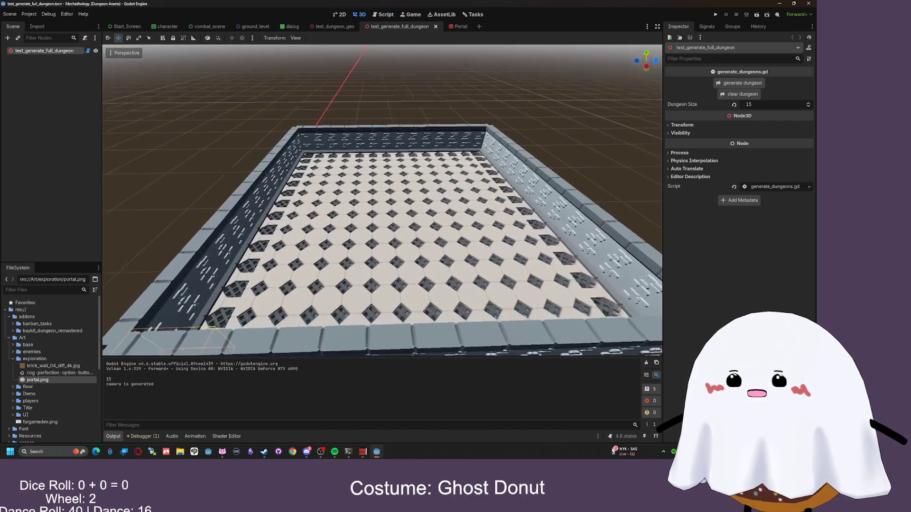
{"action": "left_click", "coordinate": [758, 16]}
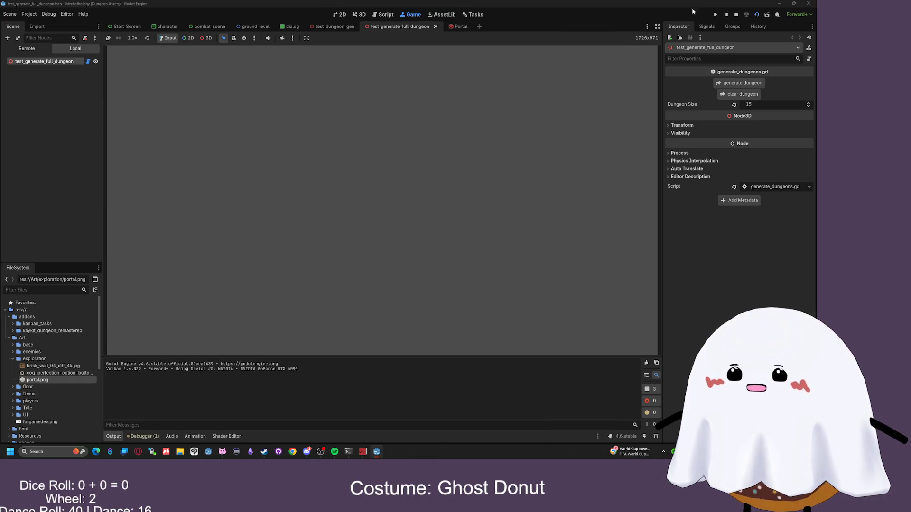
{"action": "left_click", "coordinate": [735, 15]}
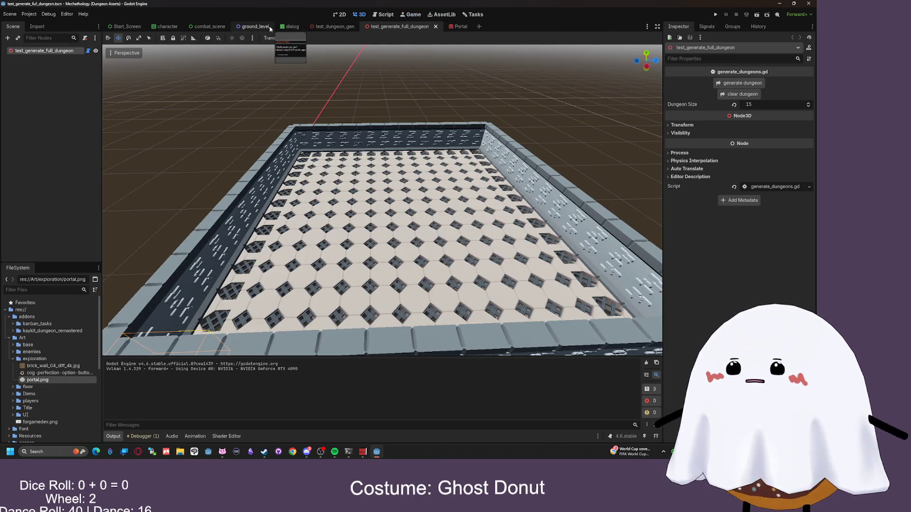
- Orbit the 3D view to inspect the camera at the dungeon's corner, then run the scene again
{"action": "left_click_drag", "start_coordinate": [285, 190], "coordinate": [342, 180]}
{"action": "left_click", "coordinate": [461, 26]}
{"action": "left_click", "coordinate": [400, 26]}
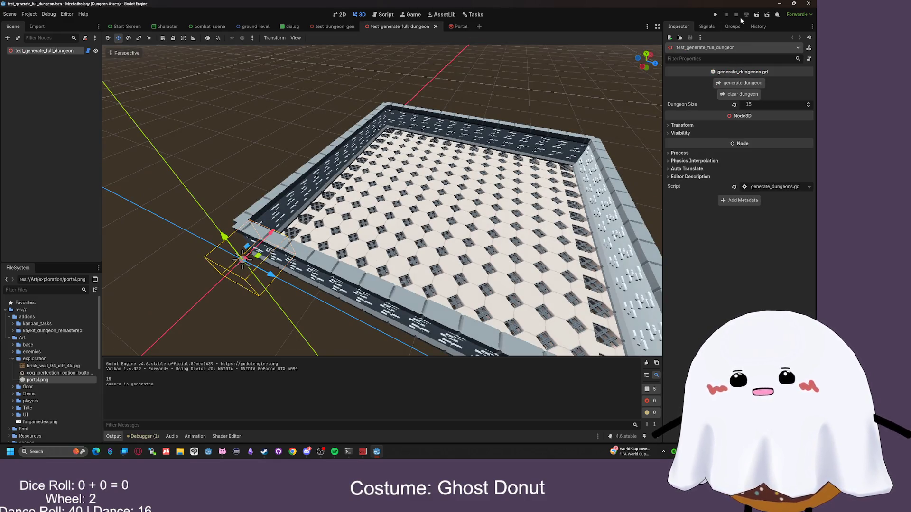
{"action": "left_click", "coordinate": [756, 15]}
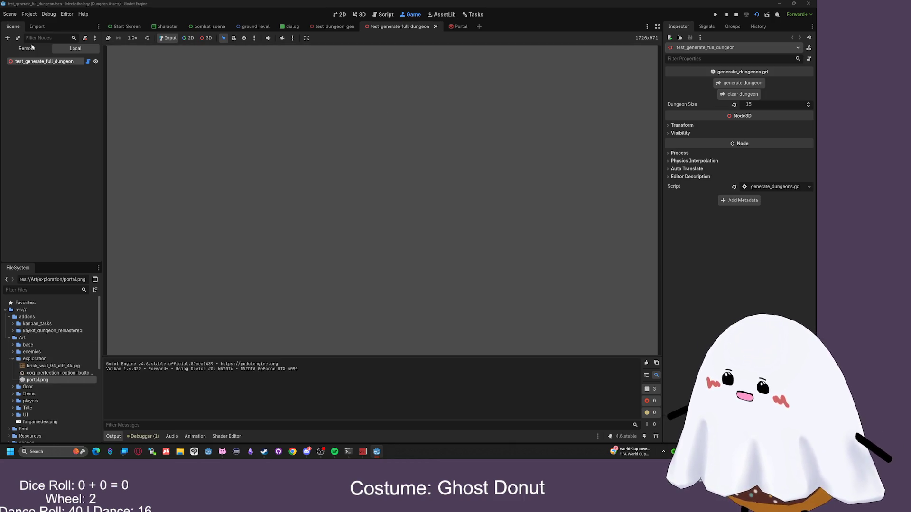
- Switch the Scene dock to Remote and inspect the live test_generate_full_dungeon and MapInfo nodes
{"action": "left_click", "coordinate": [27, 49]}
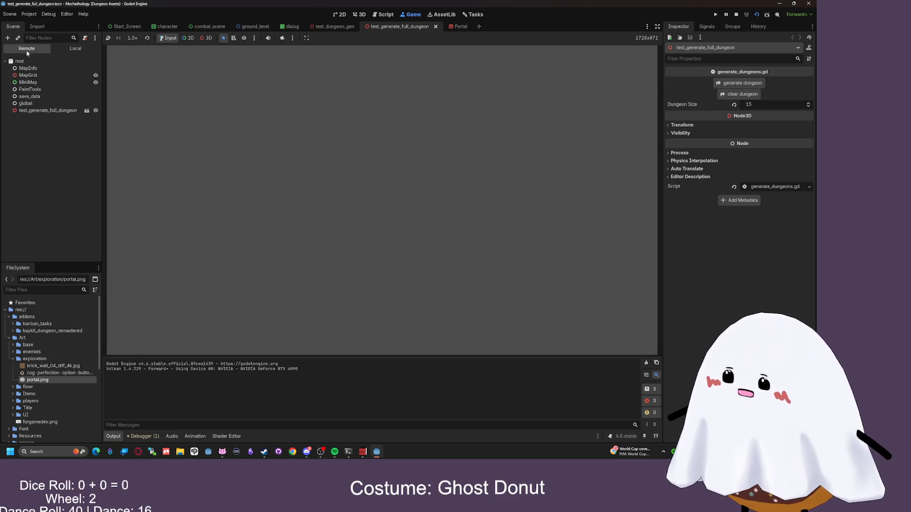
{"action": "left_click", "coordinate": [31, 111]}
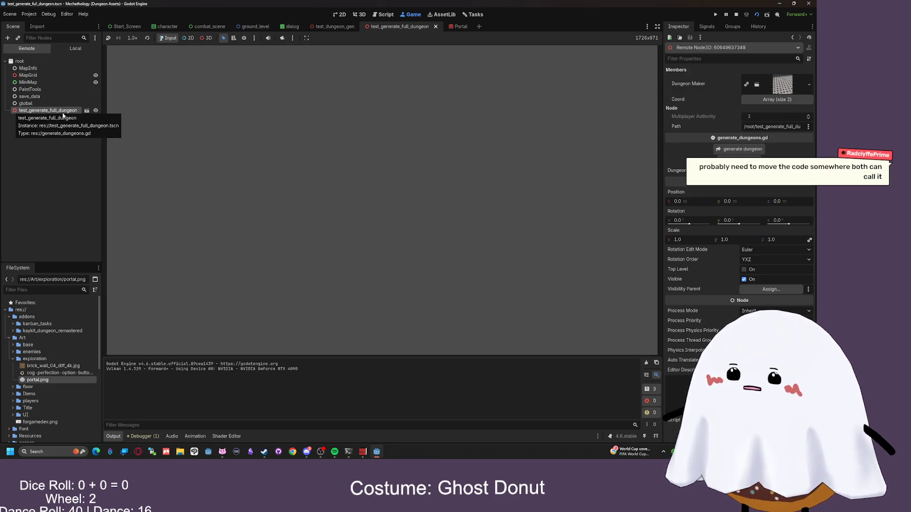
{"action": "left_click", "coordinate": [29, 97]}
{"action": "left_click", "coordinate": [29, 82]}
{"action": "left_click", "coordinate": [28, 70]}
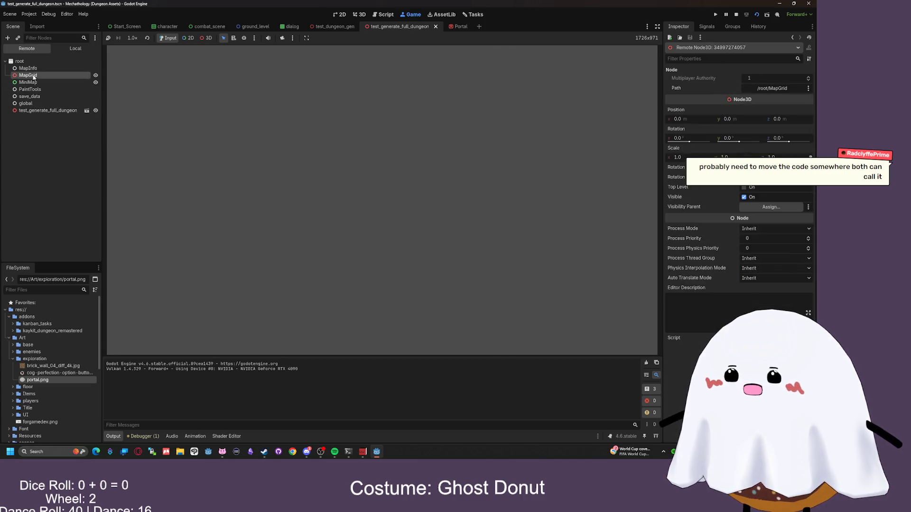
- Step through the live autoload nodes to global and PaintTools, then stop the game with F8
{"action": "left_click", "coordinate": [28, 75]}
{"action": "left_click", "coordinate": [29, 82]}
{"action": "left_click", "coordinate": [30, 89]}
{"action": "left_click", "coordinate": [29, 96]}
{"action": "left_click", "coordinate": [31, 103]}
{"action": "left_click", "coordinate": [32, 96]}
{"action": "left_click", "coordinate": [33, 89]}
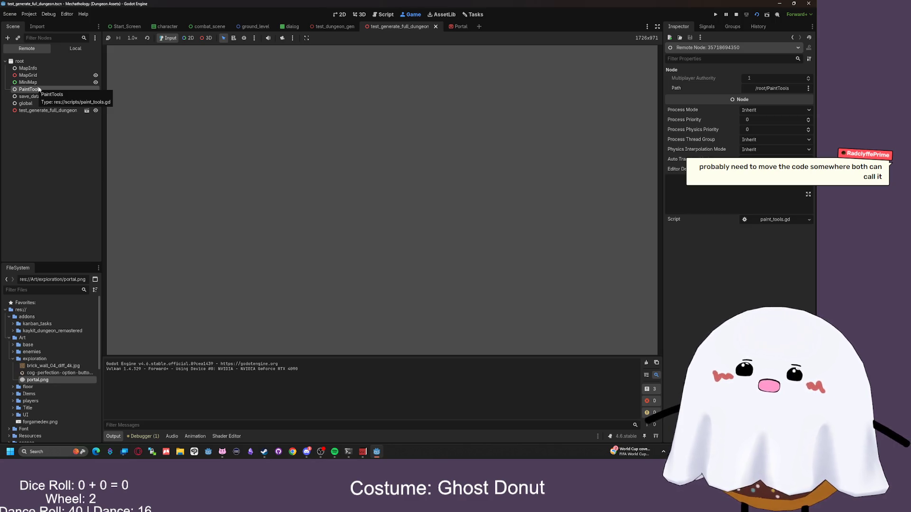
{"action": "key", "text": "F8"}
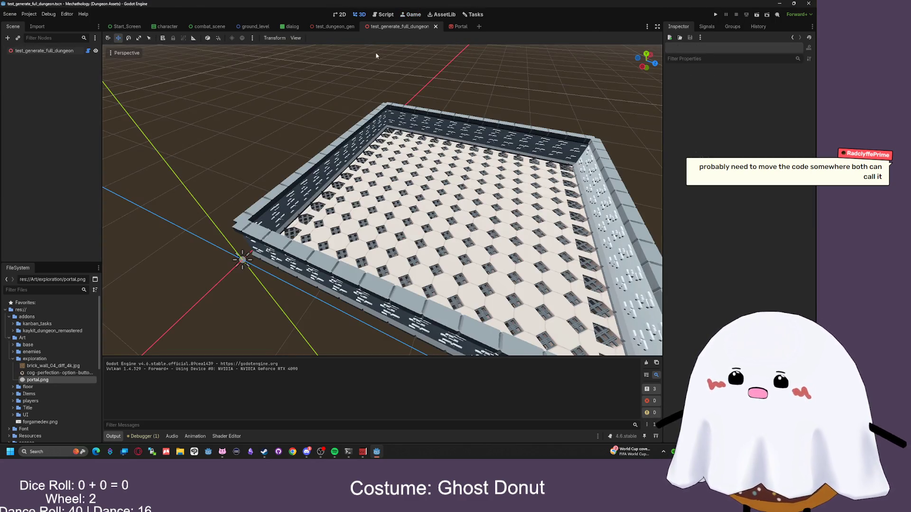
{"action": "left_click_drag", "start_coordinate": [390, 52], "coordinate": [370, 57]}
{"action": "left_click", "coordinate": [332, 27]}
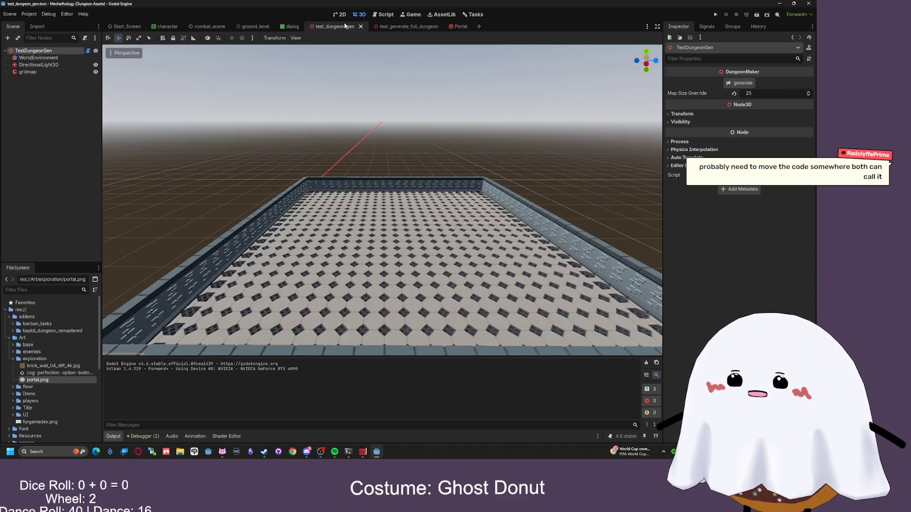
{"action": "left_click", "coordinate": [409, 27]}
{"action": "left_click", "coordinate": [460, 27]}
{"action": "left_click", "coordinate": [400, 27]}
{"action": "left_click", "coordinate": [343, 27]}
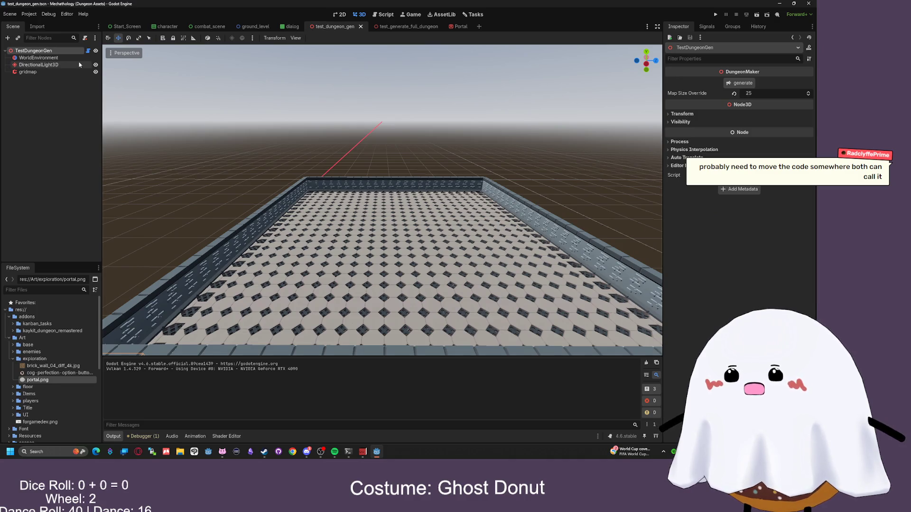
{"action": "left_click", "coordinate": [384, 15]}
{"action": "scroll", "coordinate": [355, 64], "scroll_direction": "down", "scroll_amount": 5}
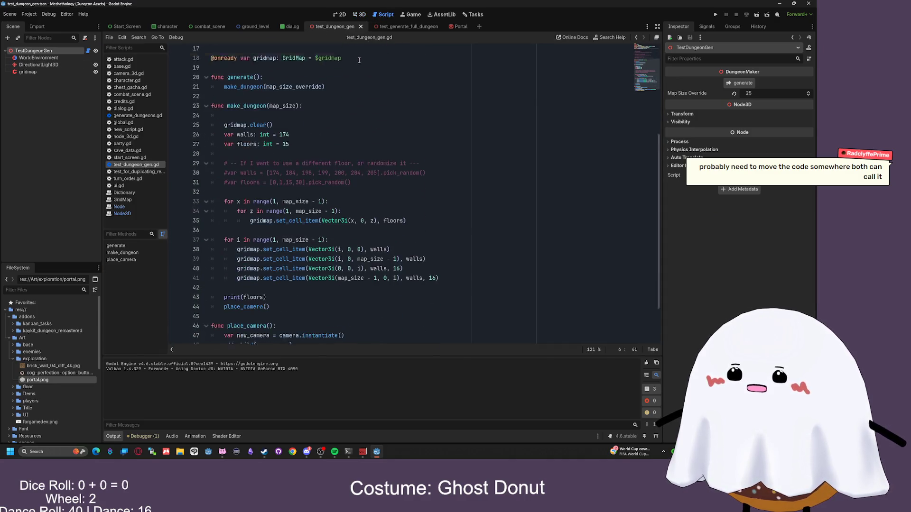
{"action": "scroll", "coordinate": [355, 64], "scroll_direction": "up", "scroll_amount": 1}
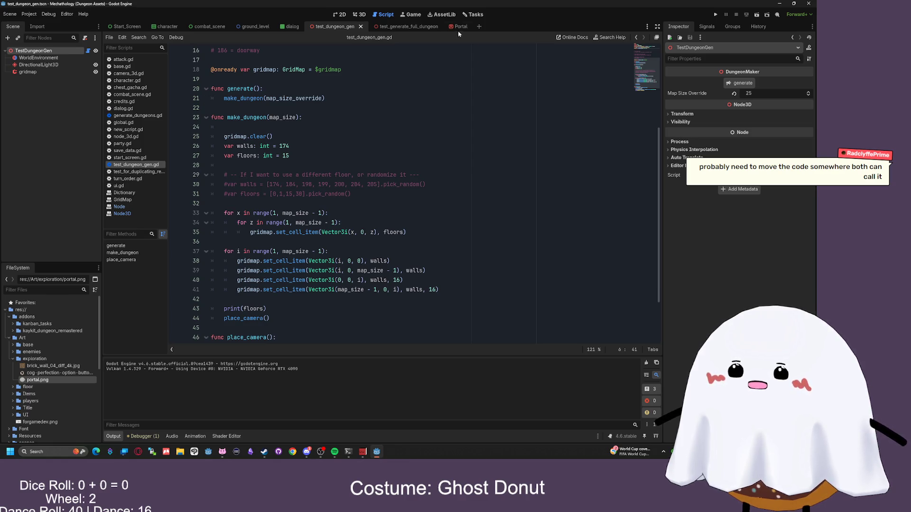
{"action": "scroll", "coordinate": [402, 54], "scroll_direction": "up", "scroll_amount": 5}
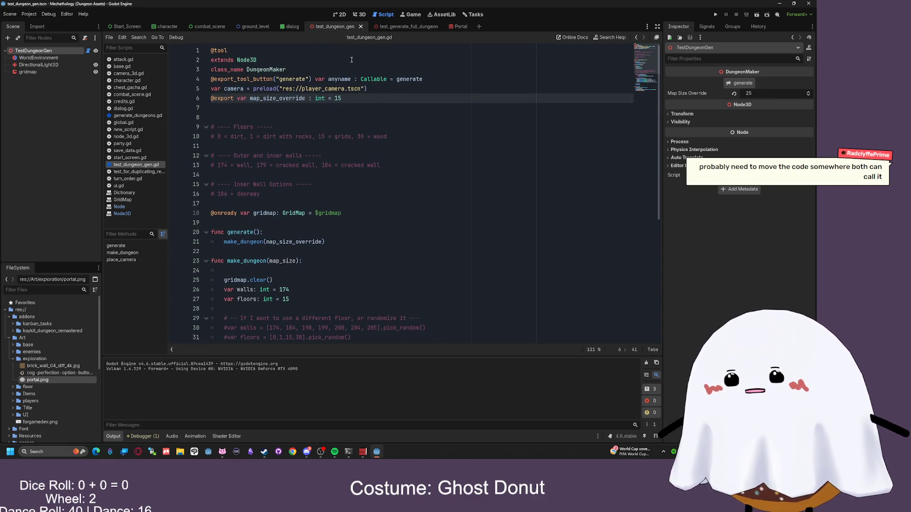
{"action": "left_click", "coordinate": [246, 203]}
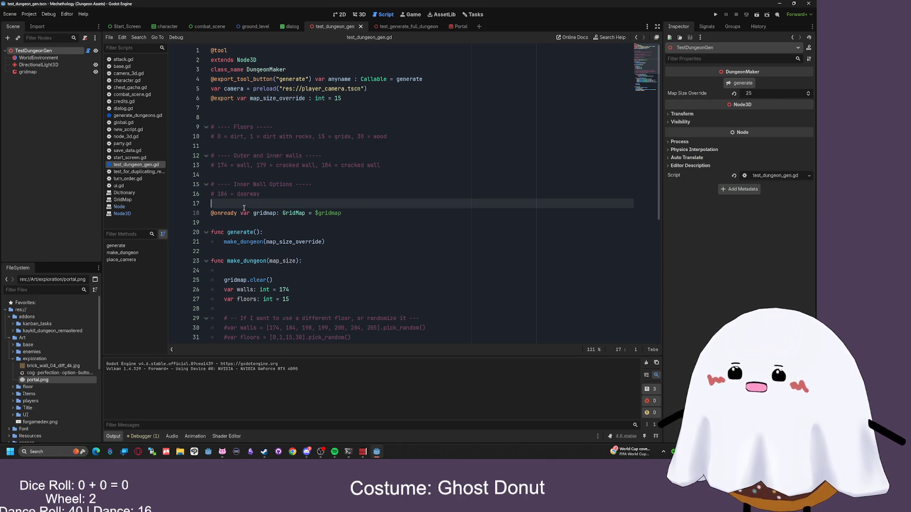
- Add a ready() function below the gridmap declaration that calls make_dungeon
{"action": "left_click", "coordinate": [253, 222]}
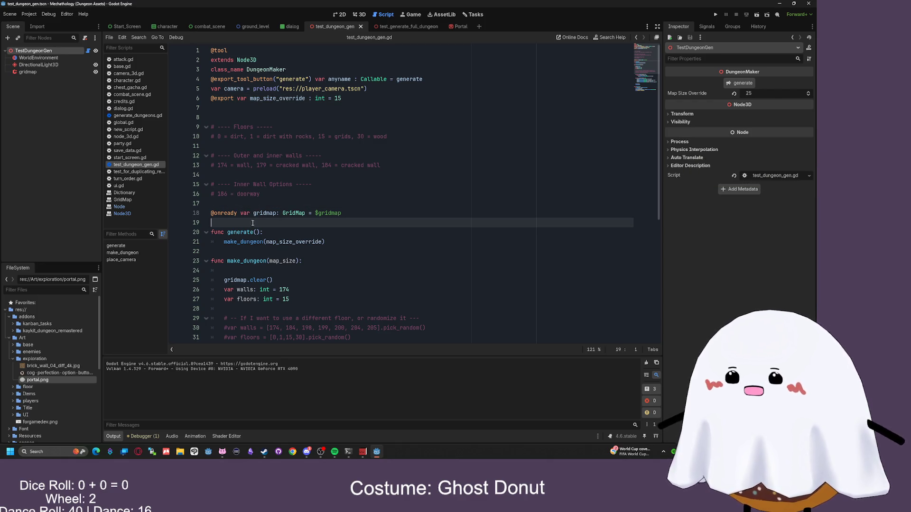
{"action": "key", "text": "Return"}
{"action": "key", "text": "Return"}
{"action": "left_click", "coordinate": [290, 221]}
{"action": "type", "text": "func ready():"}
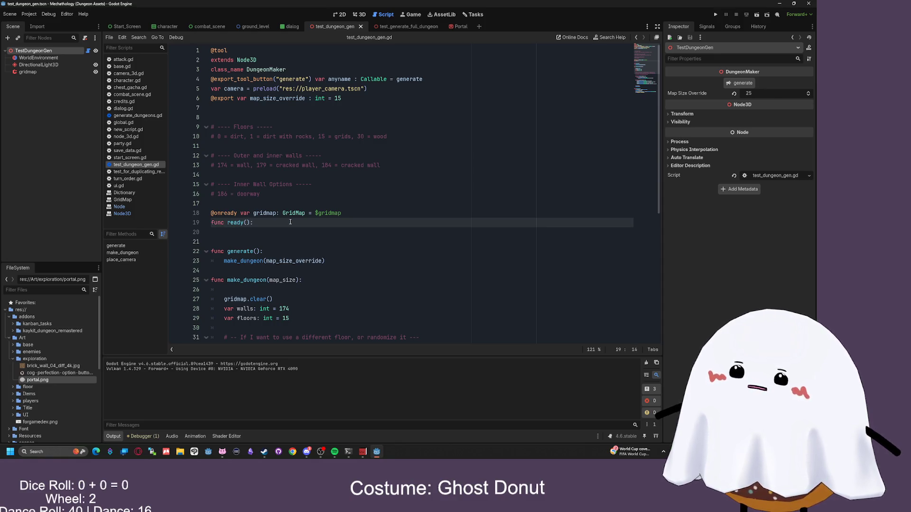
{"action": "key", "text": "Return"}
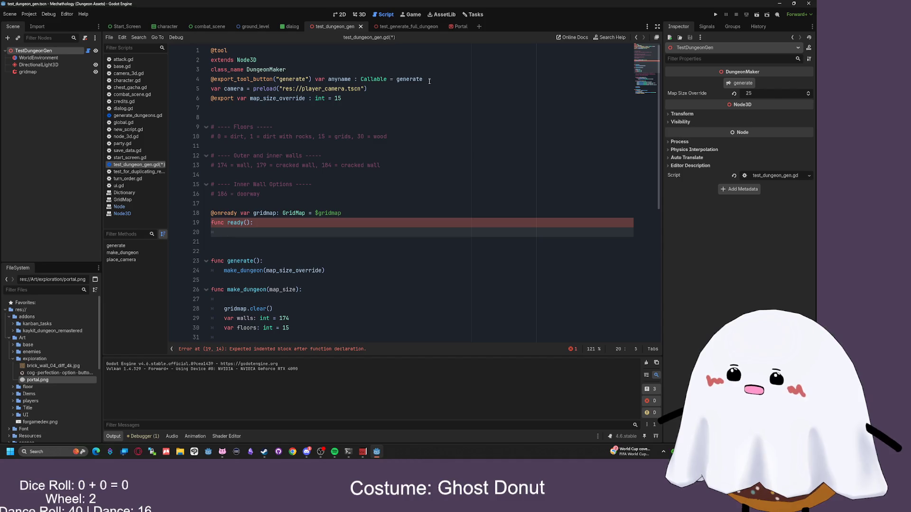
{"action": "scroll", "coordinate": [377, 163], "scroll_direction": "down", "scroll_amount": 1}
{"action": "mouse_move", "coordinate": [261, 233]}
{"action": "left_mouse_down"}
{"action": "mouse_move", "coordinate": [230, 232]}
{"action": "mouse_move", "coordinate": [201, 204]}
{"action": "left_mouse_up"}
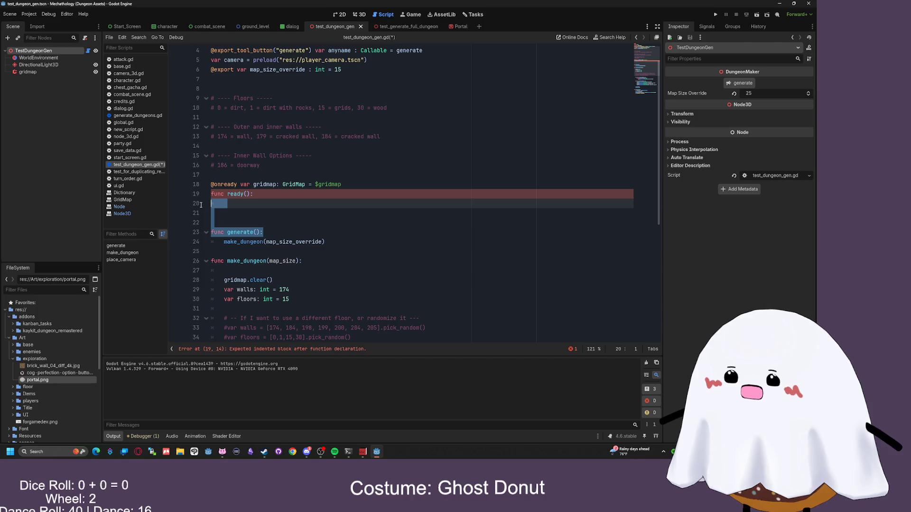
{"action": "key", "text": "BackSpace"}
{"action": "key", "text": "BackSpace"}
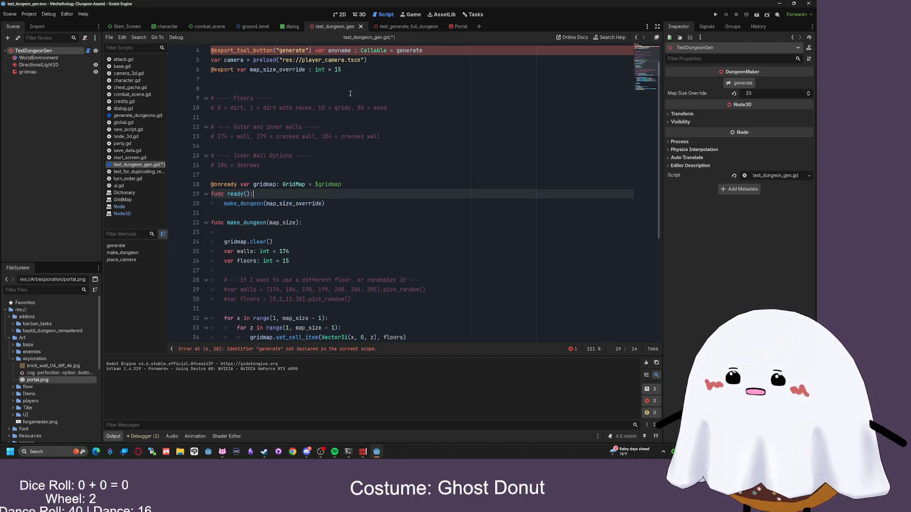
{"action": "scroll", "coordinate": [384, 61], "scroll_direction": "up", "scroll_amount": 1}
{"action": "triple_click", "coordinate": [447, 81]}
{"action": "key", "text": "BackSpace"}
{"action": "key", "text": "BackSpace"}
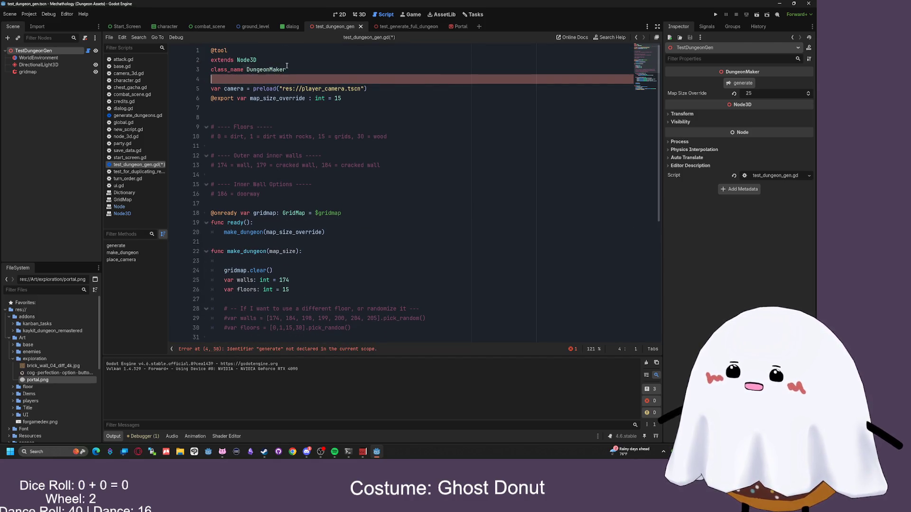
{"action": "left_click_drag", "start_coordinate": [234, 51], "coordinate": [178, 57]}
{"action": "key", "text": "BackSpace"}
{"action": "key", "text": "Delete"}
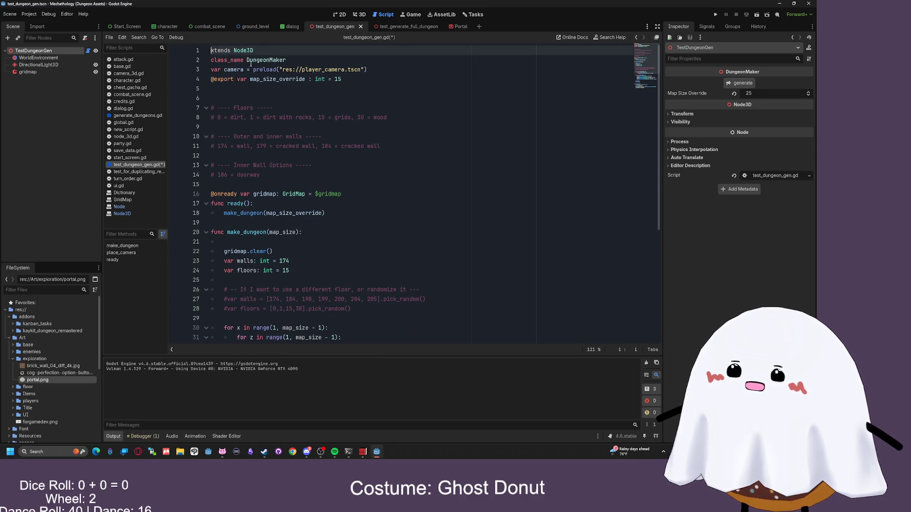
- Save the dungeon script and restore the missing 'e' in the broken 'extends' line
{"action": "left_click", "coordinate": [380, 80]}
{"action": "key", "text": "ctrl+s"}
{"action": "scroll", "coordinate": [346, 126], "scroll_direction": "up", "scroll_amount": 3}
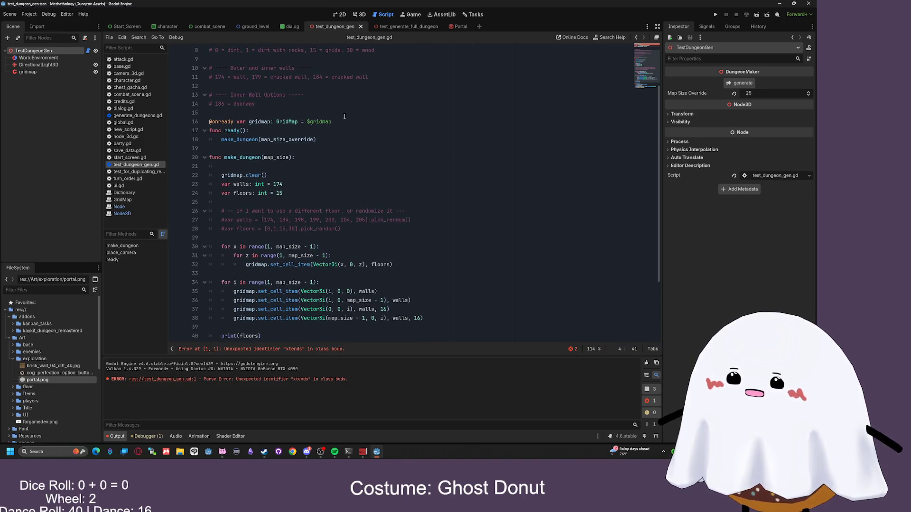
{"action": "scroll", "coordinate": [344, 117], "scroll_direction": "up", "scroll_amount": 1}
{"action": "scroll", "coordinate": [389, 112], "scroll_direction": "down", "scroll_amount": 4}
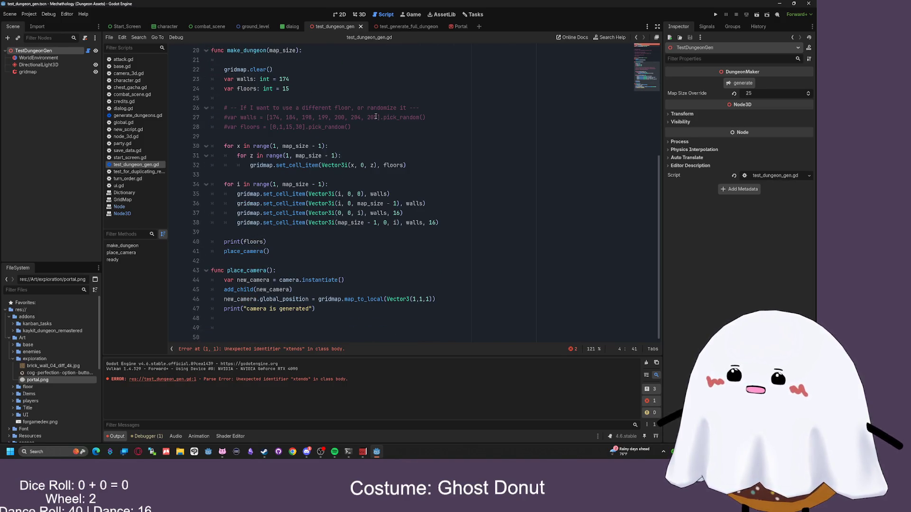
{"action": "scroll", "coordinate": [376, 116], "scroll_direction": "up", "scroll_amount": 6}
{"action": "left_click", "coordinate": [344, 98]}
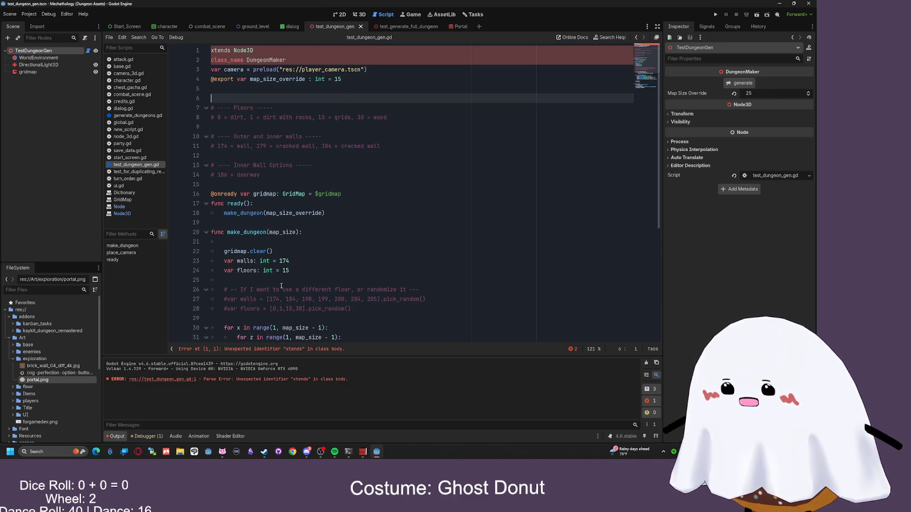
{"action": "left_click", "coordinate": [212, 50]}
{"action": "type", "text": "e"}
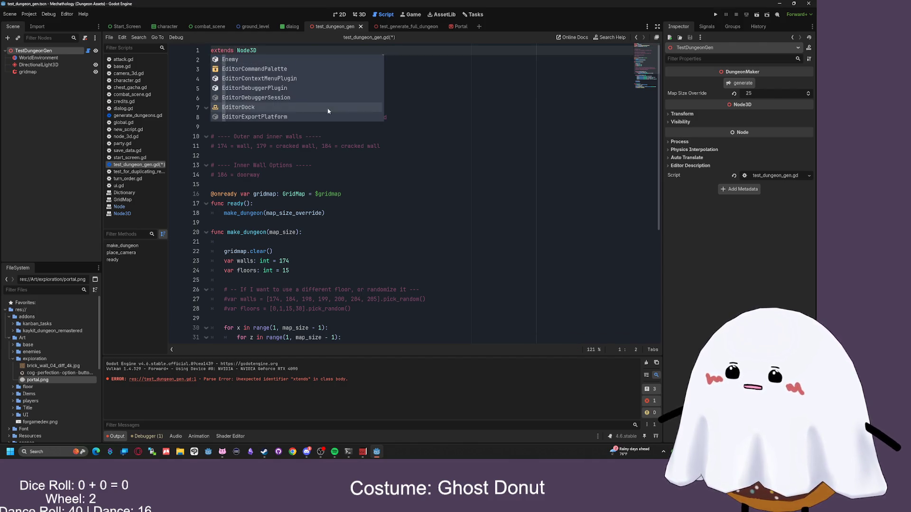
{"action": "left_click", "coordinate": [462, 89]}
{"action": "left_click", "coordinate": [401, 26]}
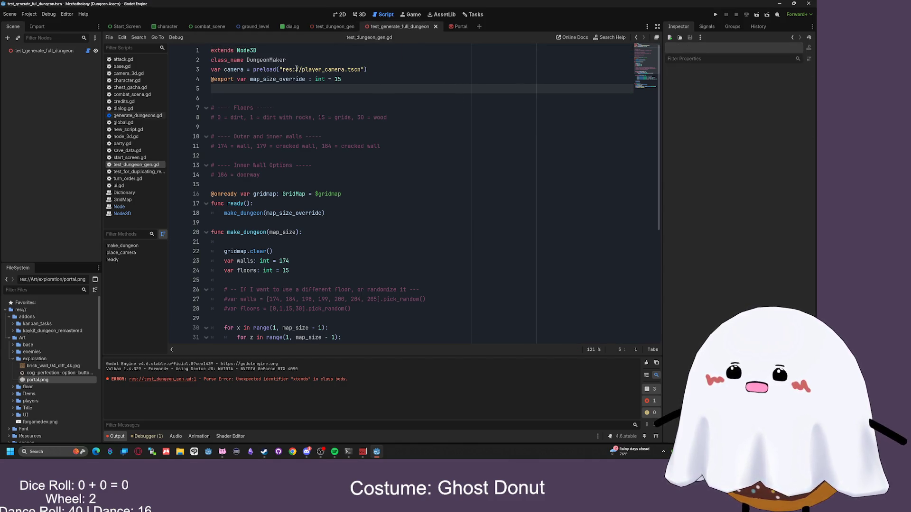
{"action": "left_click", "coordinate": [145, 116]}
{"action": "left_click", "coordinate": [234, 51]}
{"action": "key", "text": "BackSpace"}
{"action": "key", "text": "BackSpace"}
{"action": "key", "text": "BackSpace"}
- Remove the leftover empty line and paste a free_the_children() call at the start of create_room
{"action": "key", "text": "Delete"}
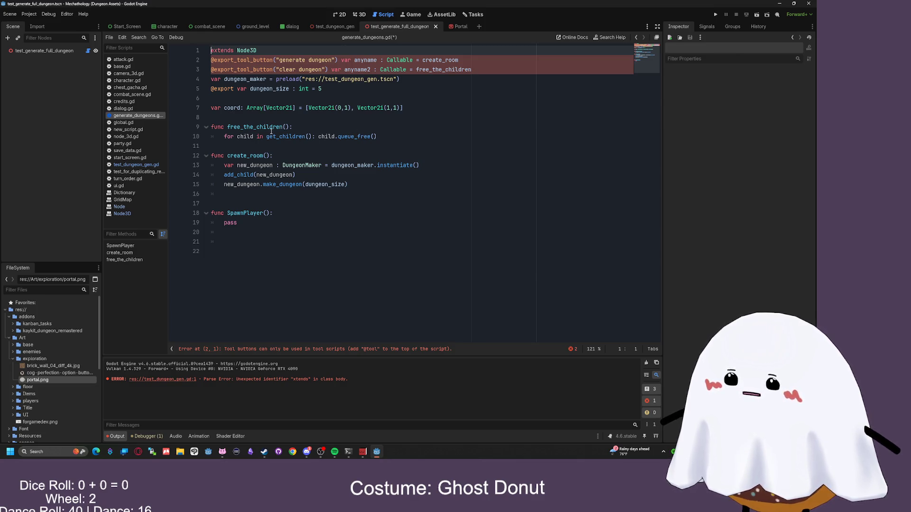
{"action": "left_click", "coordinate": [286, 127]}
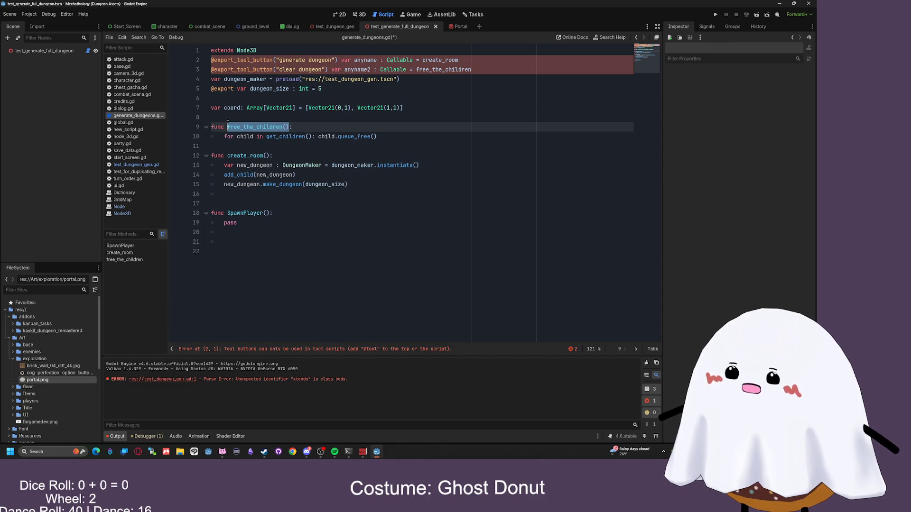
{"action": "left_click", "coordinate": [282, 155]}
{"action": "key", "text": "Return"}
{"action": "type", "text": "free_the_children()"}
{"action": "left_click", "coordinate": [358, 138]}
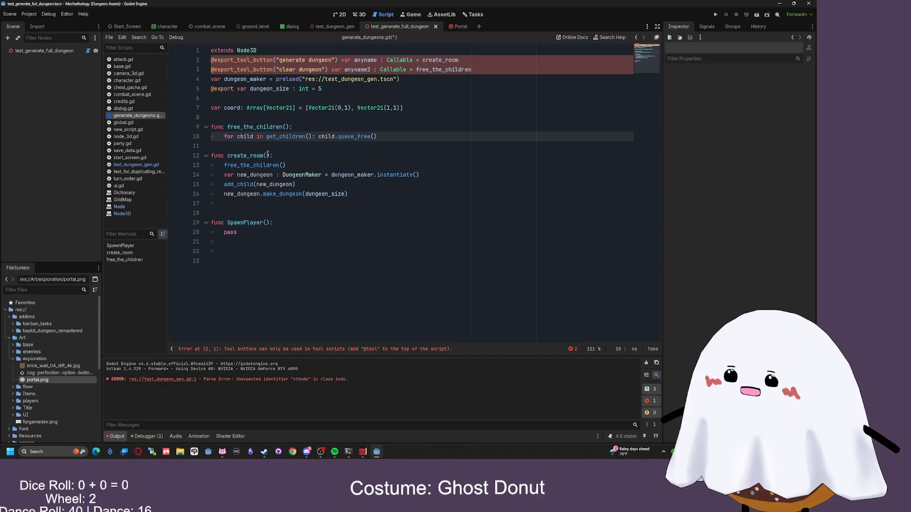
{"action": "left_click_drag", "start_coordinate": [268, 155], "coordinate": [238, 156]}
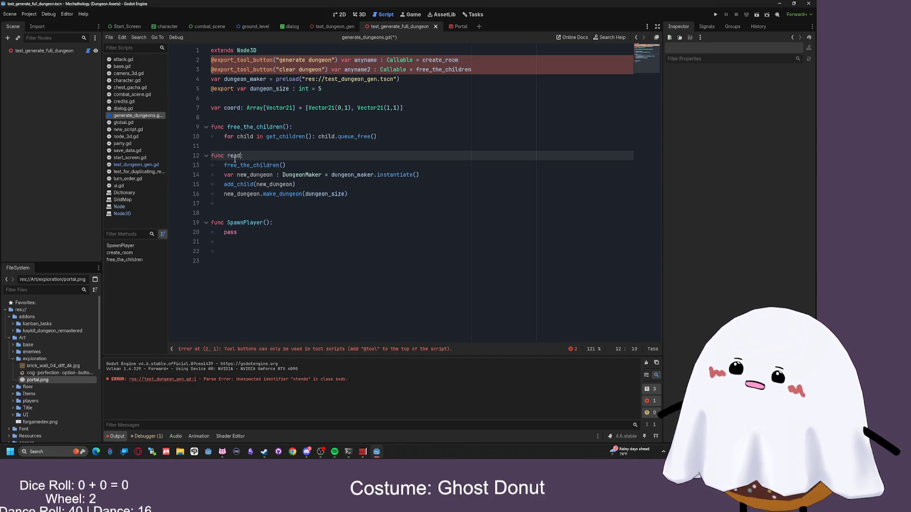
{"action": "type", "text": "y()"}
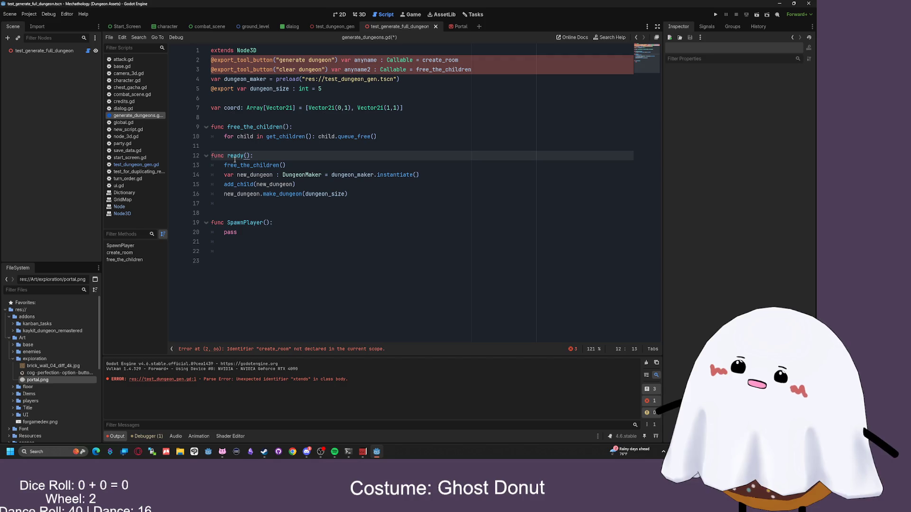
{"action": "mouse_move", "coordinate": [475, 69]}
{"action": "left_mouse_down"}
{"action": "mouse_move", "coordinate": [212, 69]}
{"action": "mouse_move", "coordinate": [211, 59]}
{"action": "left_mouse_up"}
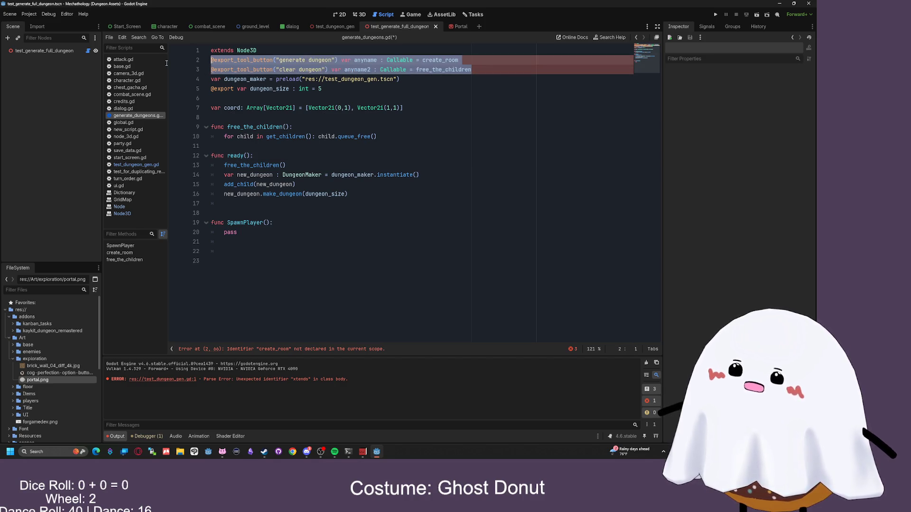
{"action": "key", "text": "BackSpace"}
{"action": "key", "text": "BackSpace"}
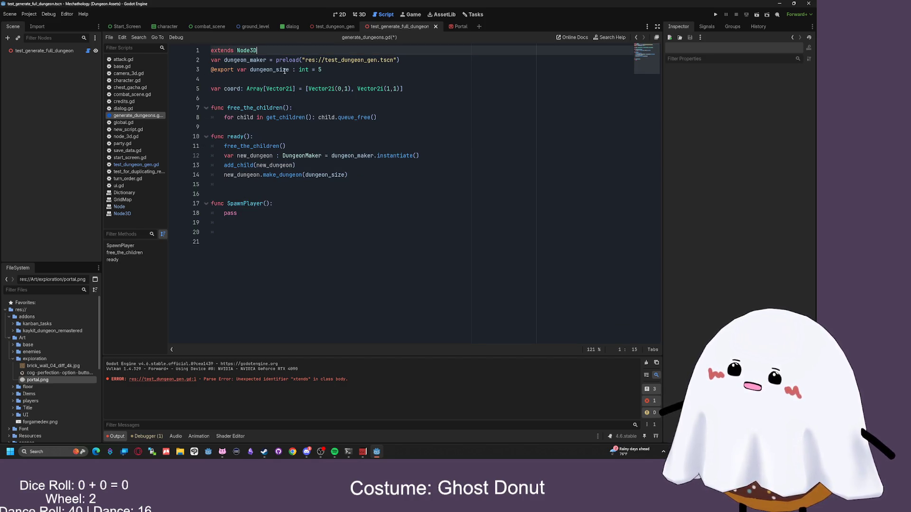
{"action": "left_click", "coordinate": [434, 85]}
{"action": "key", "text": "ctrl+s"}
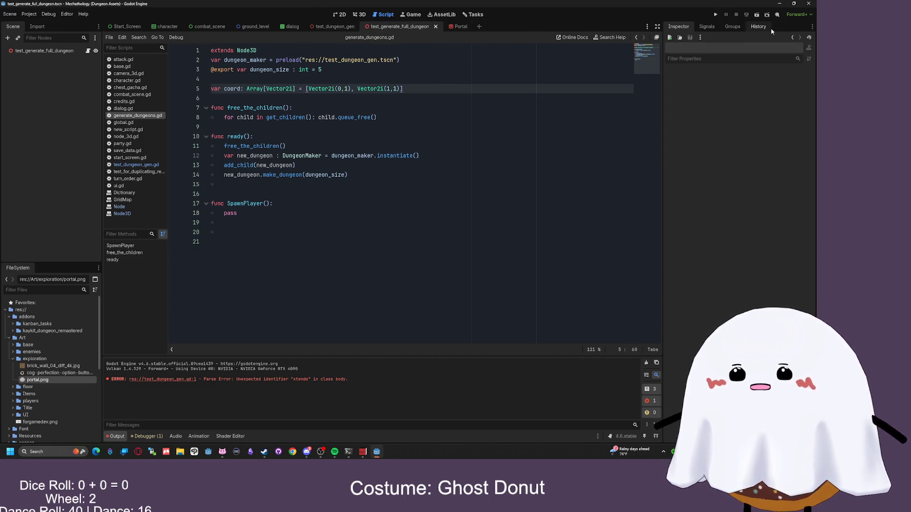
{"action": "left_click", "coordinate": [757, 15]}
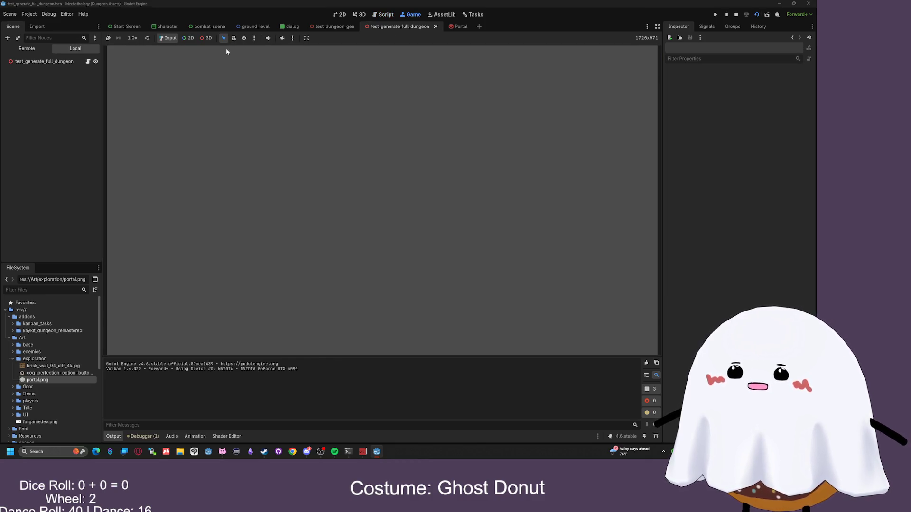
- Check the remote scene tree, stop the game, browse the Debug and Editor menus, and rerun with F6
{"action": "left_click", "coordinate": [48, 48]}
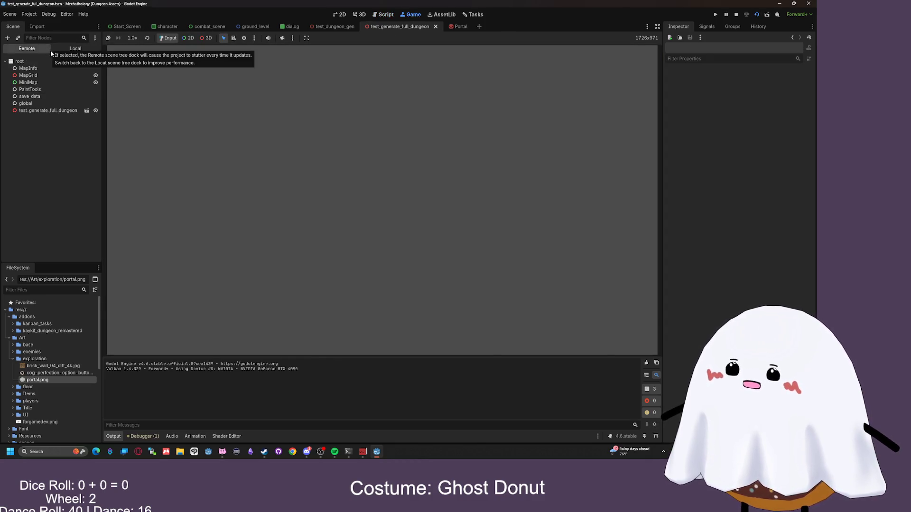
{"action": "left_click", "coordinate": [75, 48]}
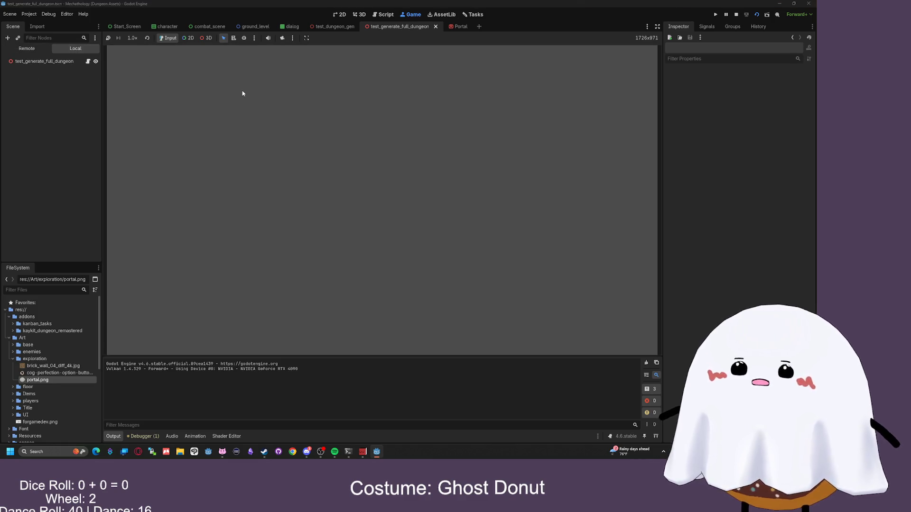
{"action": "left_click", "coordinate": [735, 14]}
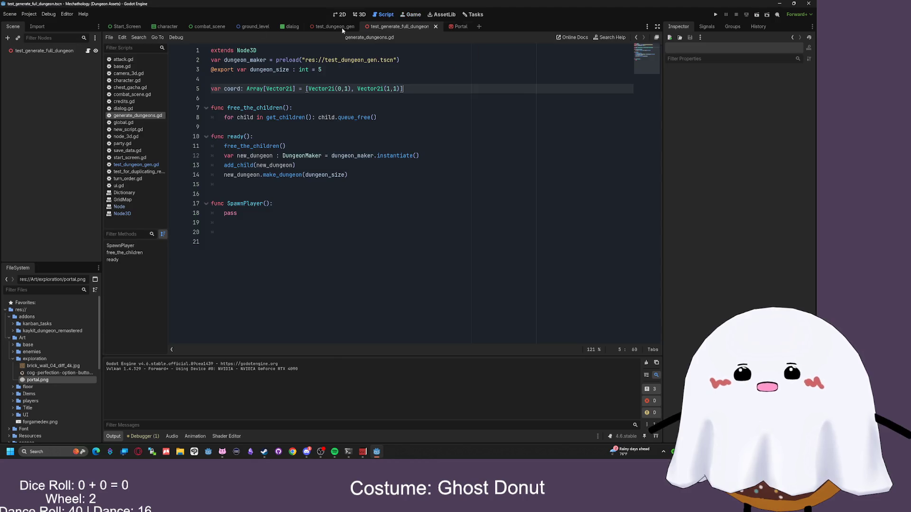
{"action": "left_click", "coordinate": [49, 13]}
{"action": "left_click", "coordinate": [49, 14]}
{"action": "left_click", "coordinate": [66, 14]}
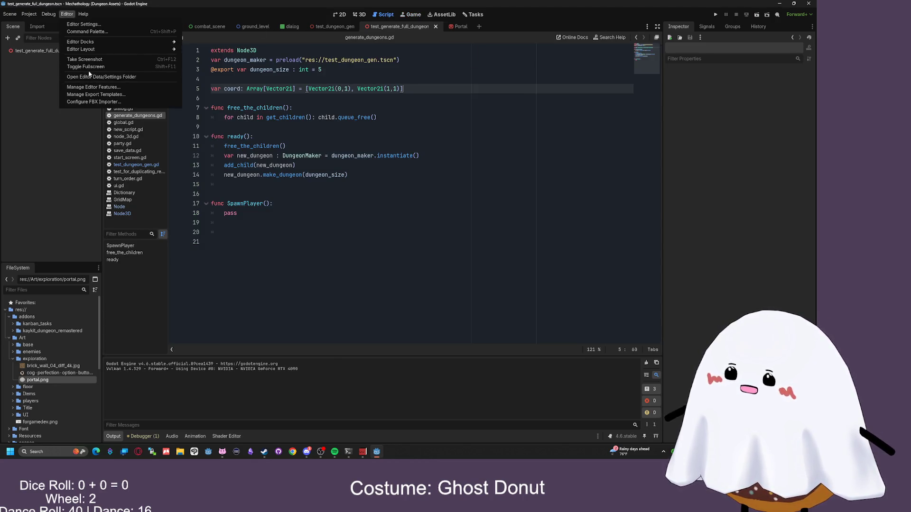
{"action": "key", "text": "Escape"}
{"action": "key", "text": "F6"}
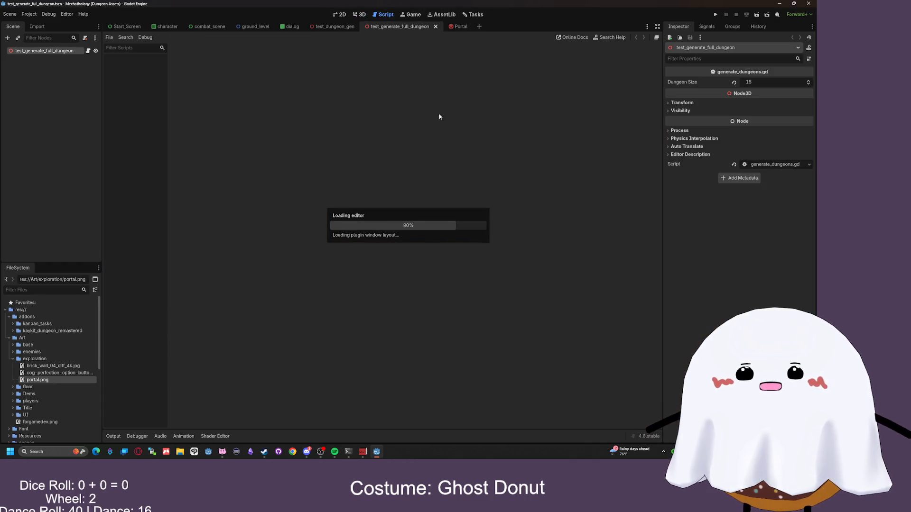
- Run the scene again, inspect the live test_generate_full_dungeon and MiniMap nodes, then stop it
{"action": "left_click", "coordinate": [715, 14]}
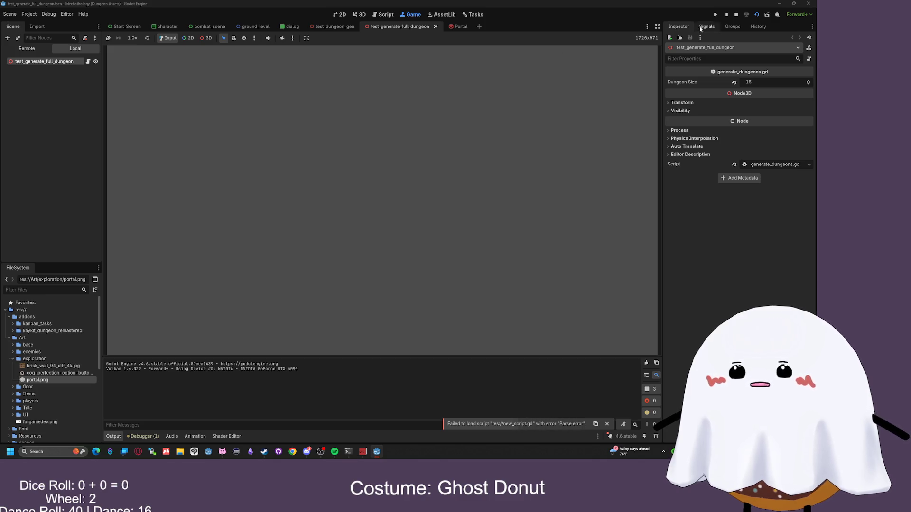
{"action": "left_click", "coordinate": [50, 110]}
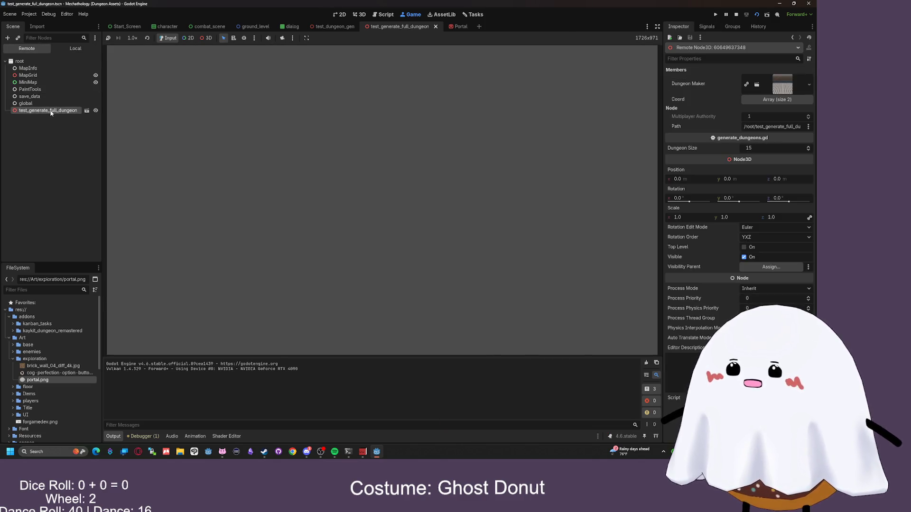
{"action": "left_click", "coordinate": [28, 82]}
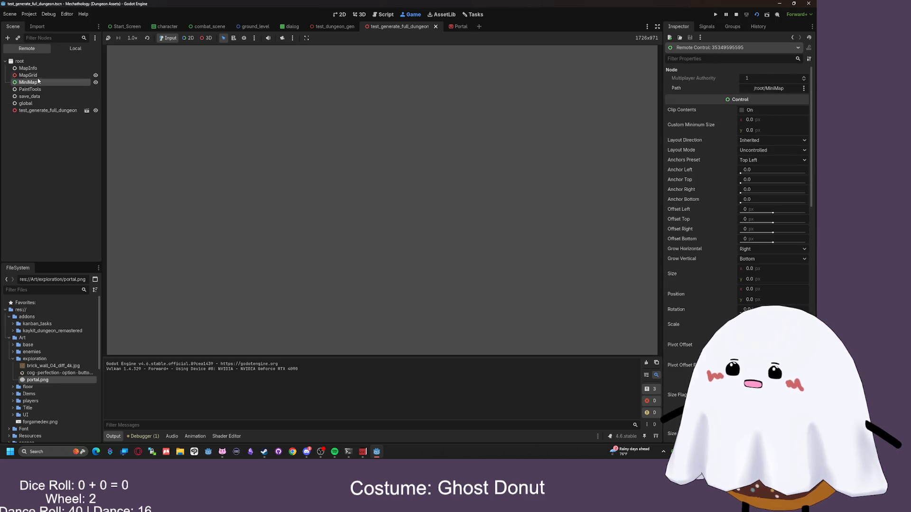
{"action": "left_click", "coordinate": [736, 15]}
- Open Project Settings' Globals tab to view the Autoload list, starting at MapInfo
{"action": "left_click", "coordinate": [29, 14]}
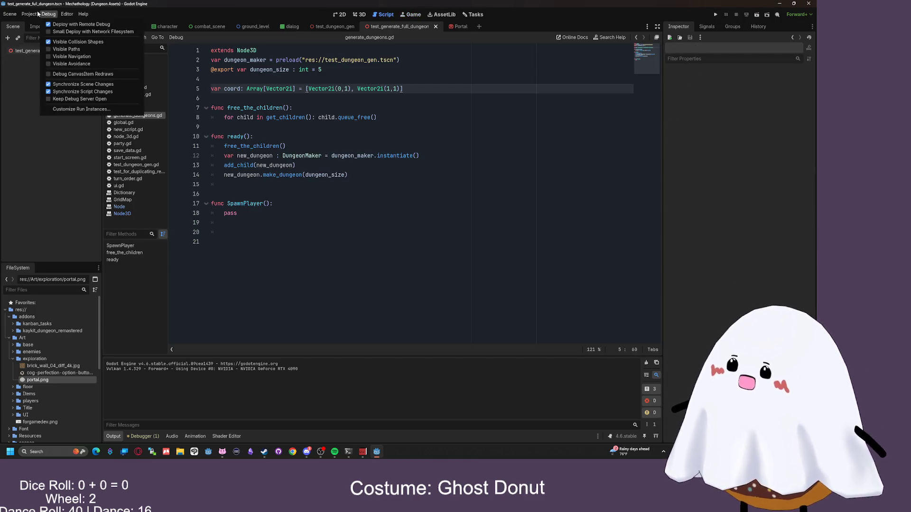
{"action": "left_click", "coordinate": [40, 24]}
{"action": "left_click", "coordinate": [305, 65]}
{"action": "left_click", "coordinate": [336, 65]}
{"action": "left_click", "coordinate": [263, 111]}
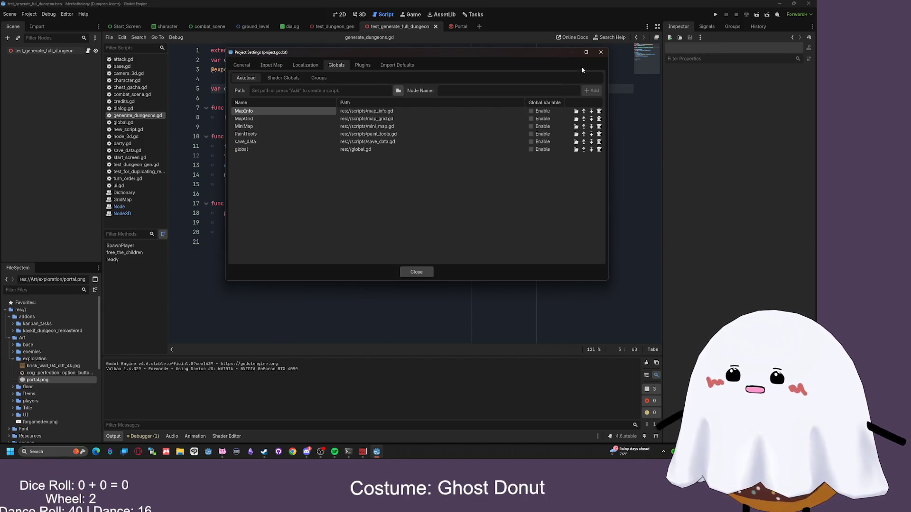
- Run the whole project, inspect the live PaintTools and global nodes, start from the title screen, then stop
{"action": "left_click", "coordinate": [601, 52]}
{"action": "left_click", "coordinate": [716, 15]}
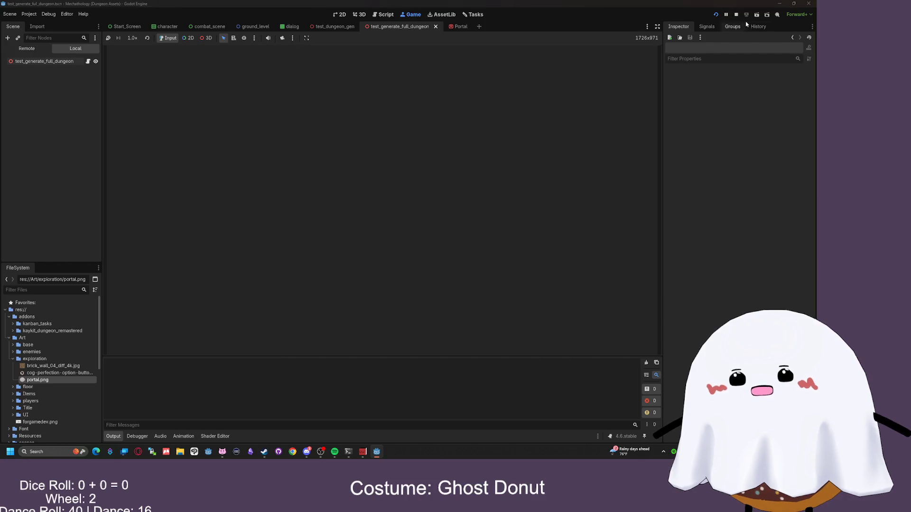
{"action": "left_click", "coordinate": [36, 51]}
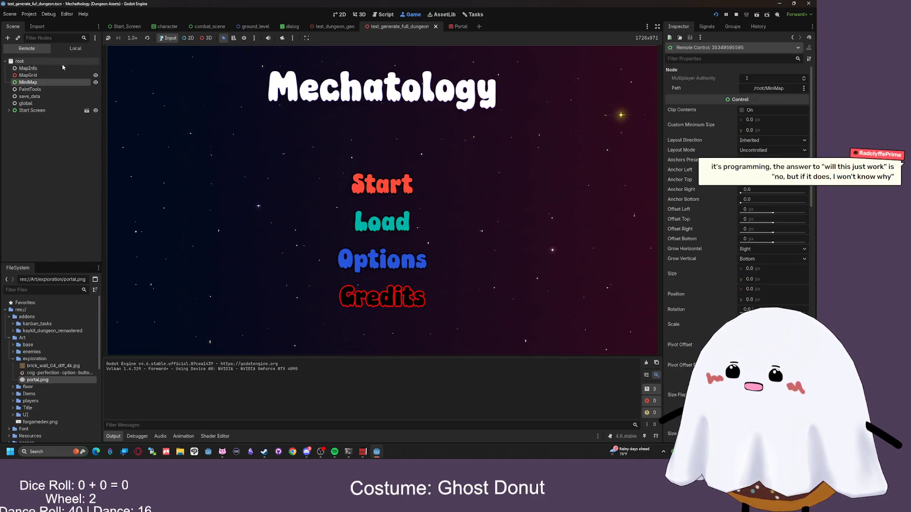
{"action": "left_click", "coordinate": [29, 89]}
{"action": "left_click", "coordinate": [35, 103]}
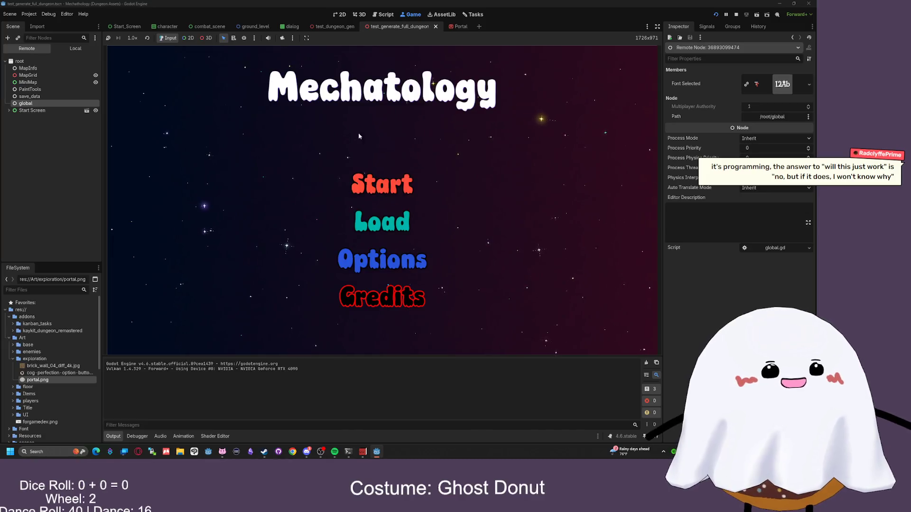
{"action": "left_click", "coordinate": [394, 199]}
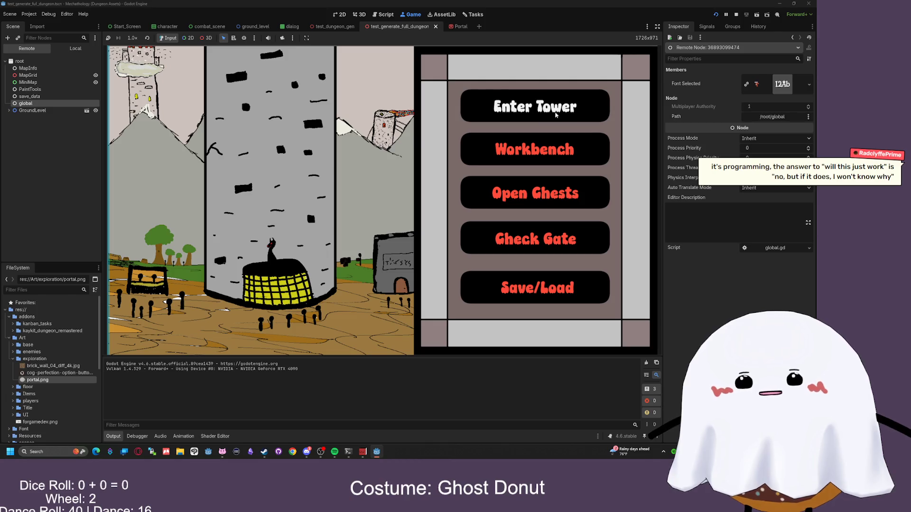
{"action": "left_click", "coordinate": [735, 15]}
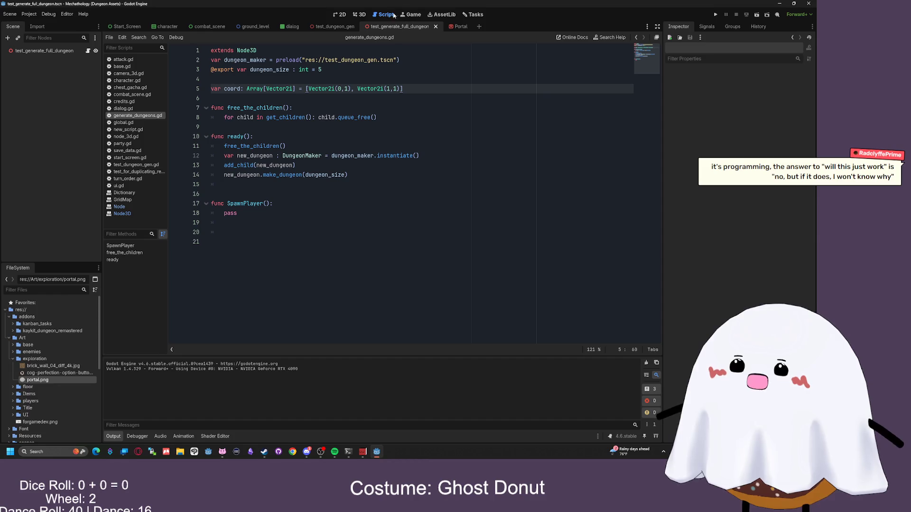
- Run test_generate_full_dungeon with F6 and inspect its live root node in the Remote tree
{"action": "left_click", "coordinate": [324, 28]}
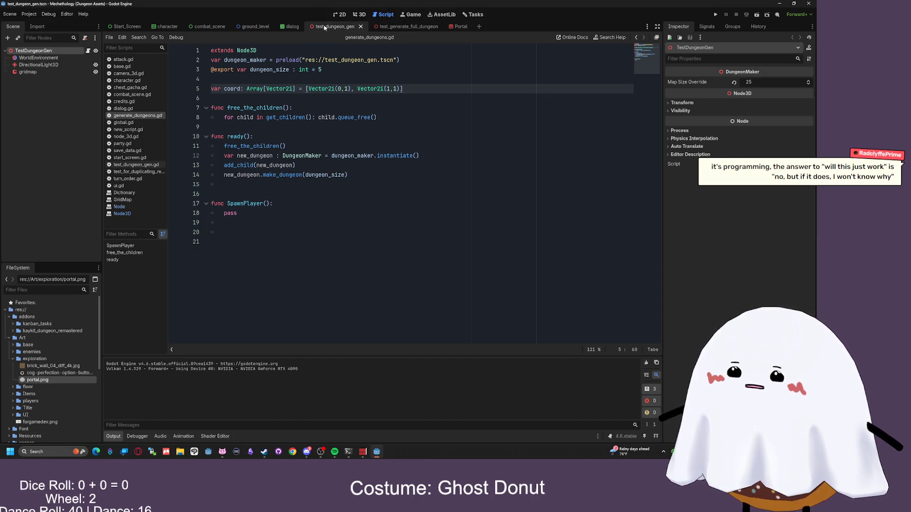
{"action": "left_click", "coordinate": [406, 27]}
{"action": "key", "text": "F6"}
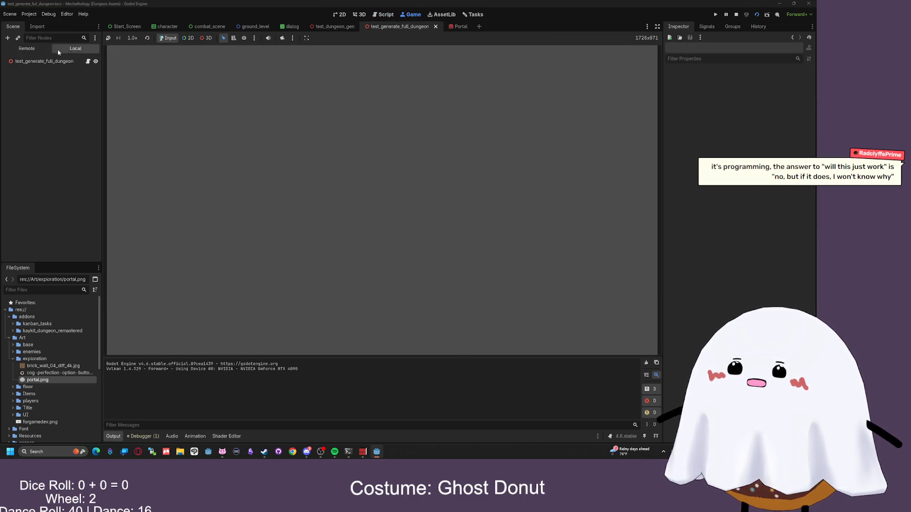
{"action": "left_click", "coordinate": [27, 48]}
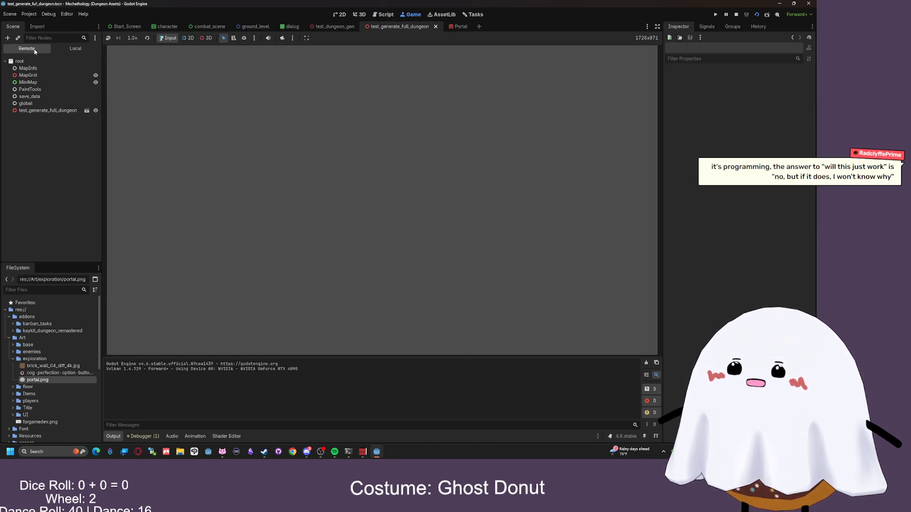
{"action": "left_click", "coordinate": [34, 111]}
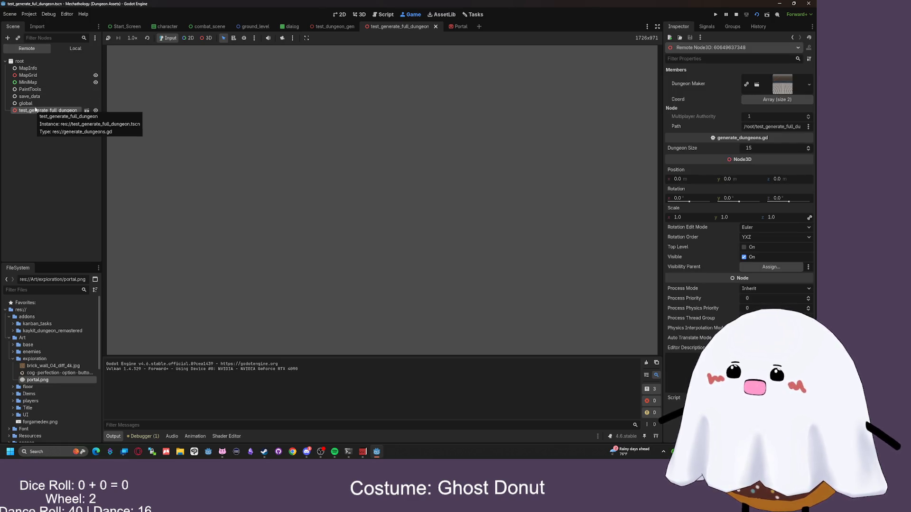
- Inspect the live MiniMap, MapGrid and MapInfo autoloads, stop, and show test_dungeon_gen in 3D
{"action": "left_click", "coordinate": [26, 103]}
{"action": "left_click", "coordinate": [29, 90]}
{"action": "left_click", "coordinate": [28, 83]}
{"action": "left_click", "coordinate": [33, 76]}
{"action": "left_click", "coordinate": [29, 68]}
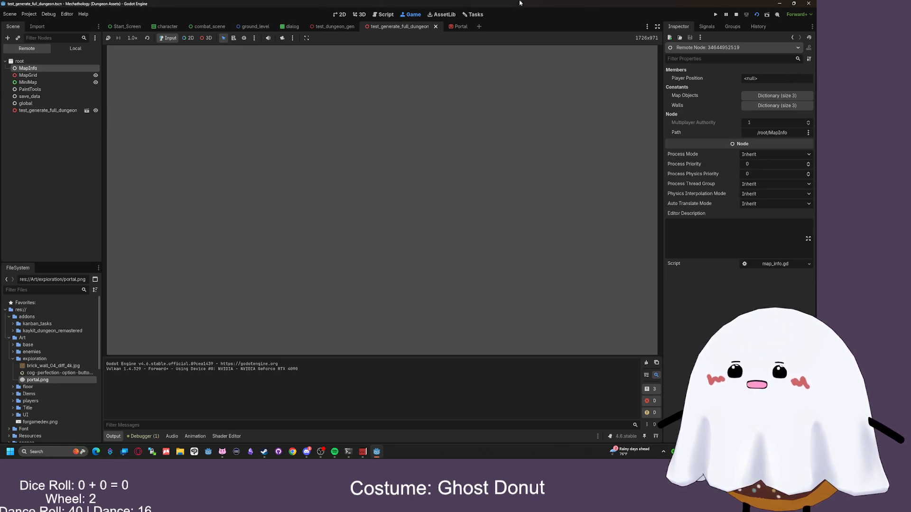
{"action": "left_click", "coordinate": [736, 14]}
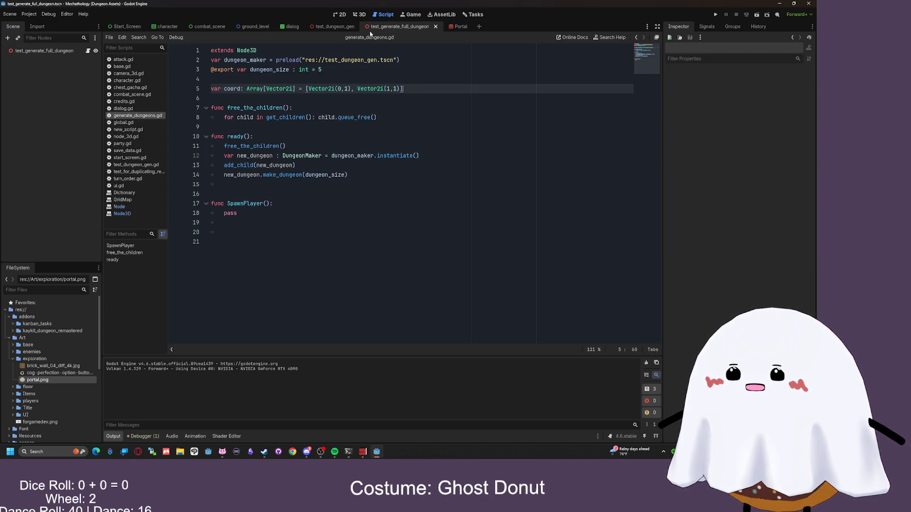
{"action": "left_click", "coordinate": [335, 26]}
{"action": "left_click", "coordinate": [359, 14]}
- Drop player_camera.tscn into the dungeon above the tiled floor, then save and run the scene
{"action": "left_click_drag", "start_coordinate": [440, 118], "coordinate": [440, 162]}
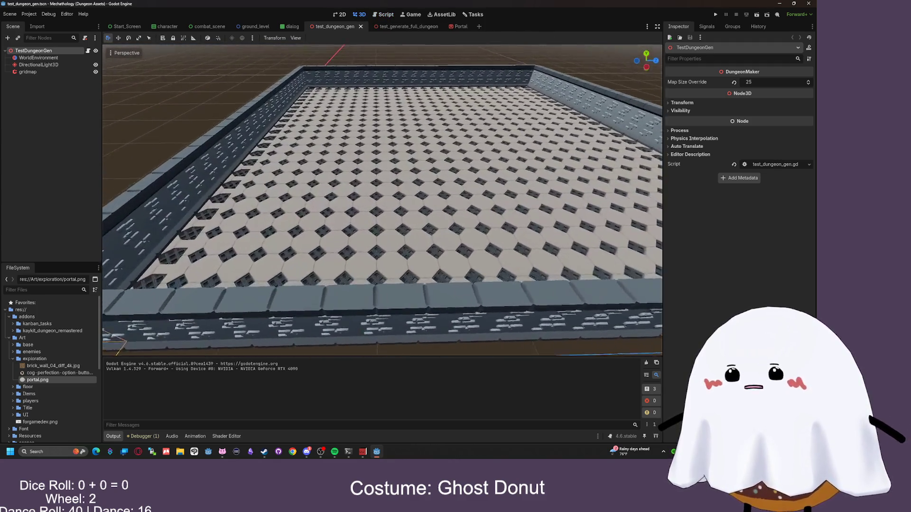
{"action": "scroll", "coordinate": [382, 199], "scroll_direction": "down", "scroll_amount": 5}
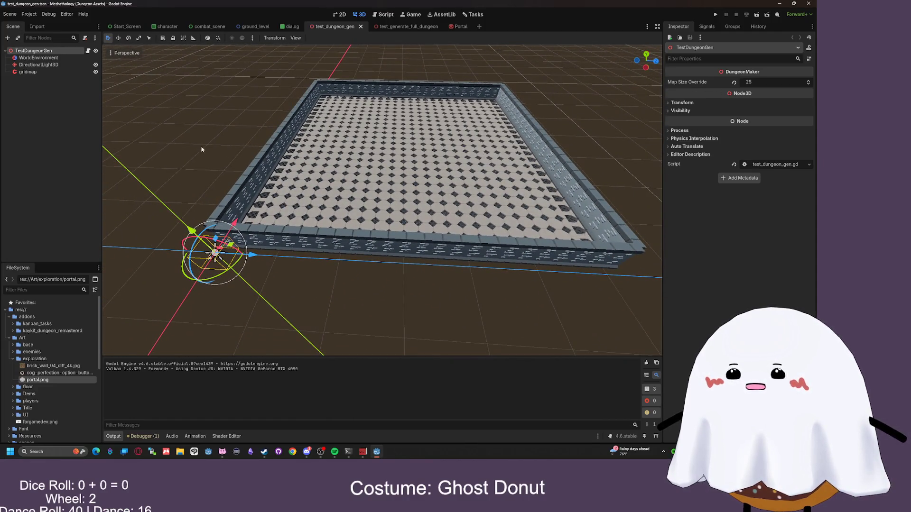
{"action": "scroll", "coordinate": [43, 394], "scroll_direction": "down", "scroll_amount": 5}
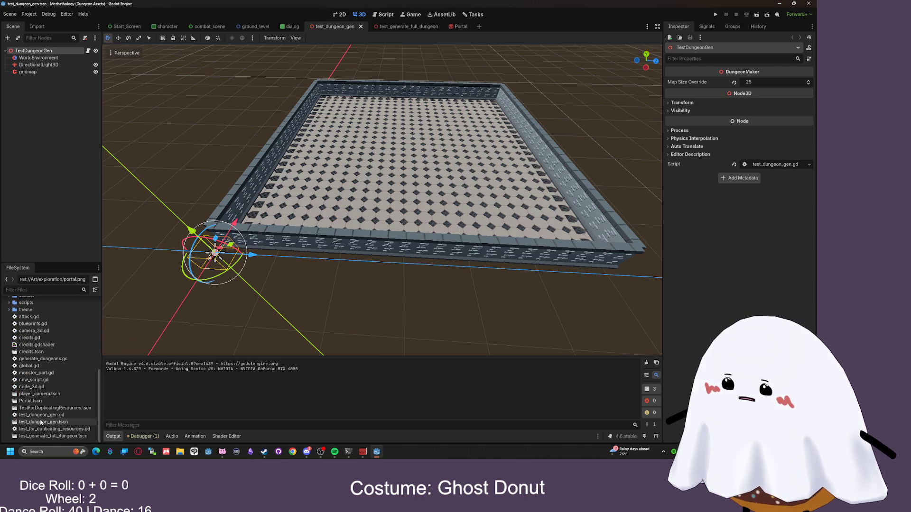
{"action": "scroll", "coordinate": [42, 406], "scroll_direction": "up", "scroll_amount": 2}
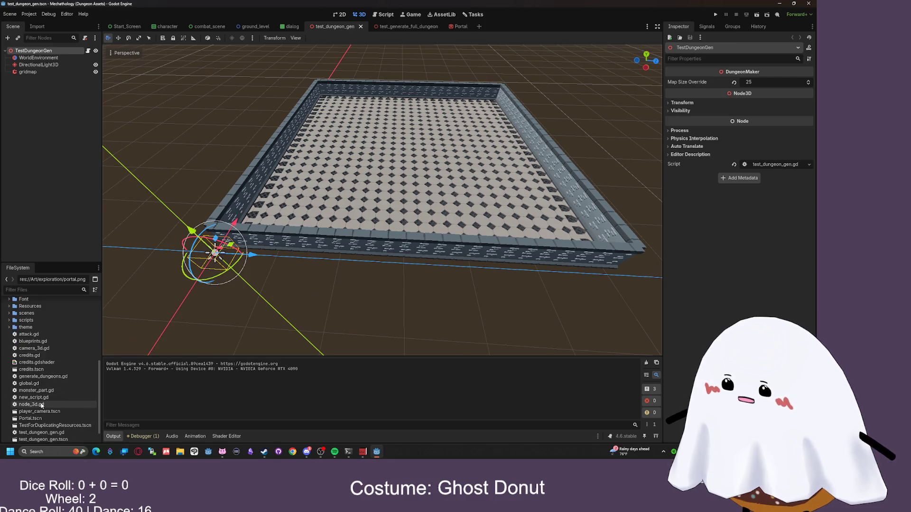
{"action": "mouse_move", "coordinate": [40, 411]}
{"action": "left_mouse_down"}
{"action": "mouse_move", "coordinate": [41, 422]}
{"action": "mouse_move", "coordinate": [294, 284]}
{"action": "mouse_move", "coordinate": [215, 253]}
{"action": "mouse_move", "coordinate": [266, 211]}
{"action": "mouse_move", "coordinate": [326, 219]}
{"action": "mouse_move", "coordinate": [285, 206]}
{"action": "mouse_move", "coordinate": [265, 172]}
{"action": "left_mouse_up"}
{"action": "scroll", "coordinate": [271, 214], "scroll_direction": "up", "scroll_amount": 5}
{"action": "scroll", "coordinate": [280, 204], "scroll_direction": "down", "scroll_amount": 5}
{"action": "left_click", "coordinate": [758, 15]}
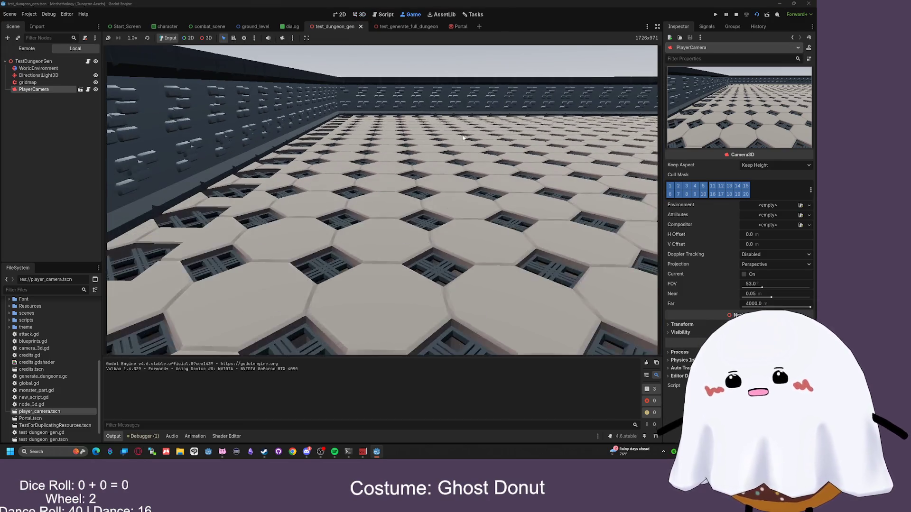
- Stop the preview, check the Debugger's script errors, then run and stop the scene again
{"action": "key", "text": "F8"}
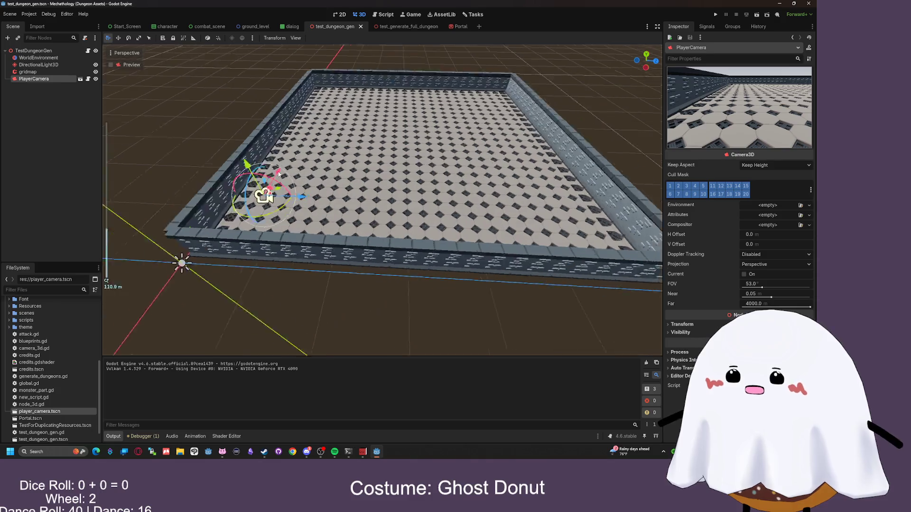
{"action": "scroll", "coordinate": [279, 174], "scroll_direction": "up", "scroll_amount": 5}
{"action": "left_click", "coordinate": [142, 436]}
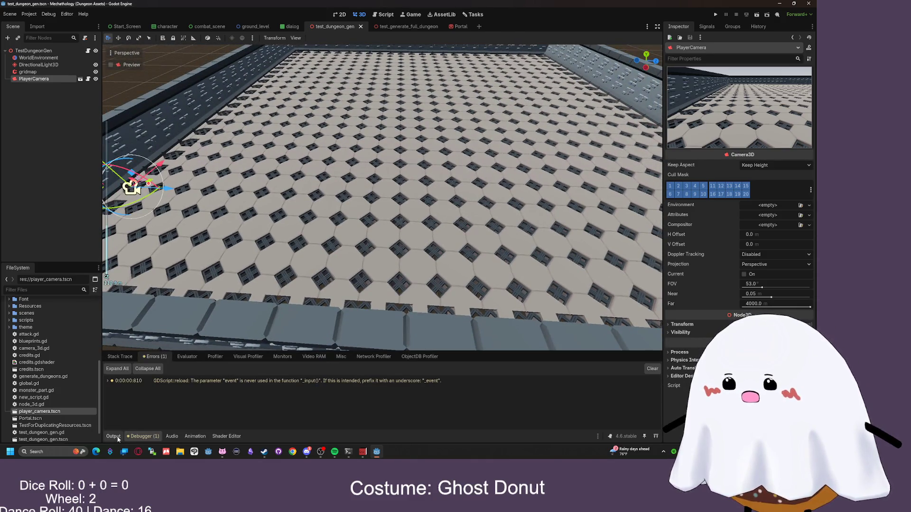
{"action": "left_click", "coordinate": [114, 436]}
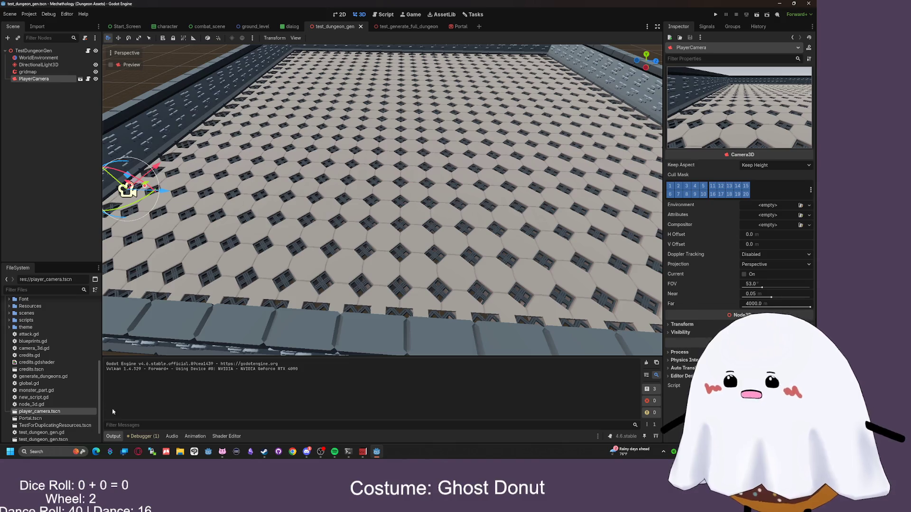
{"action": "left_click", "coordinate": [747, 14]}
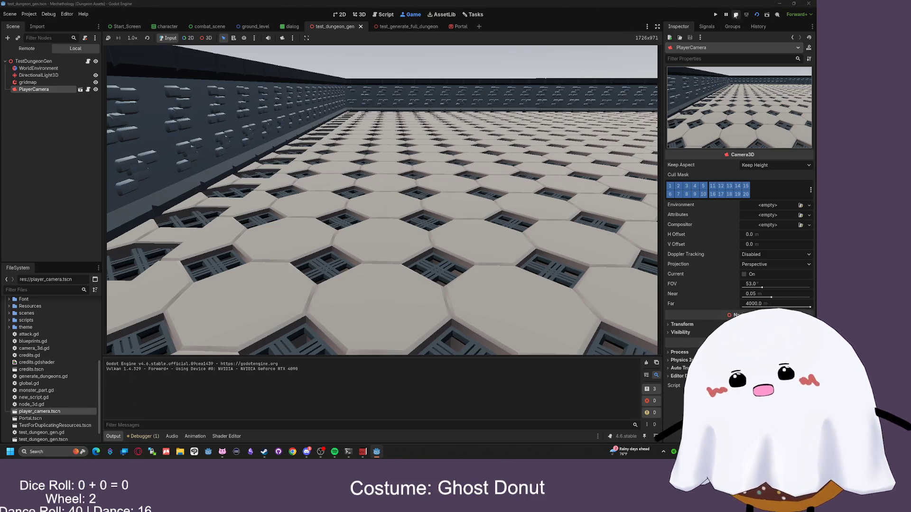
{"action": "key", "text": "F8"}
- Delete the PlayerCamera node and go to the SpawnPlayer stub in generate_dungeons.gd
{"action": "right_click", "coordinate": [36, 80]}
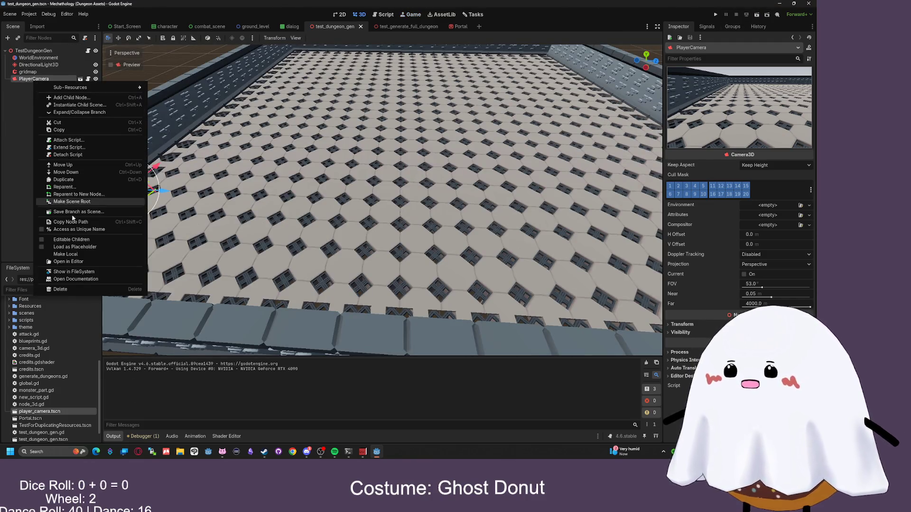
{"action": "left_click", "coordinate": [61, 289]}
{"action": "left_click", "coordinate": [390, 237]}
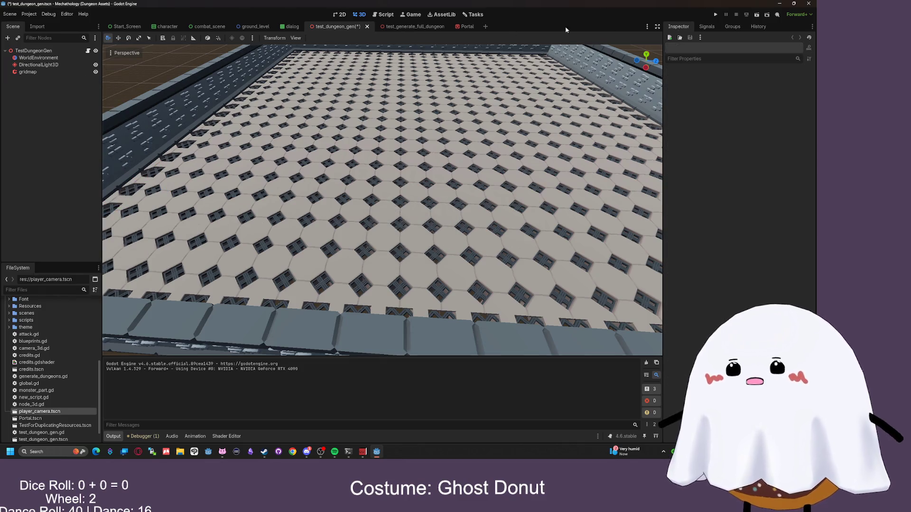
{"action": "left_click", "coordinate": [393, 15]}
{"action": "left_click", "coordinate": [268, 202]}
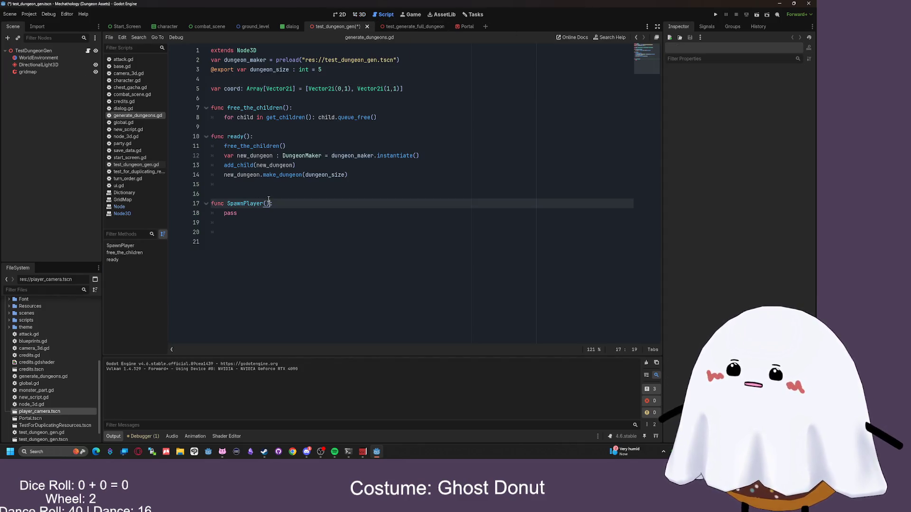
- Look over the dungeon script's calls, then open test_dungeon_gen.gd from the TestDungeonGen root
{"action": "left_click", "coordinate": [259, 147]}
{"action": "left_click", "coordinate": [267, 157]}
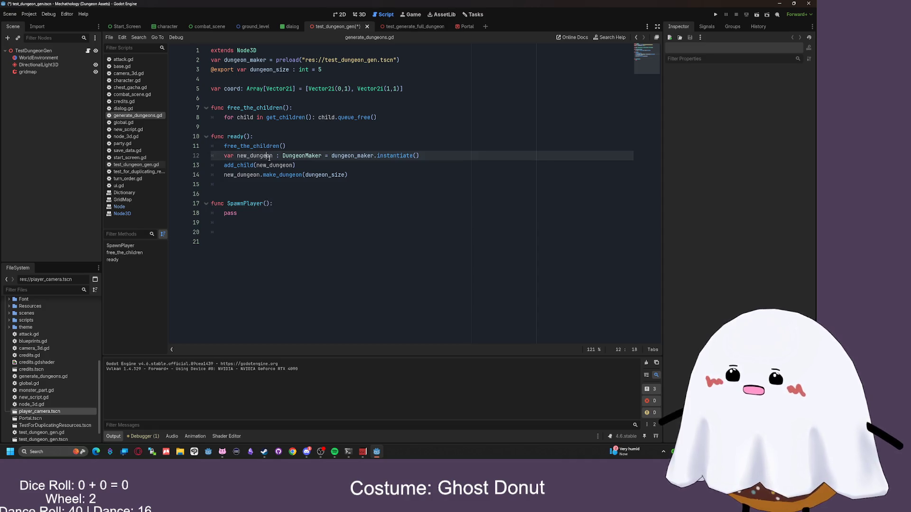
{"action": "left_click", "coordinate": [266, 166]}
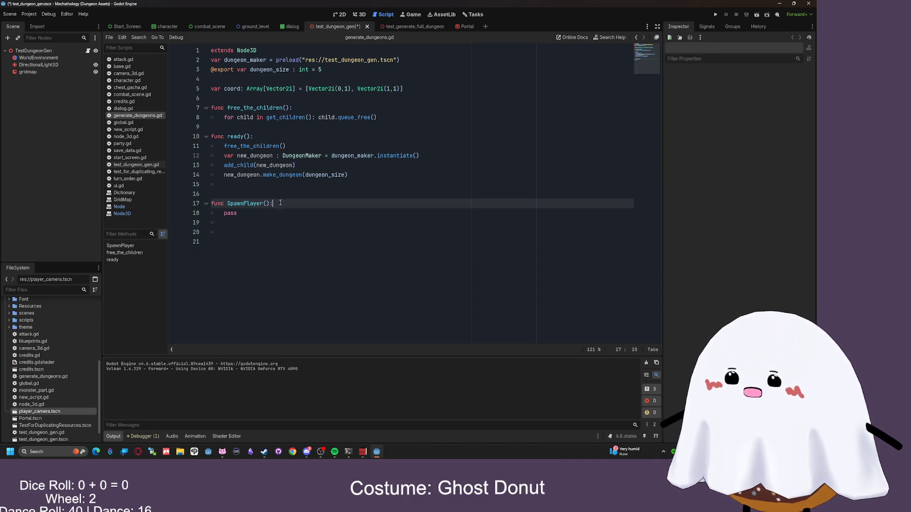
{"action": "left_click", "coordinate": [252, 213]}
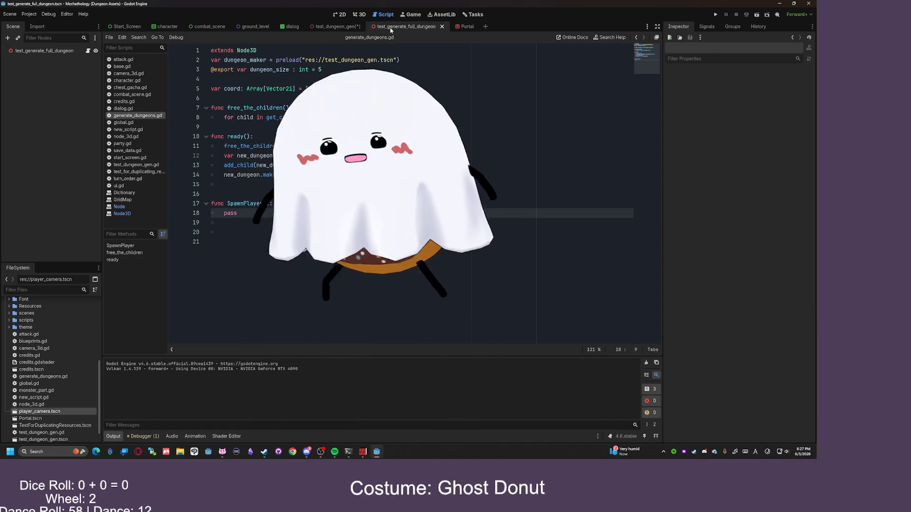
{"action": "left_click", "coordinate": [332, 26]}
{"action": "left_click", "coordinate": [128, 166]}
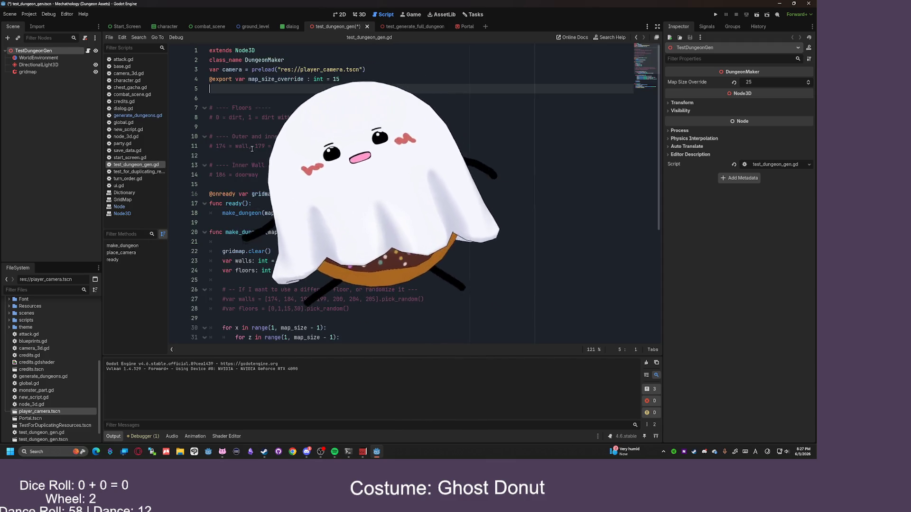
- Add a blank line before the ready function, rename it to _ready, and save
{"action": "scroll", "coordinate": [300, 159], "scroll_direction": "down", "scroll_amount": 3}
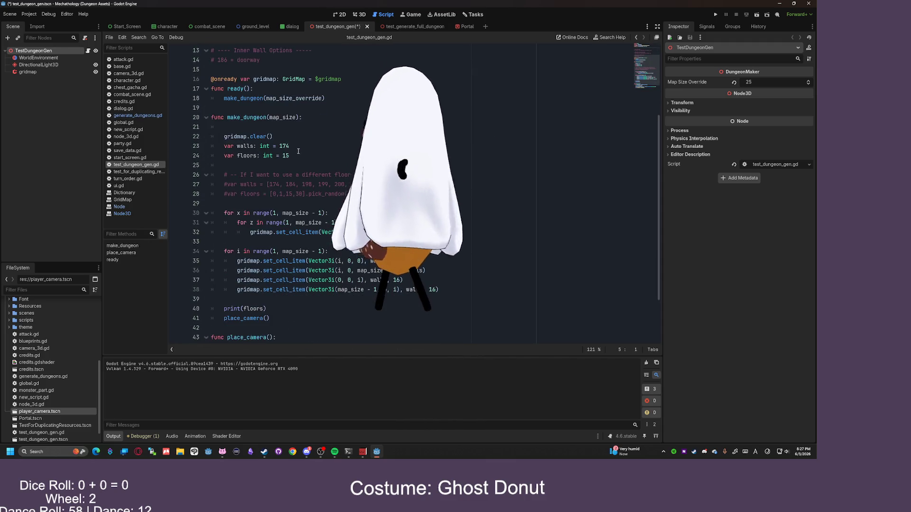
{"action": "scroll", "coordinate": [306, 123], "scroll_direction": "up", "scroll_amount": 3}
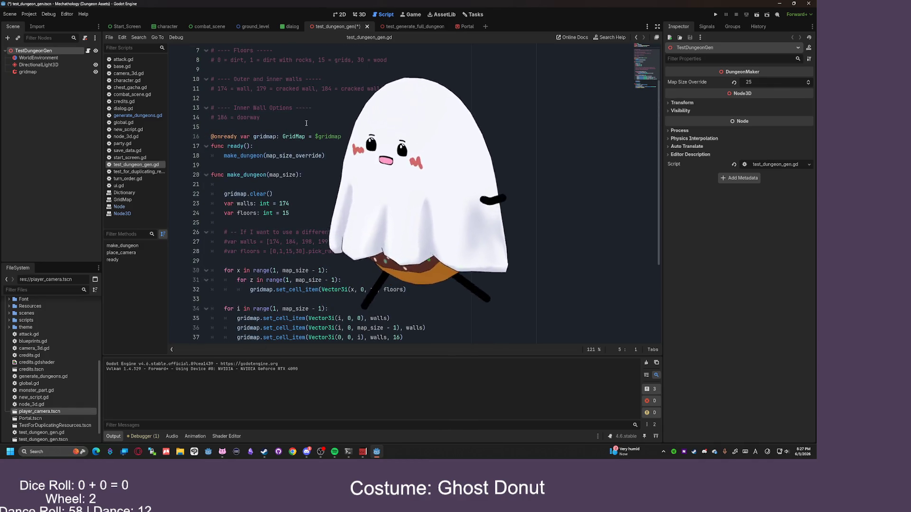
{"action": "left_click", "coordinate": [361, 137]}
{"action": "key", "text": "Return"}
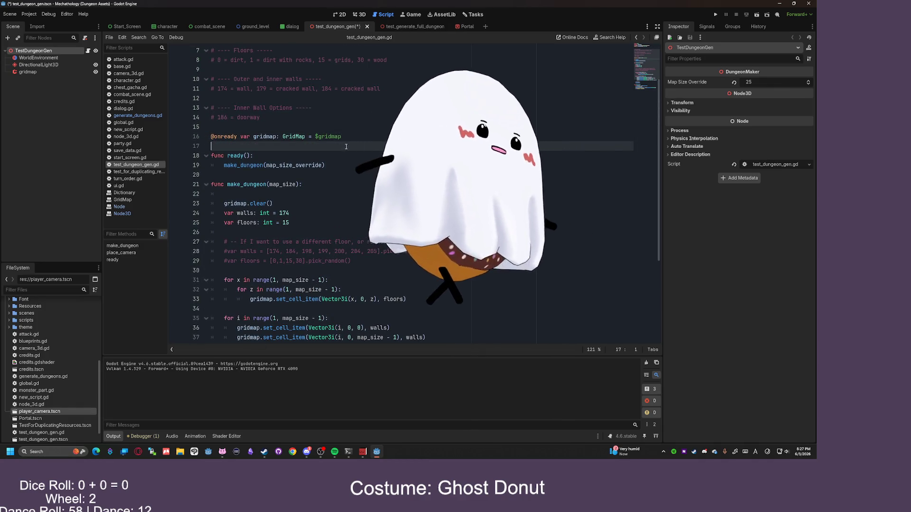
{"action": "scroll", "coordinate": [324, 128], "scroll_direction": "up", "scroll_amount": 2}
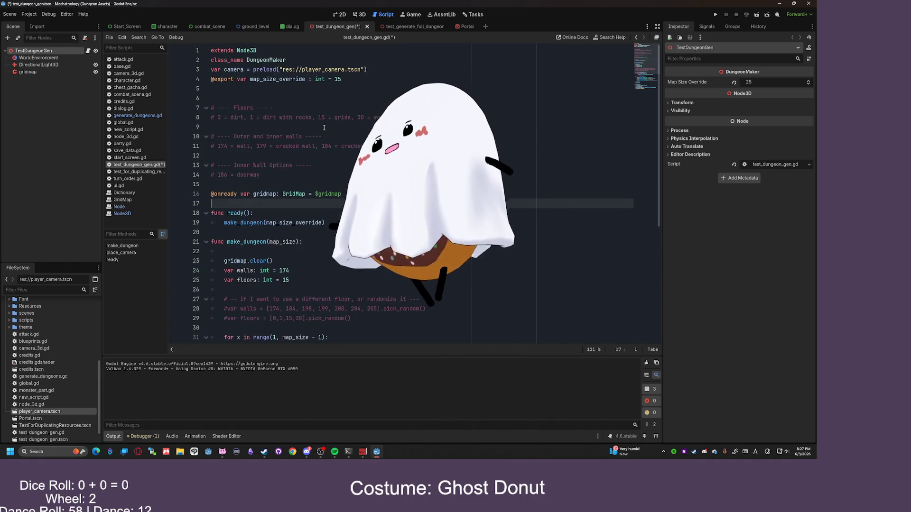
{"action": "scroll", "coordinate": [340, 116], "scroll_direction": "down", "scroll_amount": 1}
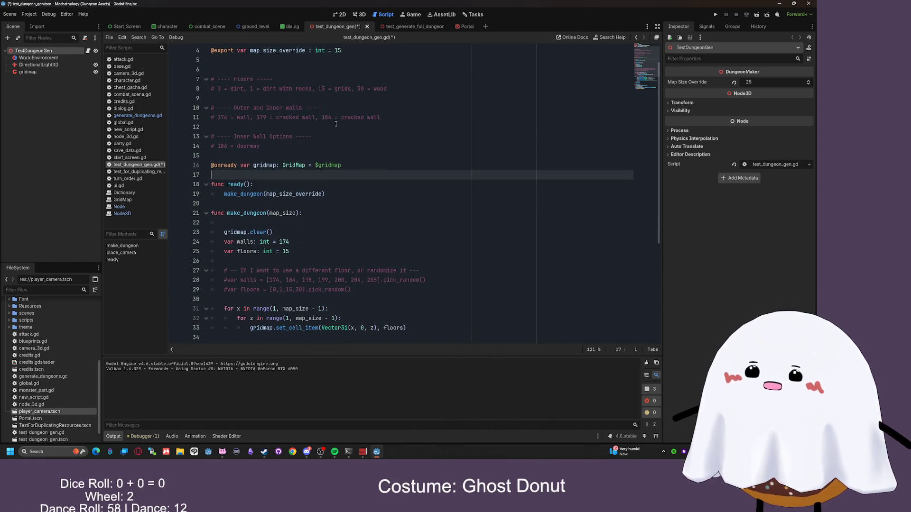
{"action": "left_click", "coordinate": [244, 185]}
{"action": "key", "text": "ctrl+Left"}
{"action": "type", "text": "_"}
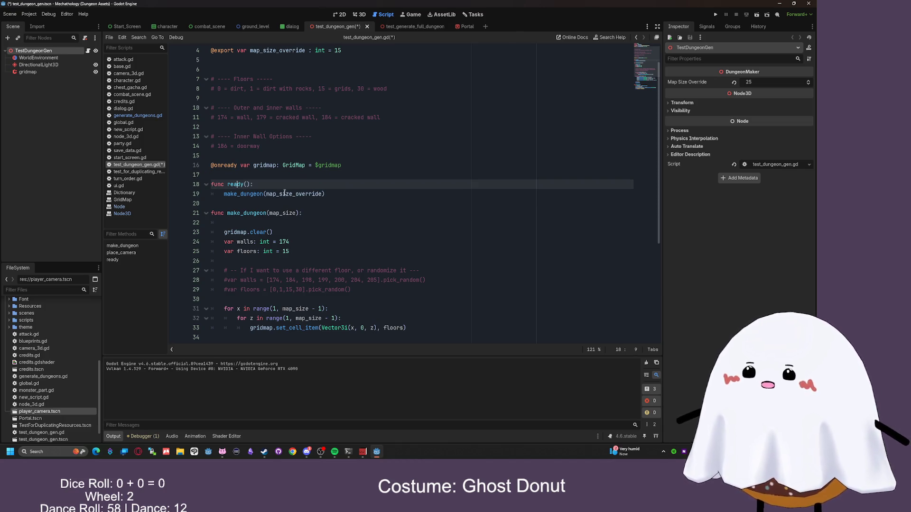
{"action": "key", "text": "ctrl+s"}
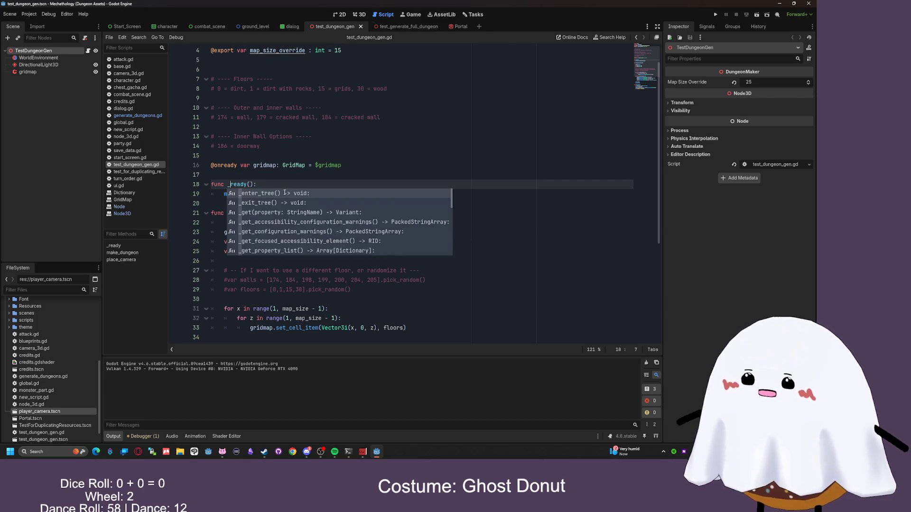
- Return from the game view to the script and switch to the test_generate_full_dungeon scene
{"action": "left_click", "coordinate": [314, 176]}
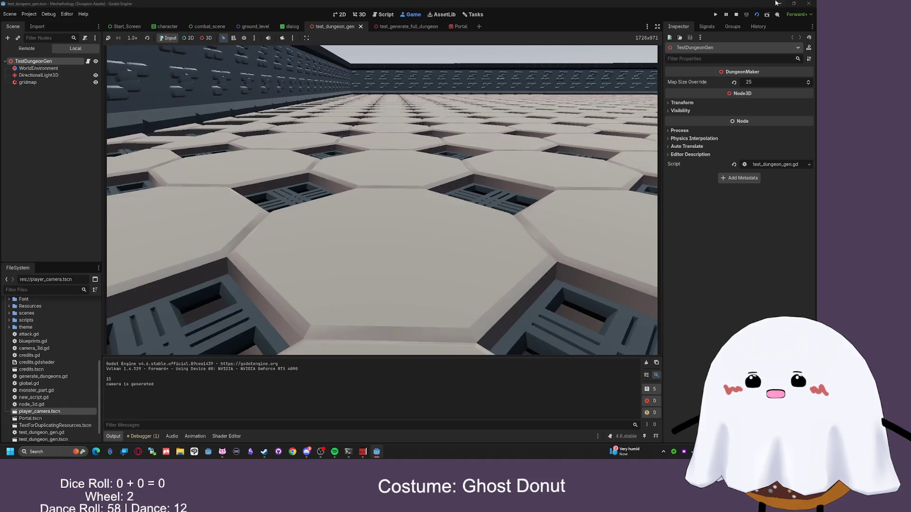
{"action": "left_click", "coordinate": [383, 14]}
{"action": "left_click", "coordinate": [402, 27]}
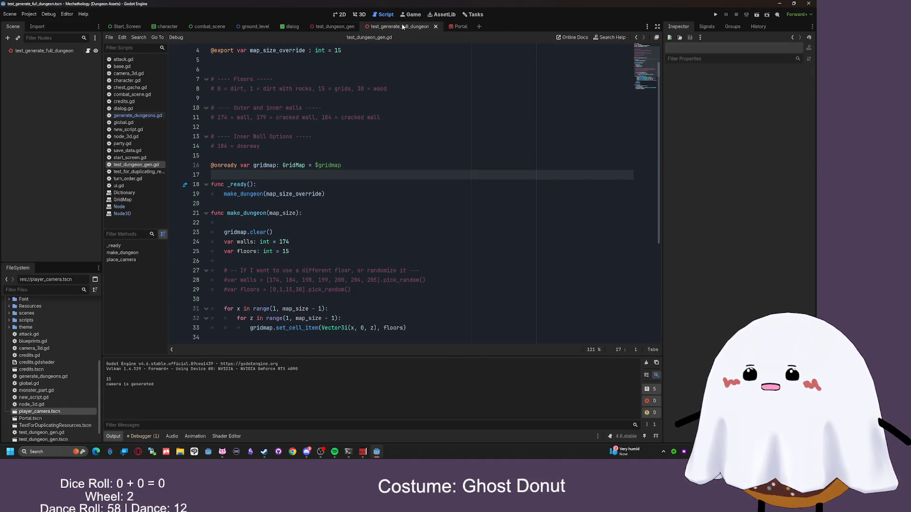
- In generate_dungeons.gd, rename ready to _ready on line 10
{"action": "left_click", "coordinate": [228, 184]}
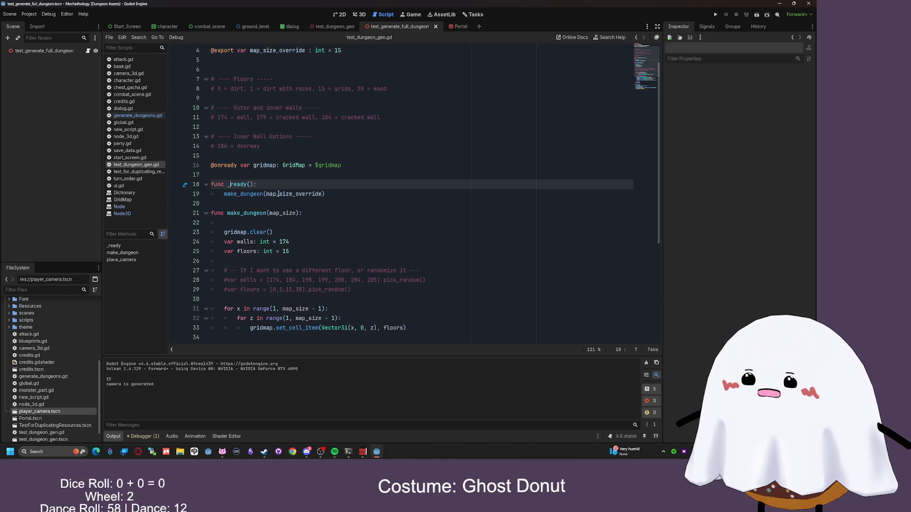
{"action": "left_click", "coordinate": [227, 203]}
{"action": "left_click", "coordinate": [130, 118]}
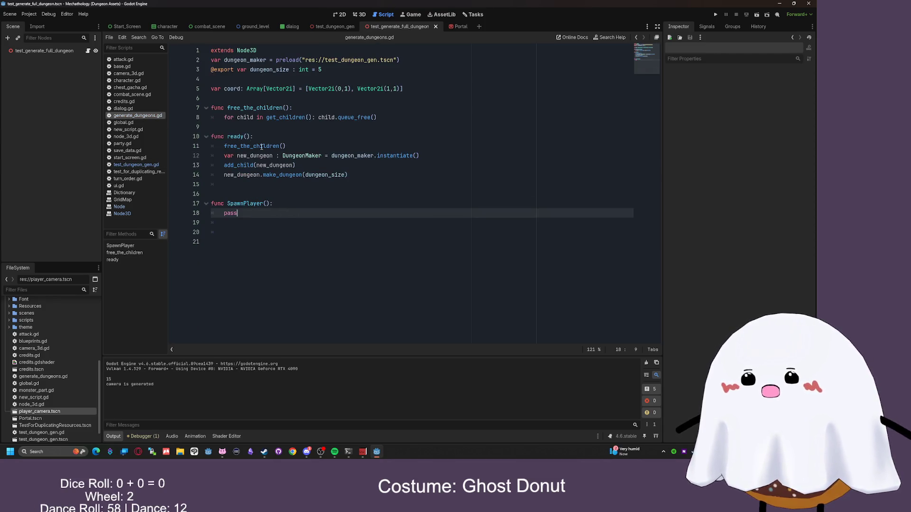
{"action": "left_click", "coordinate": [226, 137]}
{"action": "type", "text": "_"}
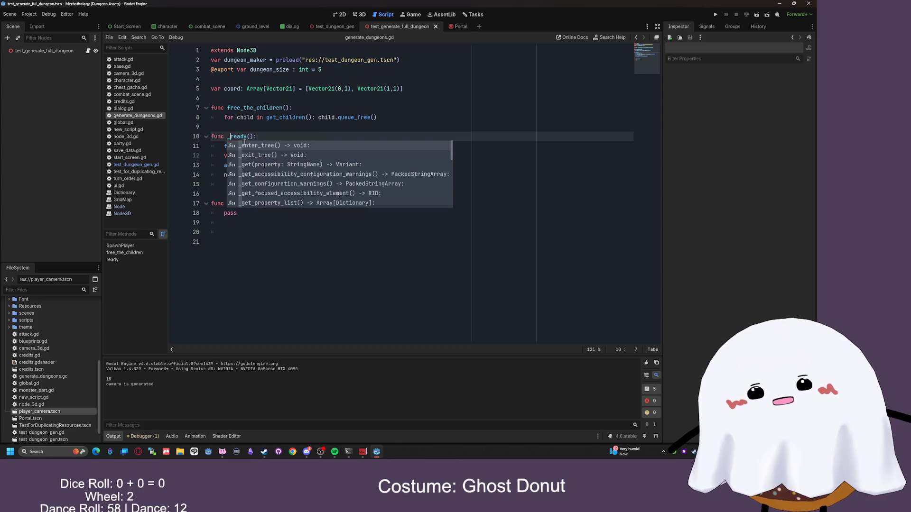
{"action": "left_click", "coordinate": [405, 263]}
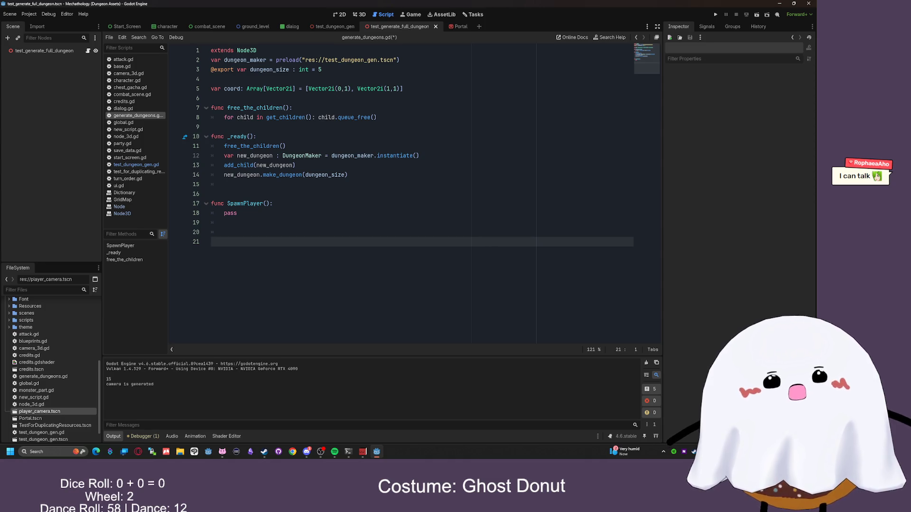
- Run the test_generate_full_dungeon scene with F6 to check the walled floor, then stop it
{"action": "left_click", "coordinate": [321, 192]}
{"action": "left_click", "coordinate": [330, 27]}
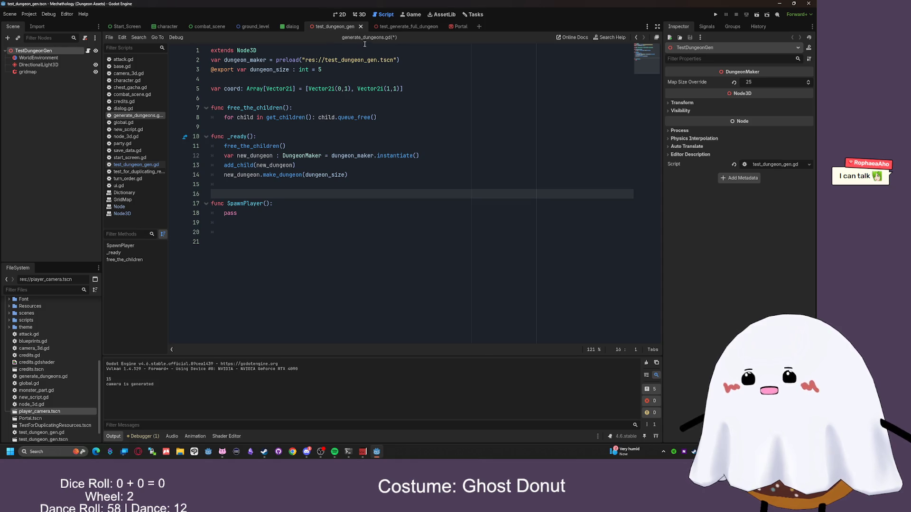
{"action": "left_click", "coordinate": [403, 26]}
{"action": "left_click", "coordinate": [133, 166]}
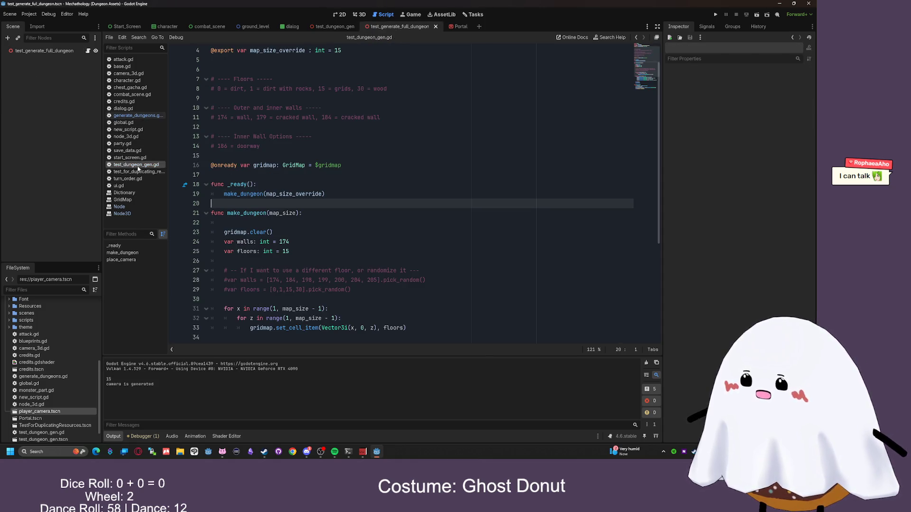
{"action": "key", "text": "F6"}
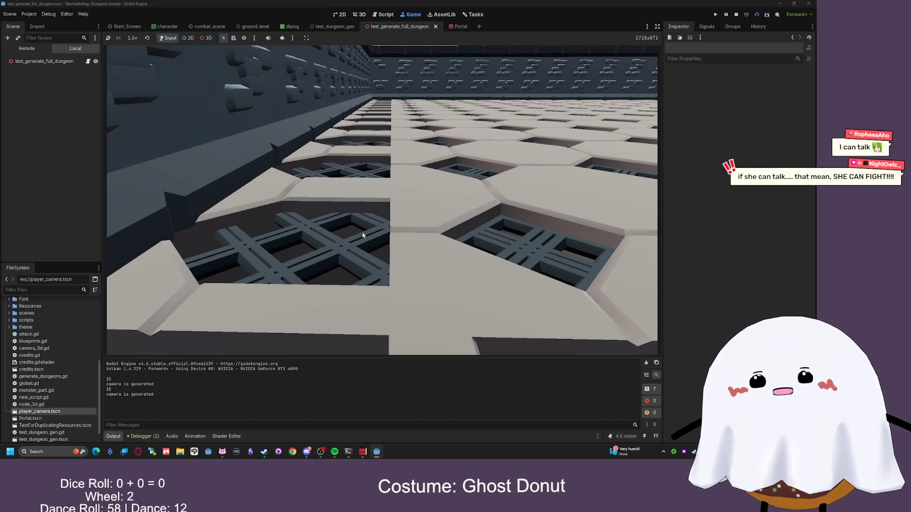
{"action": "left_click", "coordinate": [735, 14]}
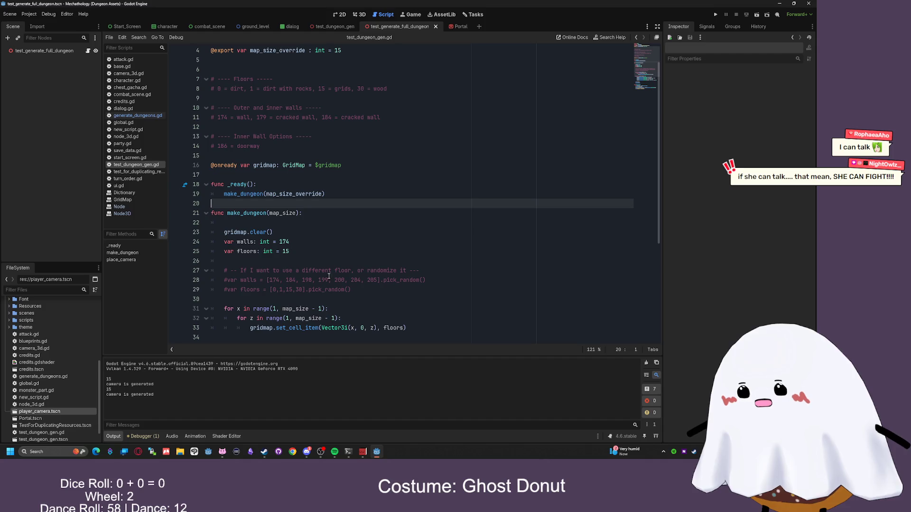
- Change the camera's grid position from Vector3(1,1,1) to Vector3(2,2,2)
{"action": "scroll", "coordinate": [357, 288], "scroll_direction": "down", "scroll_amount": 3}
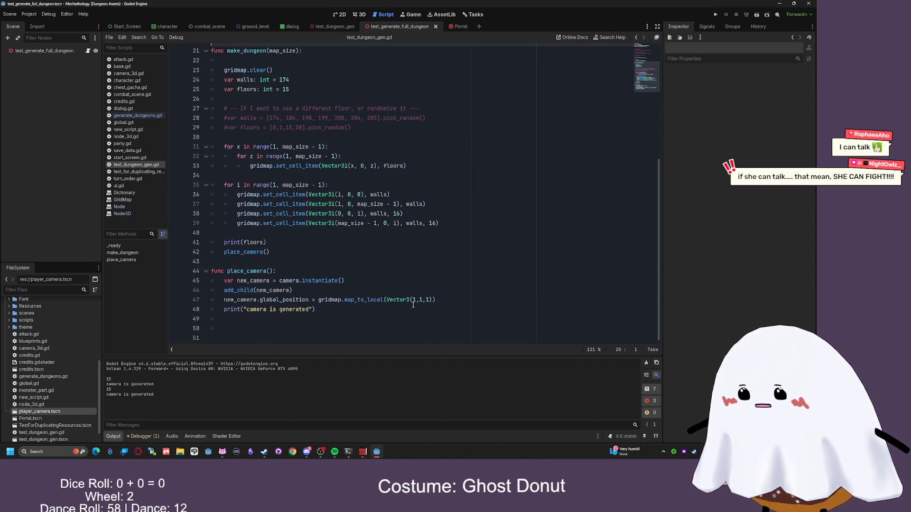
{"action": "double_click", "coordinate": [420, 300]}
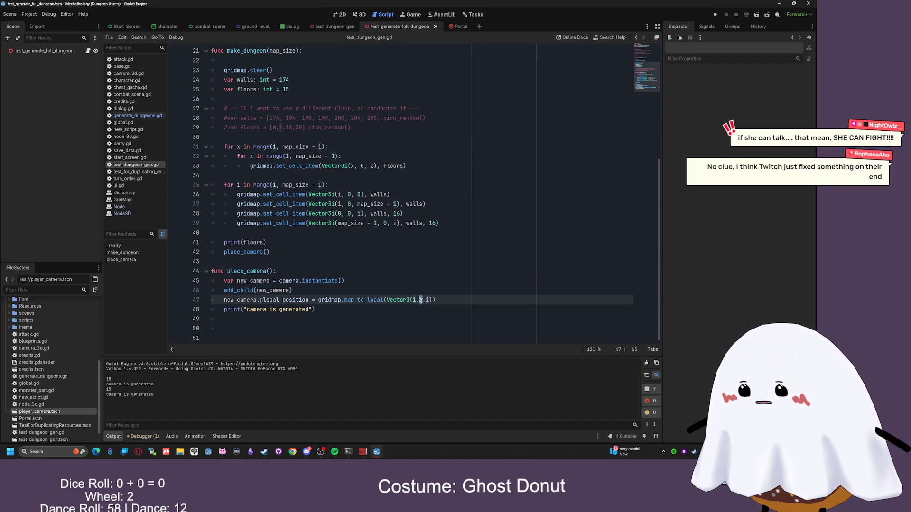
{"action": "type", "text": "2"}
{"action": "double_click", "coordinate": [427, 299]}
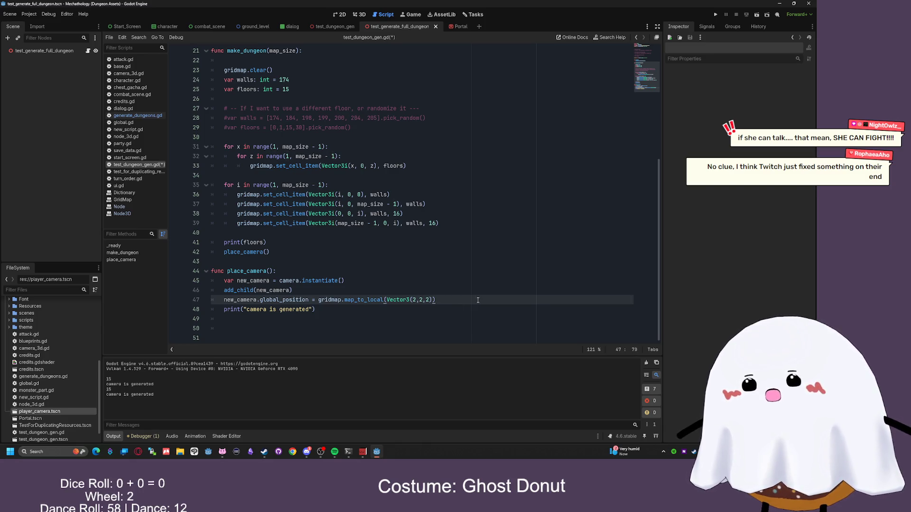
{"action": "key", "text": "Return"}
- Add a new_camera.global_position.y + offset line below, test-running the scene with + 2
{"action": "type", "text": "new_camera.global_position.y"}
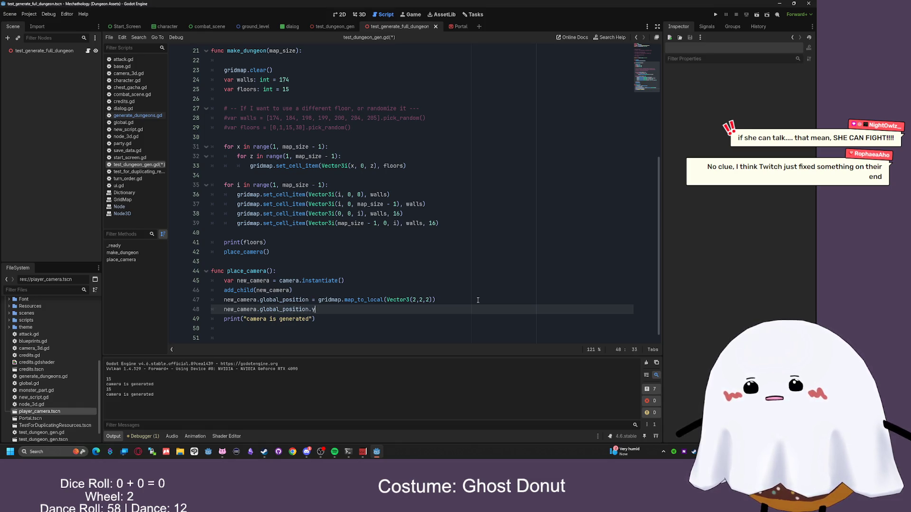
{"action": "scroll", "coordinate": [477, 300], "scroll_direction": "up", "scroll_amount": 1}
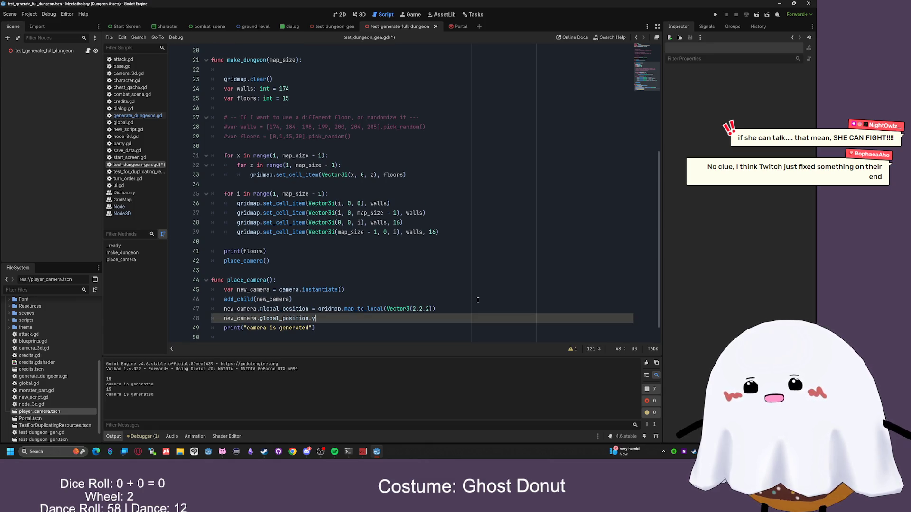
{"action": "type", "text": " + 1"}
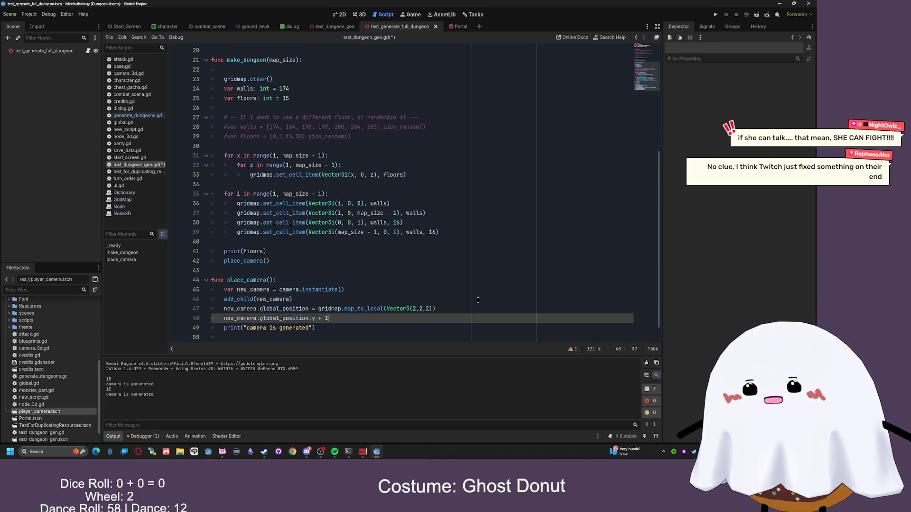
{"action": "key", "text": "F6"}
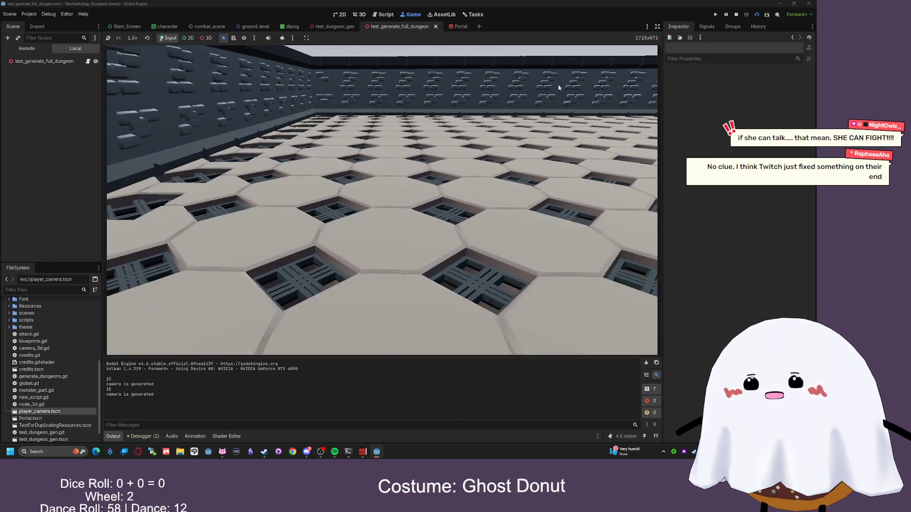
{"action": "key", "text": "F8"}
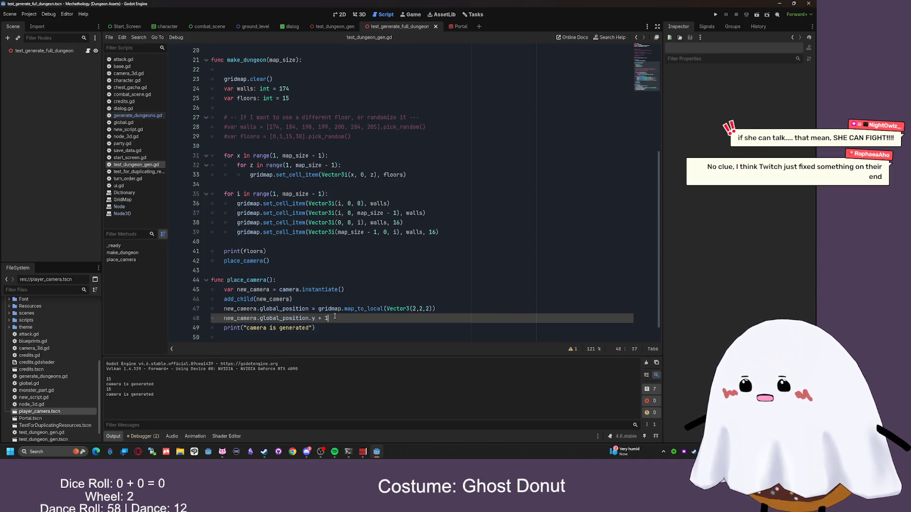
{"action": "key", "text": "BackSpace"}
{"action": "type", "text": "2"}
{"action": "left_click", "coordinate": [752, 13]}
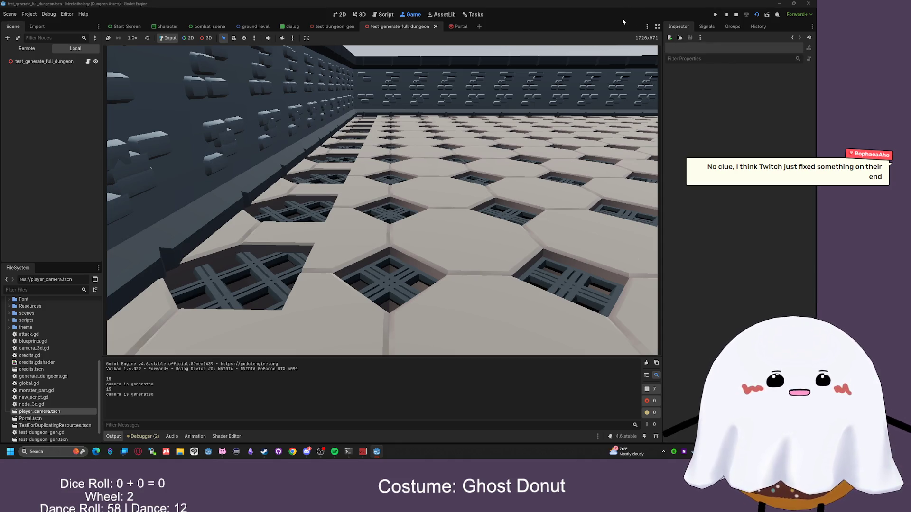
{"action": "key", "text": "F8"}
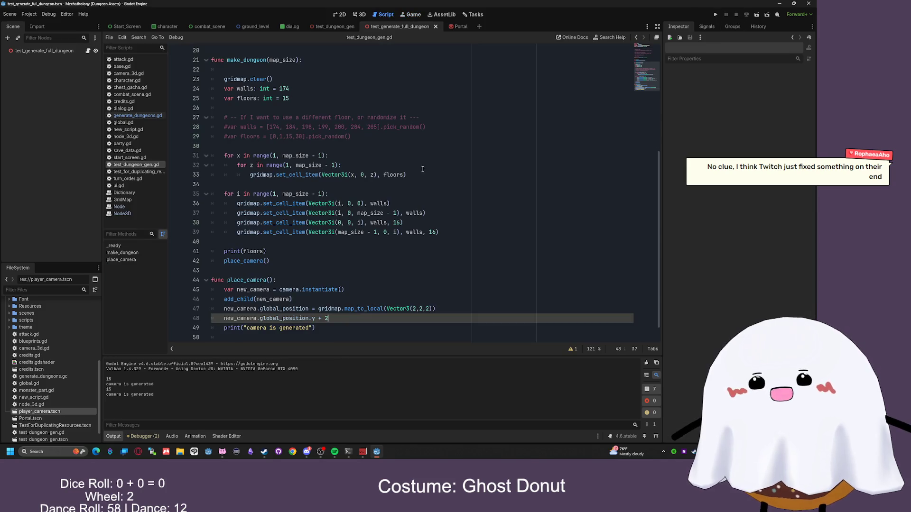
- Try larger y offsets such as 5 and 25325, test-running the scene after each
{"action": "type", "text": "5"}
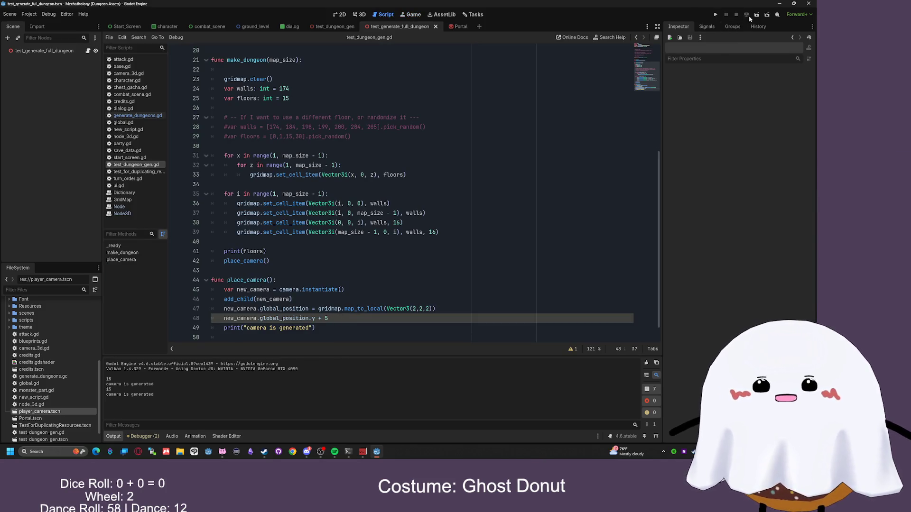
{"action": "left_click", "coordinate": [756, 18]}
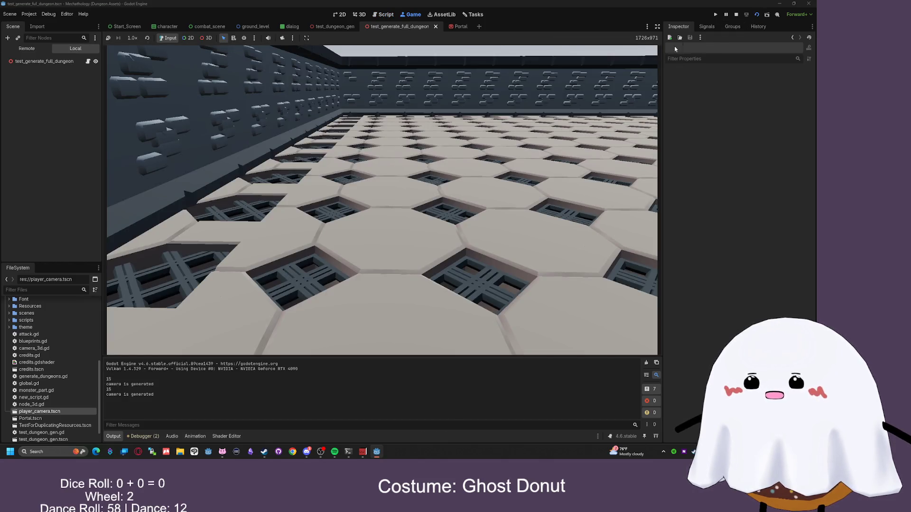
{"action": "key", "text": "F8"}
{"action": "type", "text": "25325"}
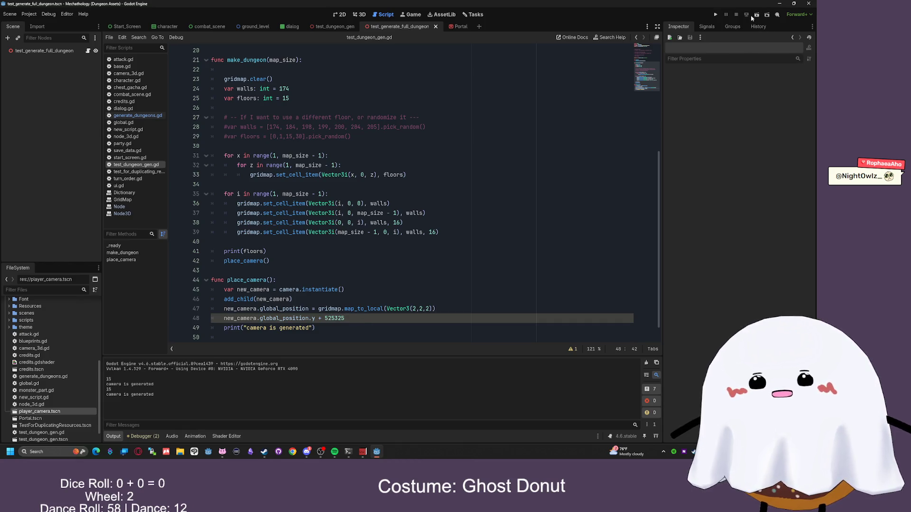
{"action": "key", "text": "F6"}
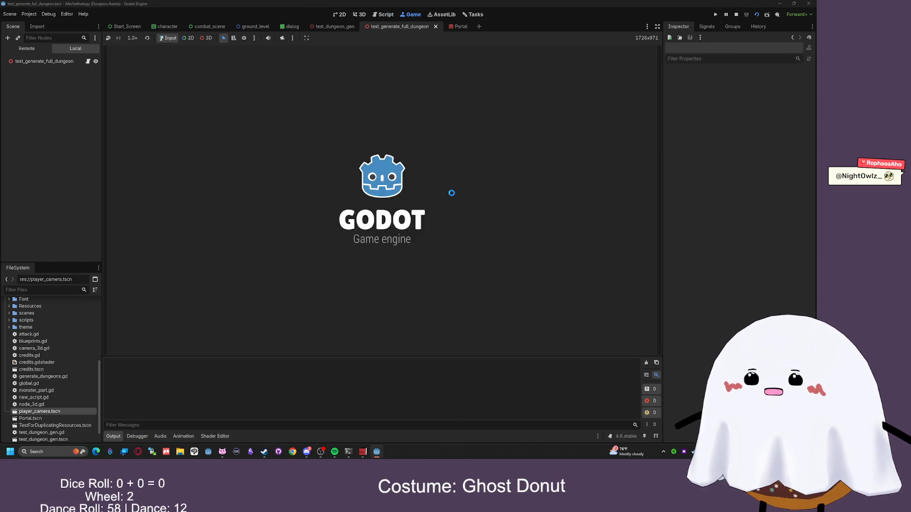
{"action": "key", "text": "F8"}
{"action": "type", "text": "525325"}
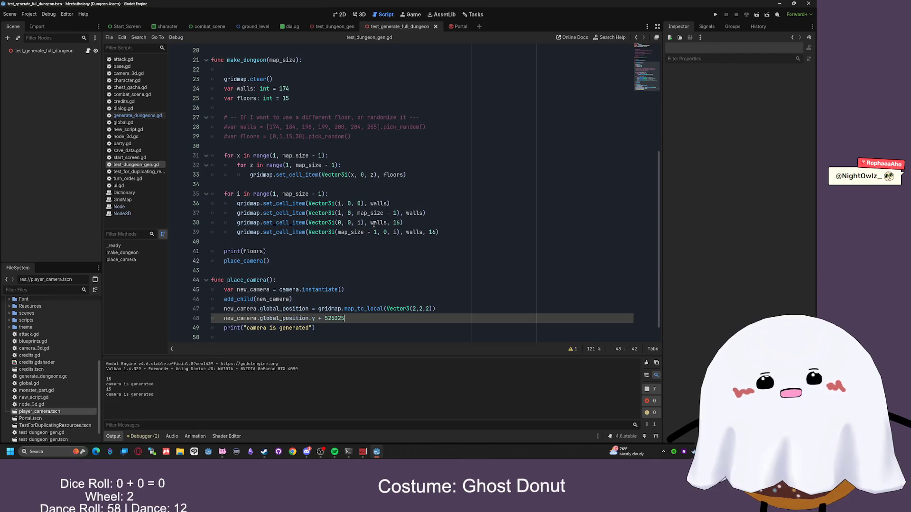
- Rewrite line 48 as new_camera.global_position.y += .5, save, and test-run the scene
{"action": "left_click_drag", "start_coordinate": [344, 318], "coordinate": [324, 322]}
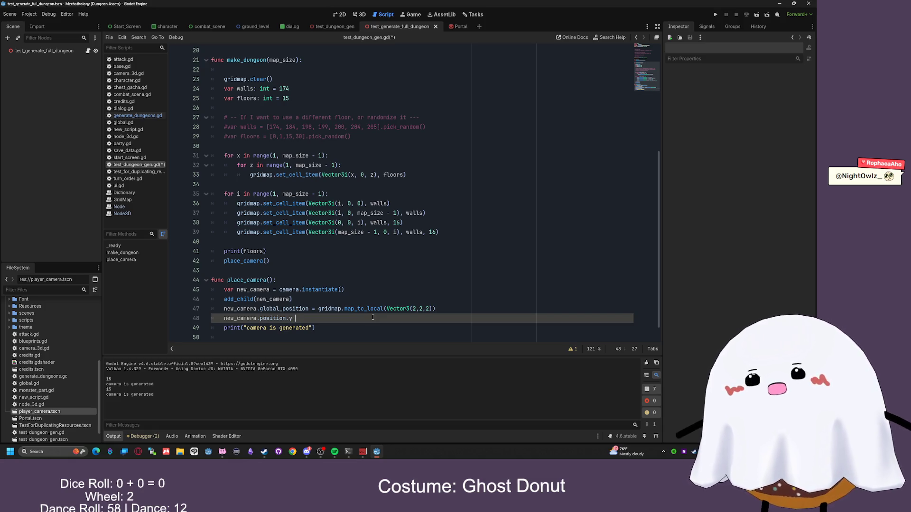
{"action": "key", "text": "Return"}
{"action": "type", "text": ".y"}
{"action": "key", "text": "ctrl+s"}
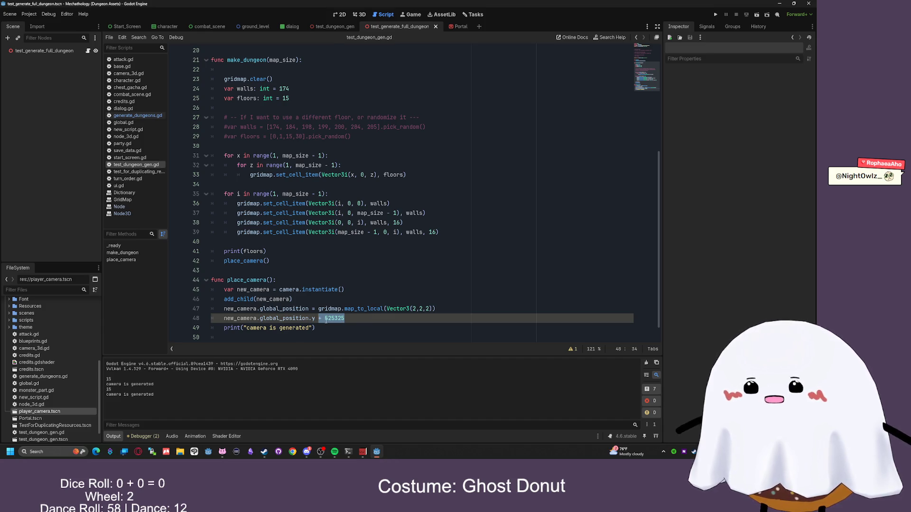
{"action": "type", "text": "= "}
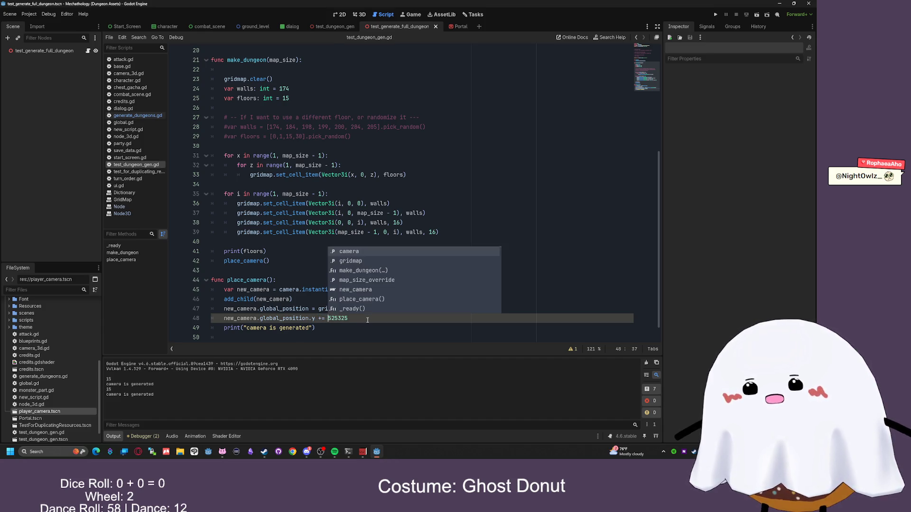
{"action": "type", "text": "1"}
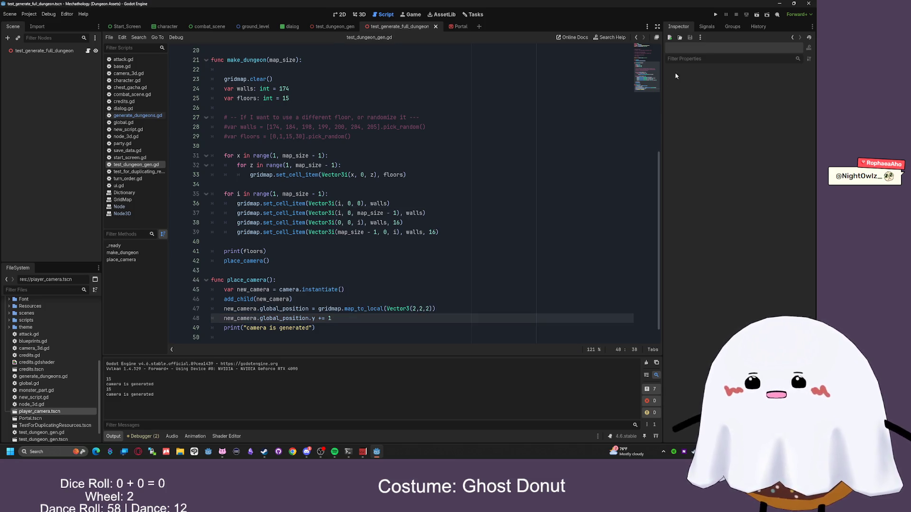
{"action": "key", "text": "F6"}
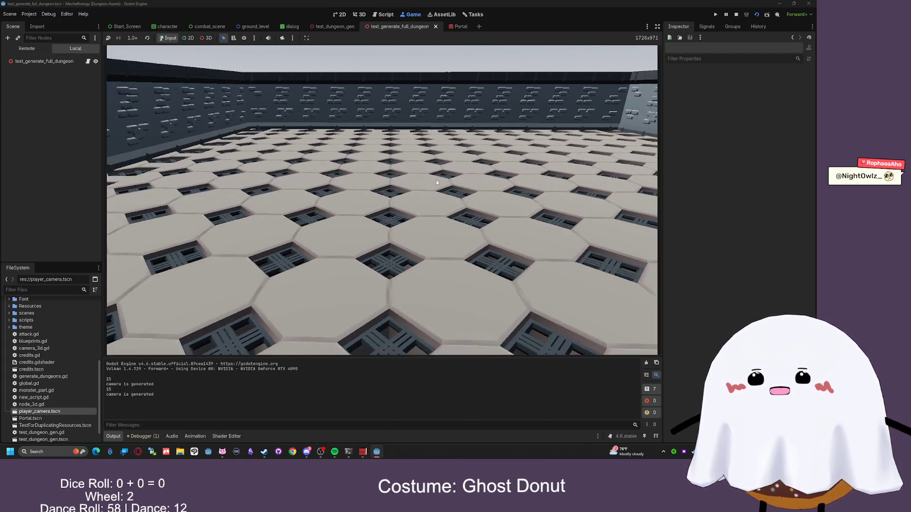
{"action": "left_click", "coordinate": [736, 14]}
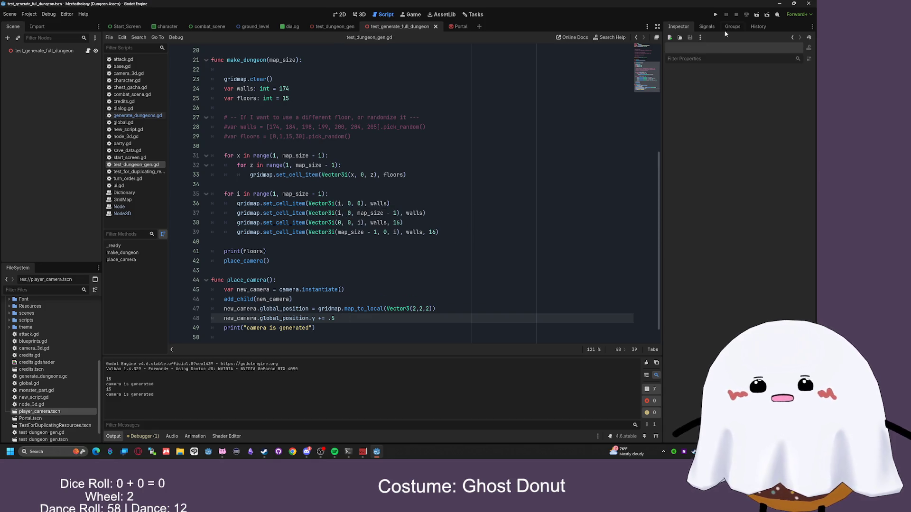
{"action": "key", "text": "F6"}
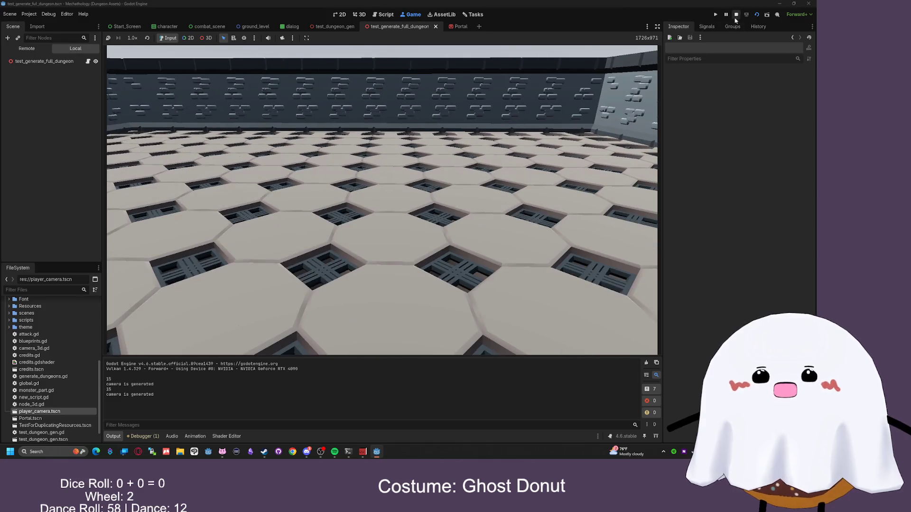
{"action": "key", "text": "F8"}
- Review the place_camera() call, run the full dungeon scene again, and open generate_dungeons.gd
{"action": "scroll", "coordinate": [392, 240], "scroll_direction": "down", "scroll_amount": 1}
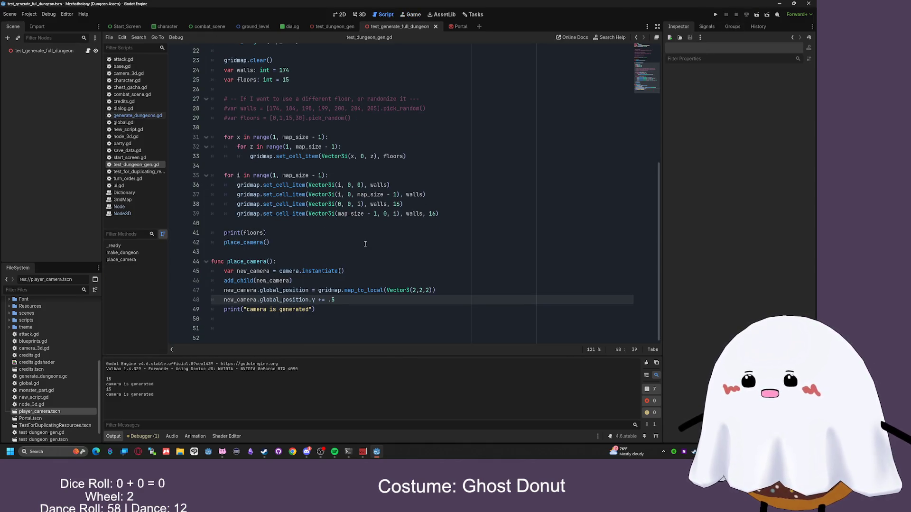
{"action": "left_click", "coordinate": [366, 244]}
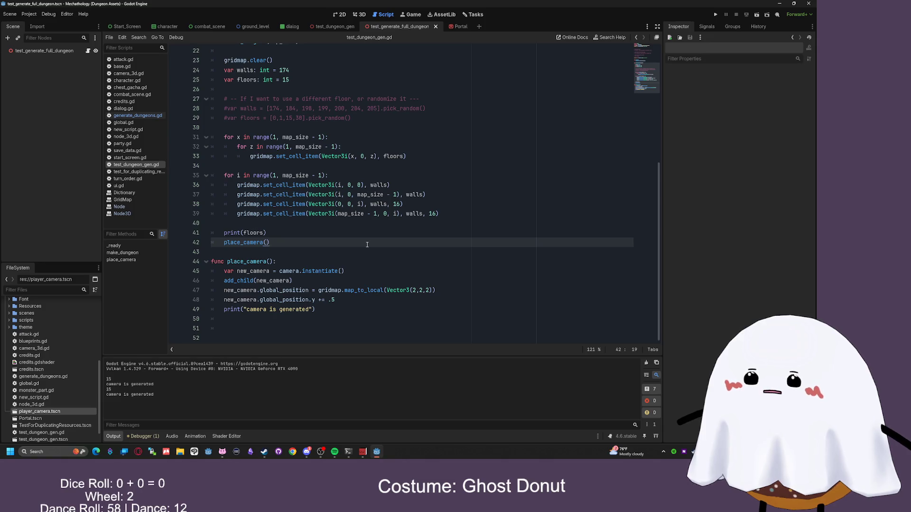
{"action": "left_click", "coordinate": [334, 27]}
{"action": "left_click", "coordinate": [390, 27]}
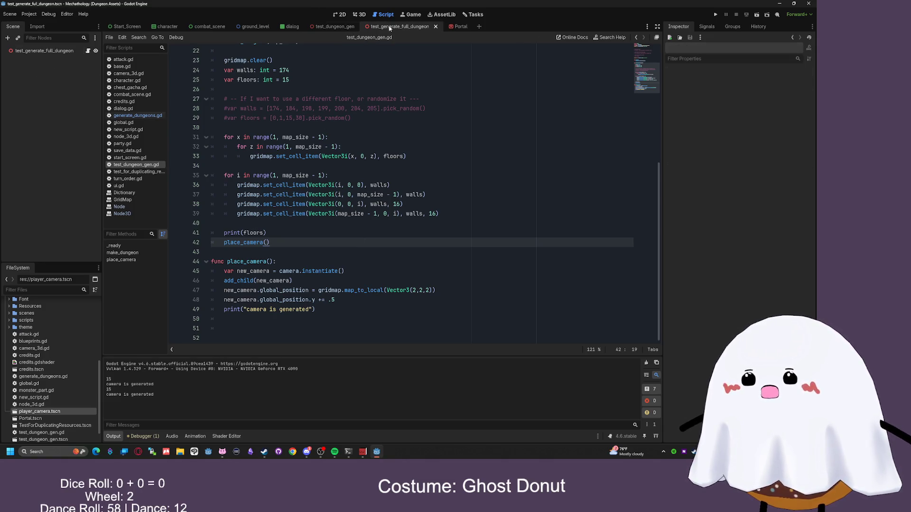
{"action": "left_click", "coordinate": [362, 15]}
{"action": "left_click", "coordinate": [382, 15]}
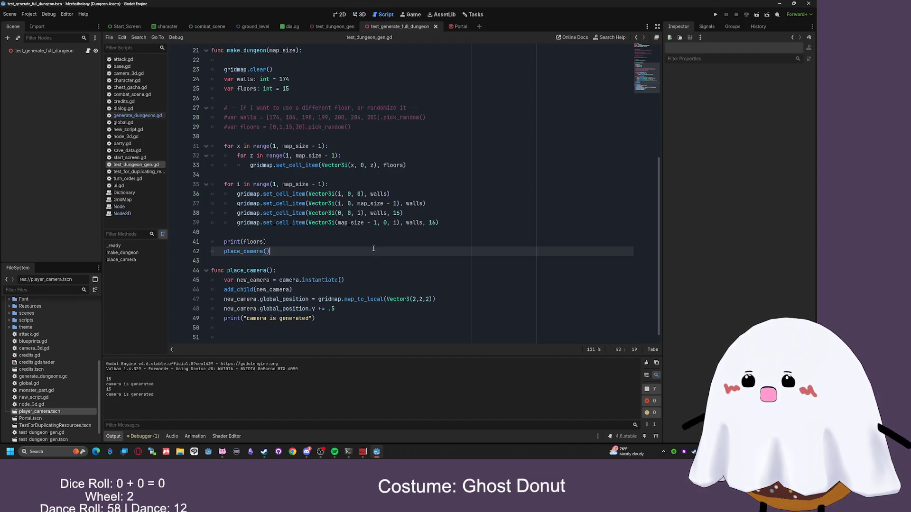
{"action": "left_click", "coordinate": [752, 15]}
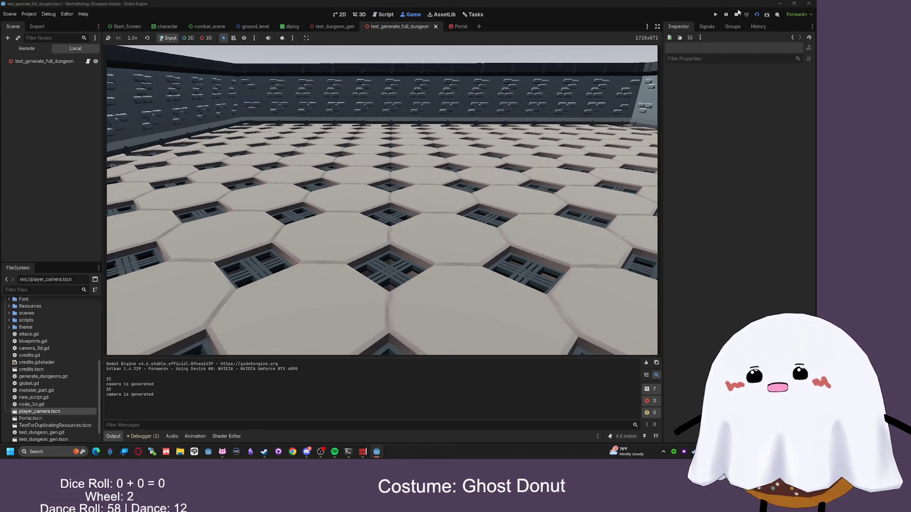
{"action": "left_click", "coordinate": [736, 15]}
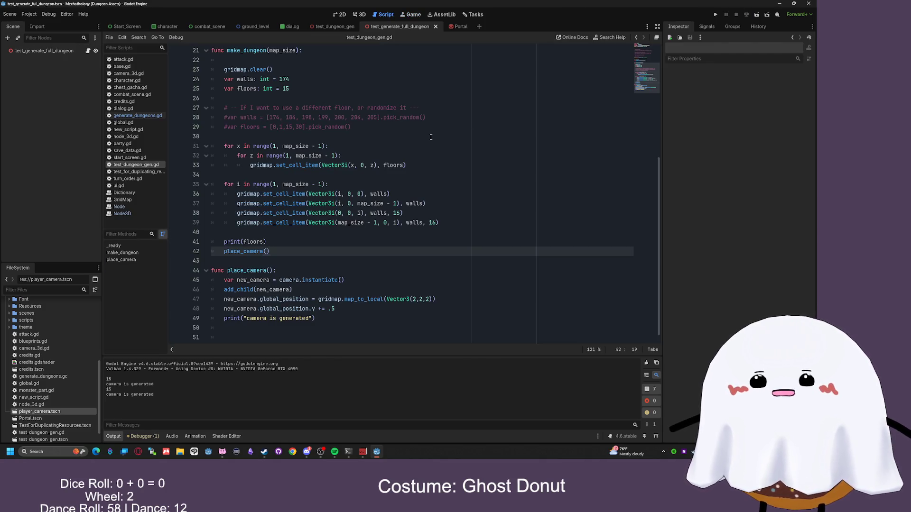
{"action": "scroll", "coordinate": [417, 131], "scroll_direction": "up", "scroll_amount": 7}
{"action": "scroll", "coordinate": [417, 131], "scroll_direction": "down", "scroll_amount": 5}
{"action": "left_click", "coordinate": [138, 116]}
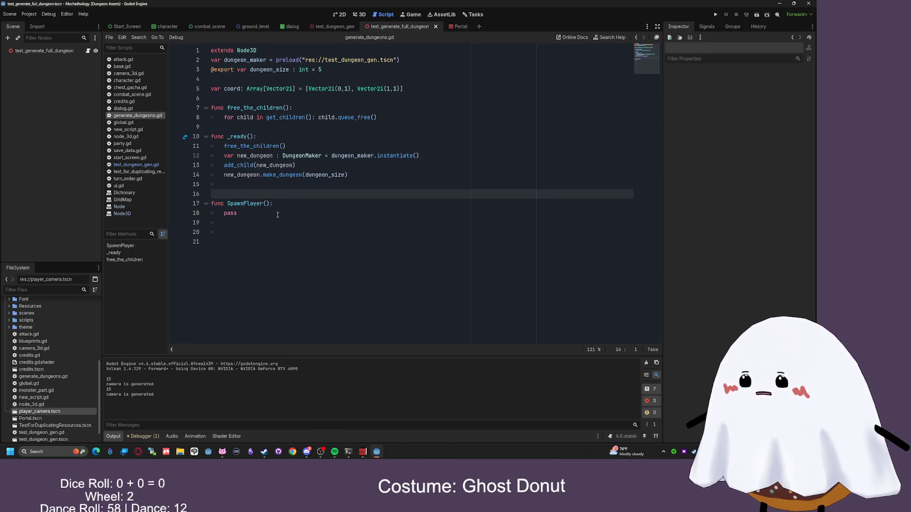
- Delete the empty SpawnPlayer function, then open test_dungeon_gen.gd
{"action": "left_click_drag", "start_coordinate": [278, 214], "coordinate": [212, 185]}
{"action": "key", "text": "BackSpace"}
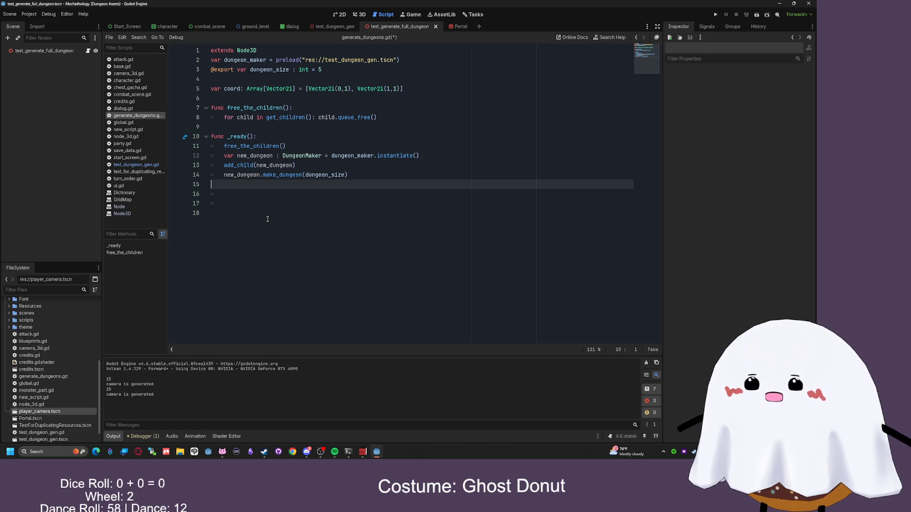
{"action": "left_click", "coordinate": [336, 26]}
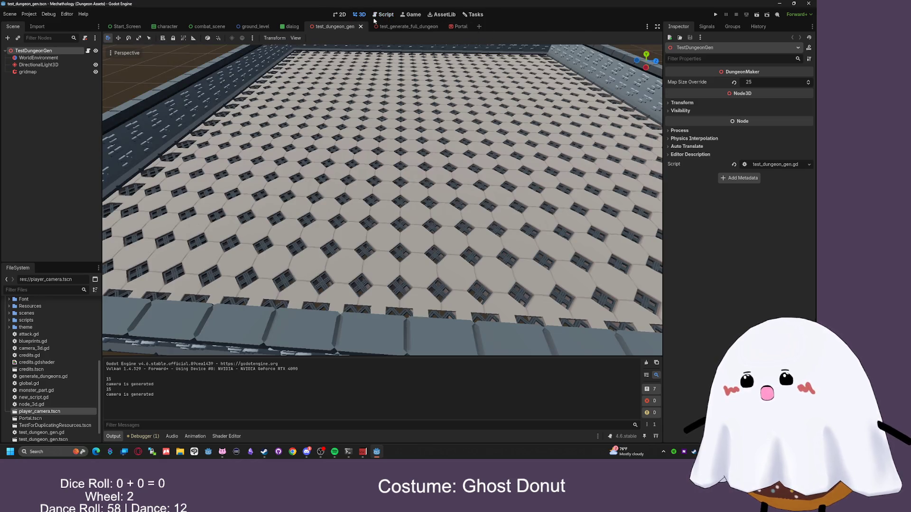
{"action": "left_click", "coordinate": [383, 15]}
{"action": "left_click", "coordinate": [125, 164]}
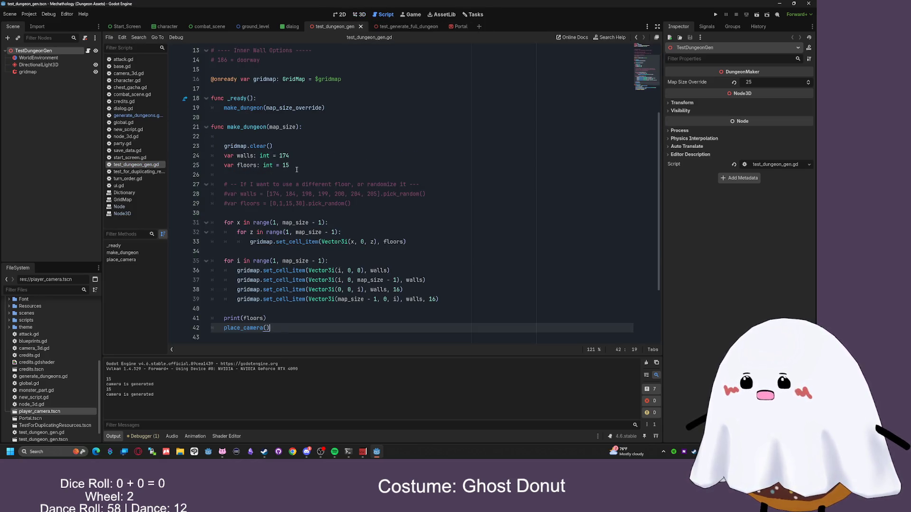
- Append a 0 to the map_size_override value and test-run both dungeon scenes
{"action": "scroll", "coordinate": [274, 110], "scroll_direction": "up", "scroll_amount": 4}
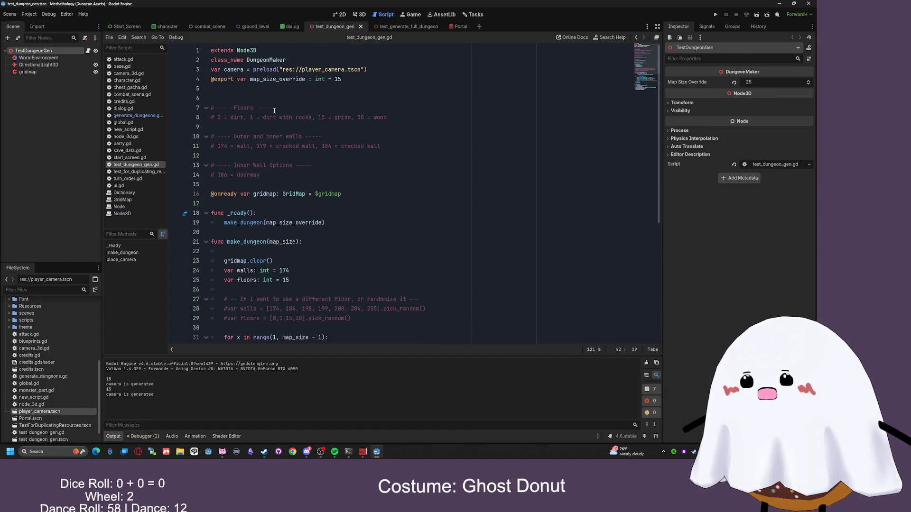
{"action": "left_click", "coordinate": [351, 80]}
{"action": "type", "text": "0"}
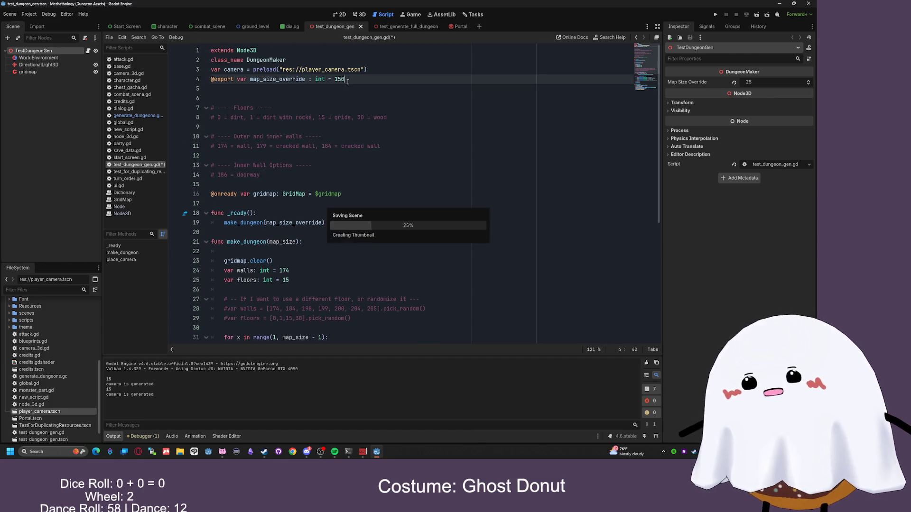
{"action": "key", "text": "F6"}
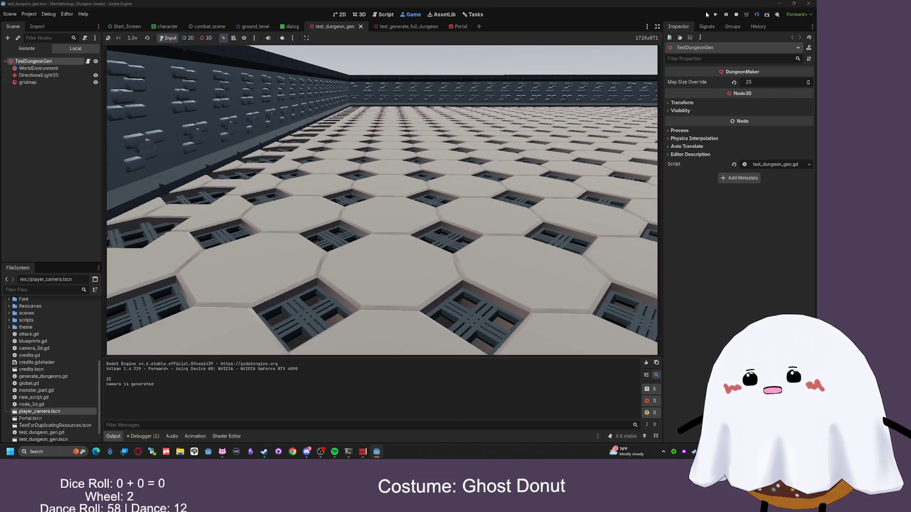
{"action": "key", "text": "F8"}
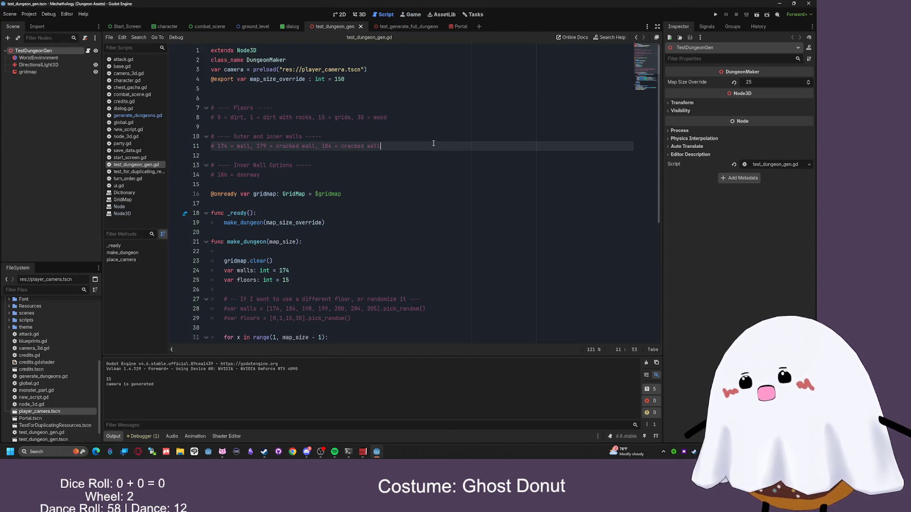
{"action": "key", "text": "F6"}
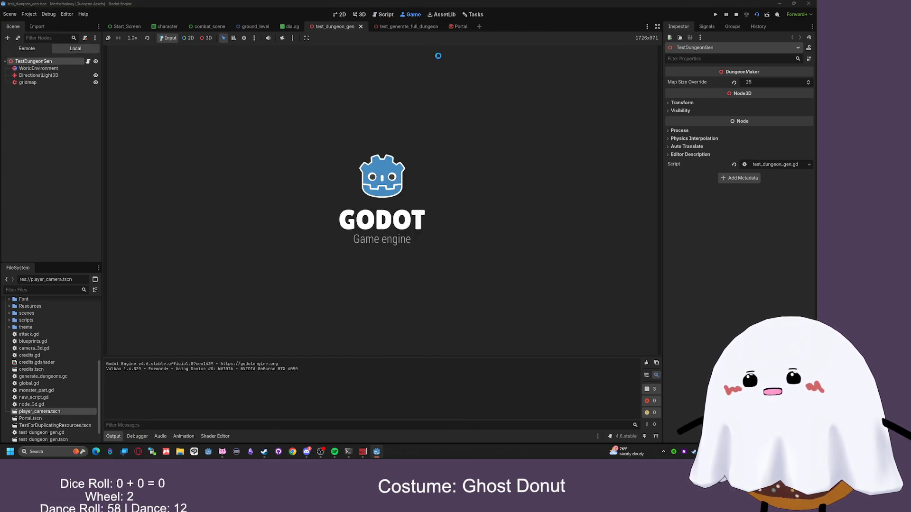
{"action": "key", "text": "F8"}
{"action": "key", "text": "ctrl+Tab"}
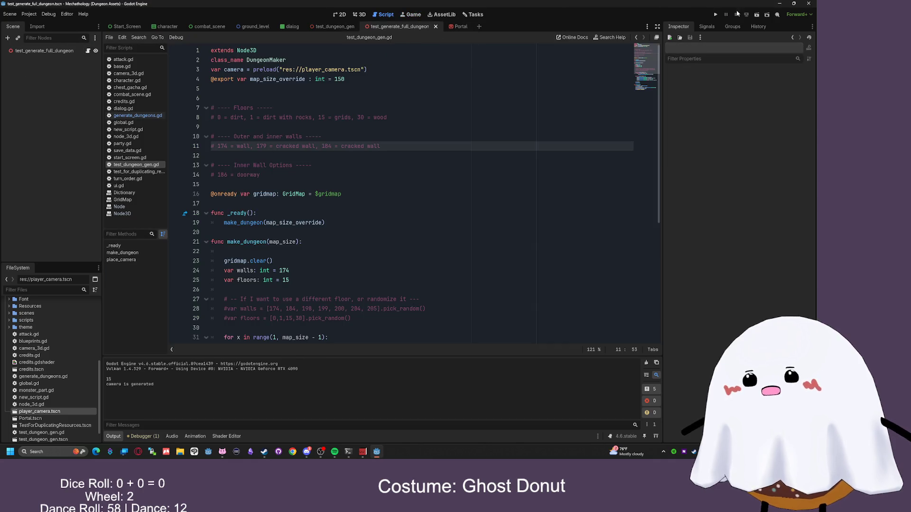
{"action": "left_click", "coordinate": [756, 15]}
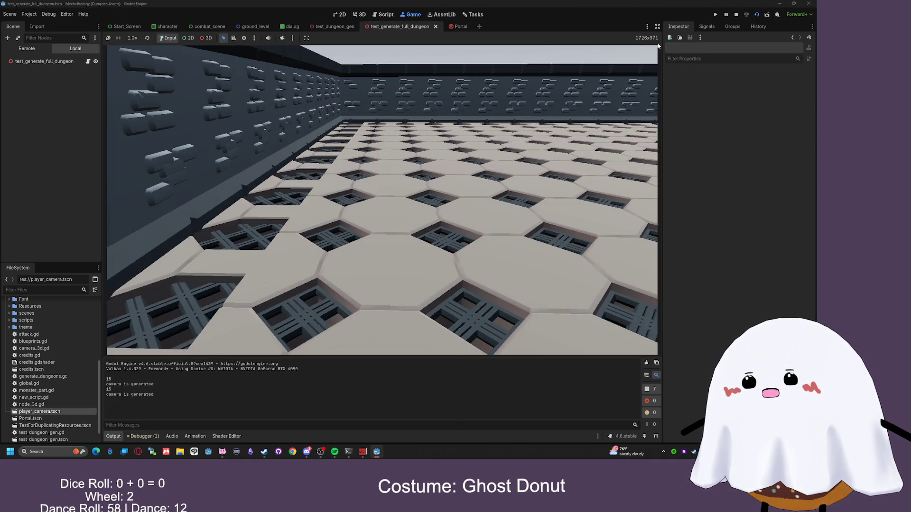
{"action": "left_click", "coordinate": [736, 14]}
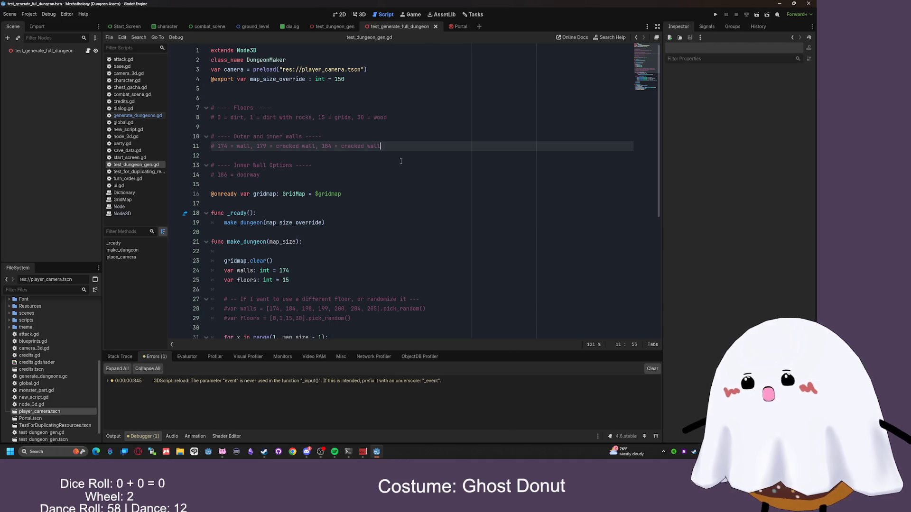
- Reset TestDungeonGen's Map Size Override to its default 150 and save the scene
{"action": "scroll", "coordinate": [312, 166], "scroll_direction": "down", "scroll_amount": 2}
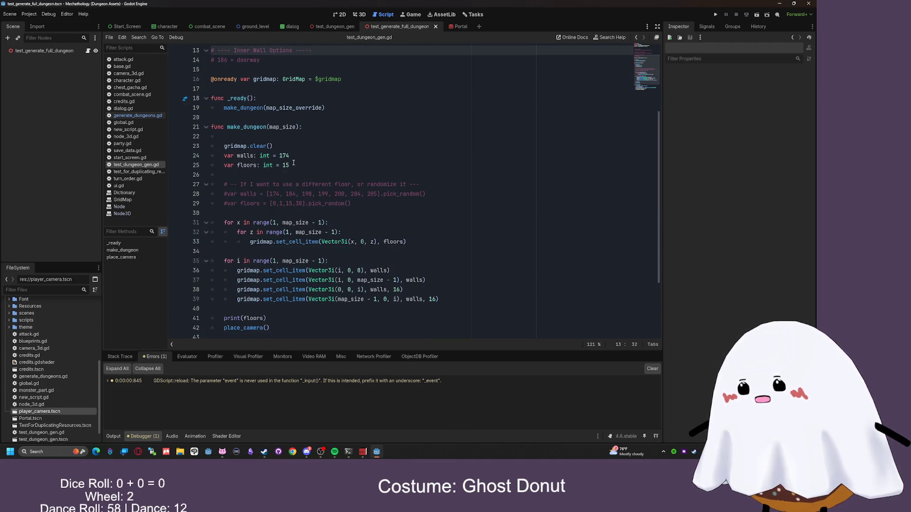
{"action": "scroll", "coordinate": [294, 156], "scroll_direction": "up", "scroll_amount": 4}
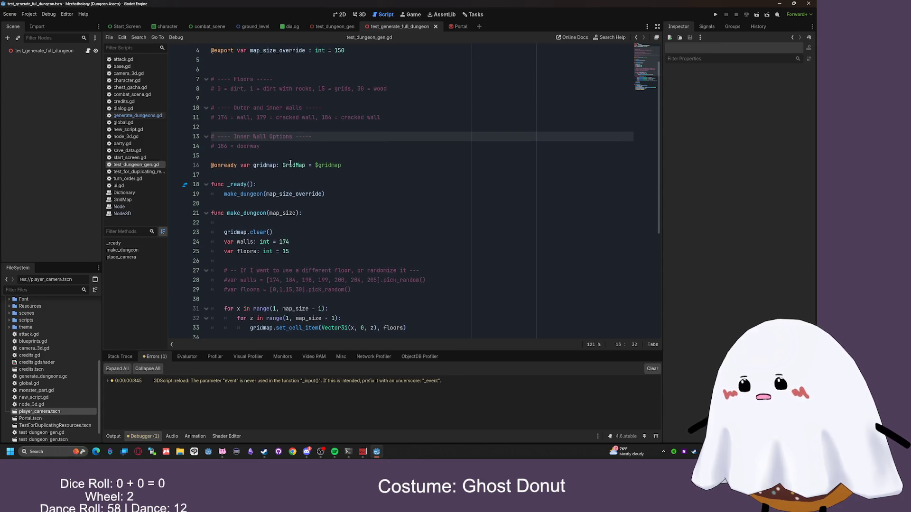
{"action": "left_click_drag", "start_coordinate": [285, 223], "coordinate": [317, 222]}
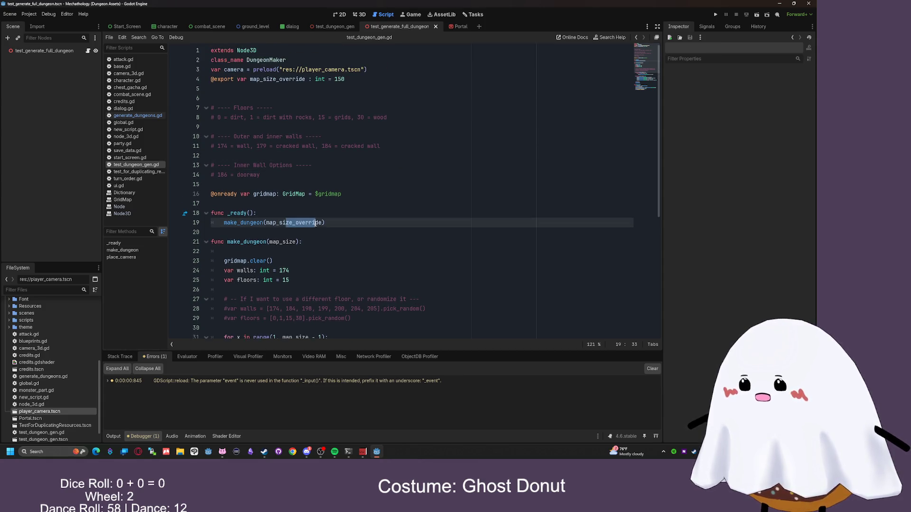
{"action": "left_click_drag", "start_coordinate": [269, 242], "coordinate": [283, 242]}
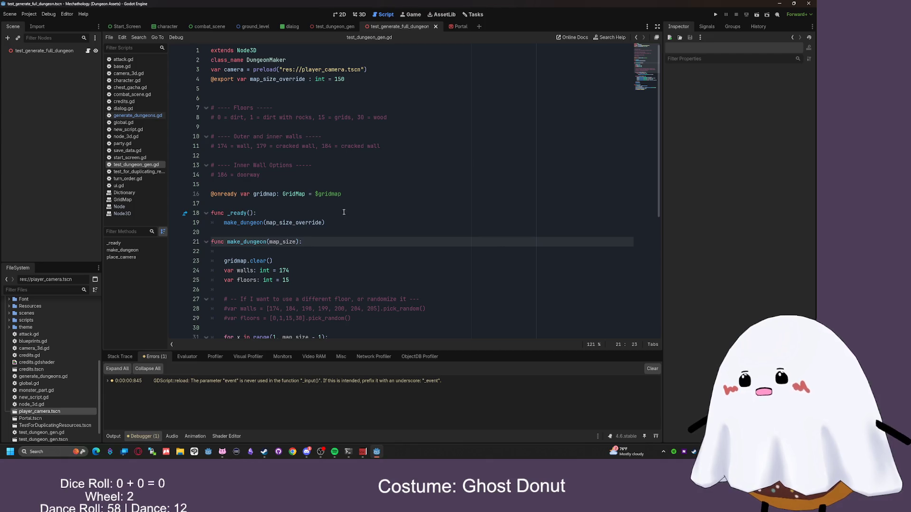
{"action": "left_click", "coordinate": [41, 52]}
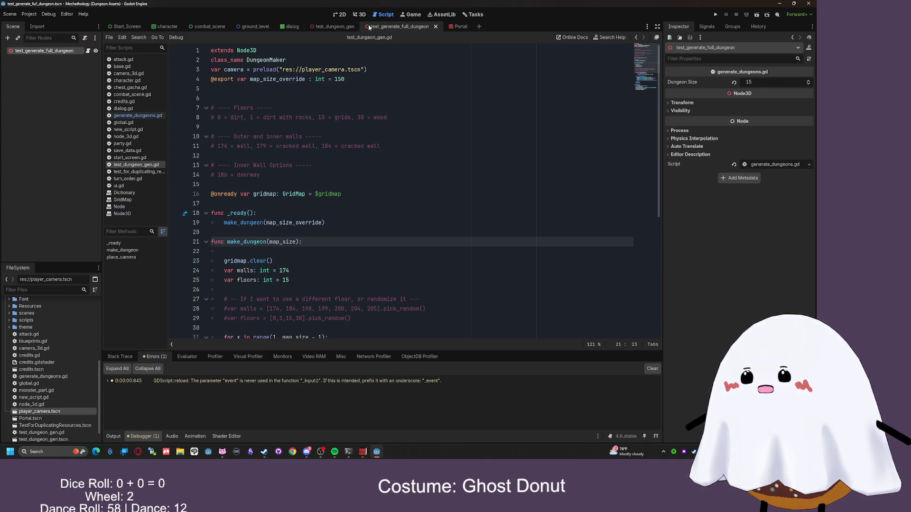
{"action": "left_click", "coordinate": [334, 27]}
{"action": "left_click", "coordinate": [41, 57]}
{"action": "left_click", "coordinate": [41, 51]}
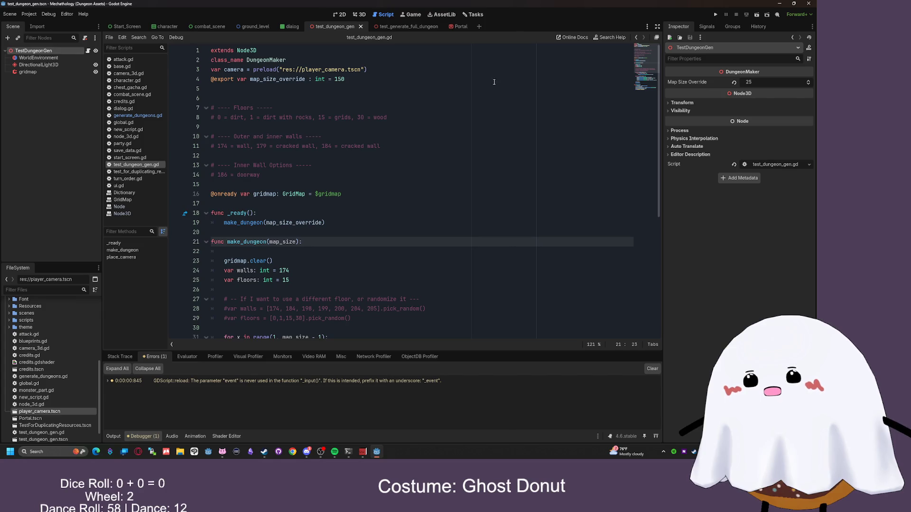
{"action": "left_click", "coordinate": [734, 82]}
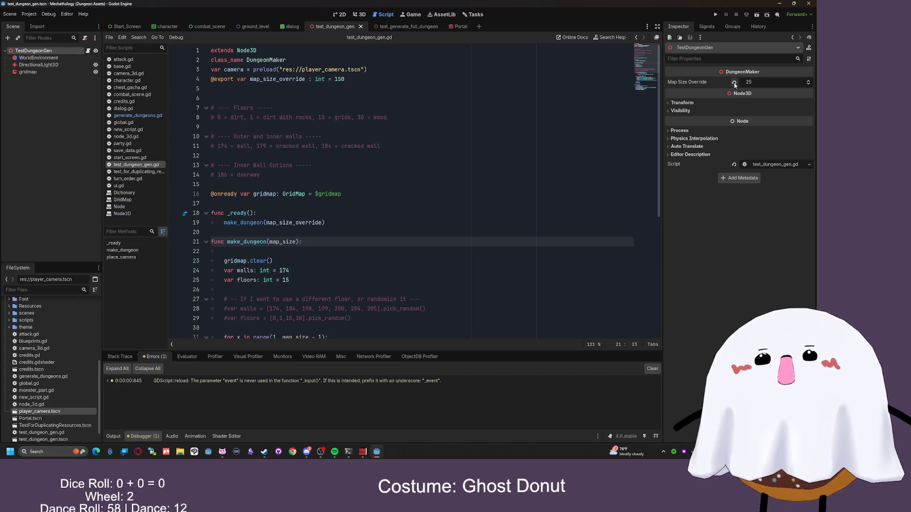
{"action": "key", "text": "ctrl+s"}
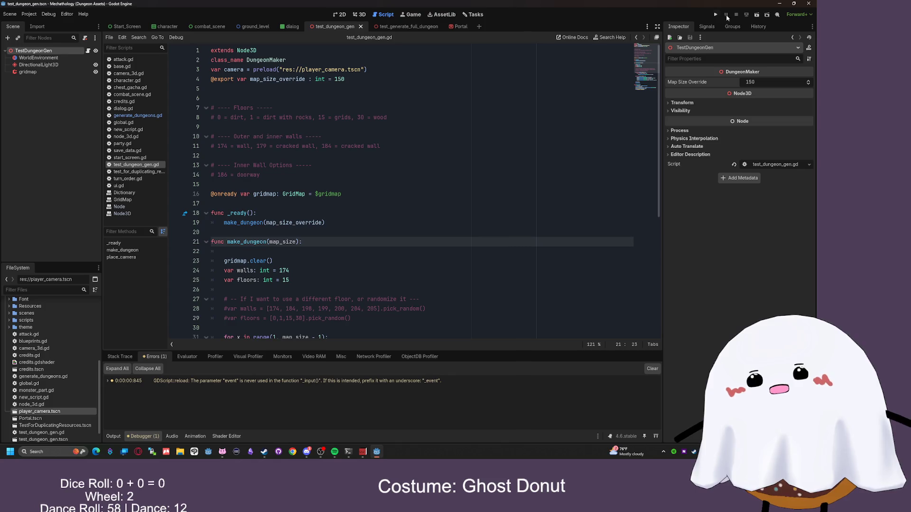
- Test-run the full dungeon scene, then open generate_dungeons.gd
{"action": "left_click", "coordinate": [409, 27]}
{"action": "key", "text": "F6"}
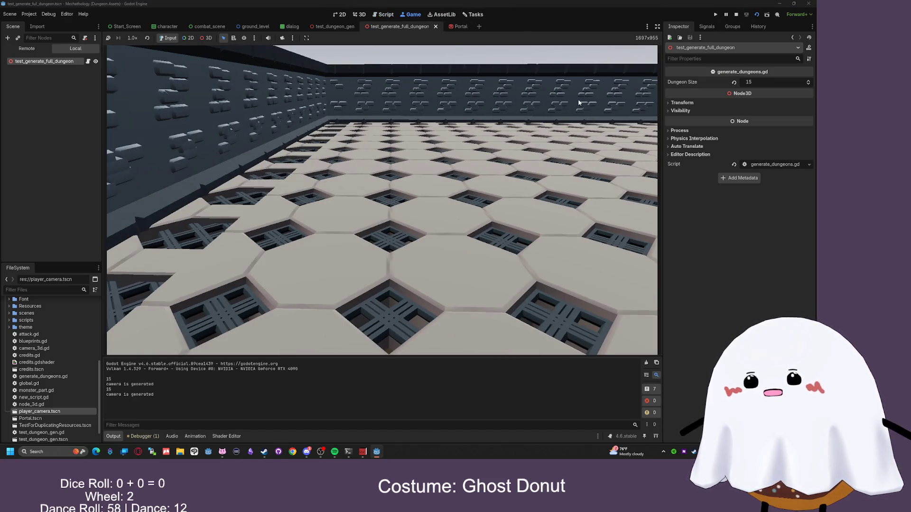
{"action": "left_click", "coordinate": [736, 15]}
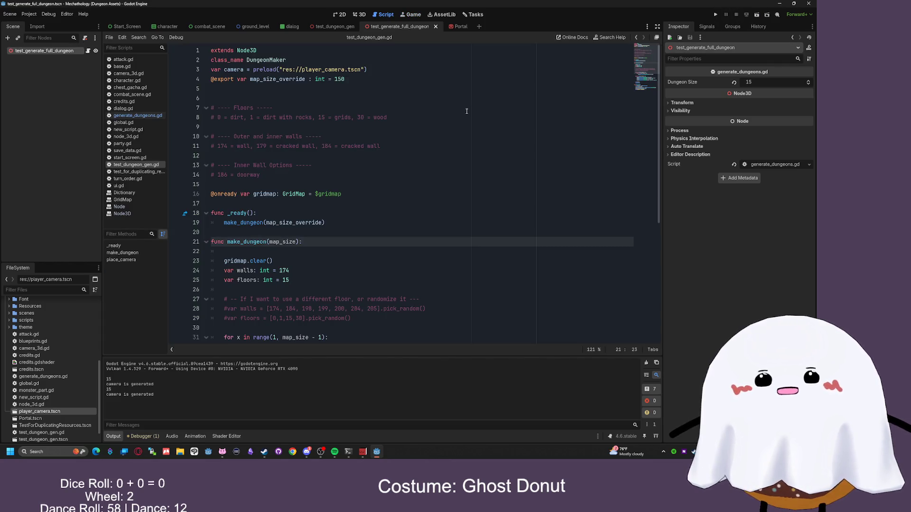
{"action": "left_click", "coordinate": [411, 160]}
{"action": "scroll", "coordinate": [412, 160], "scroll_direction": "down", "scroll_amount": 7}
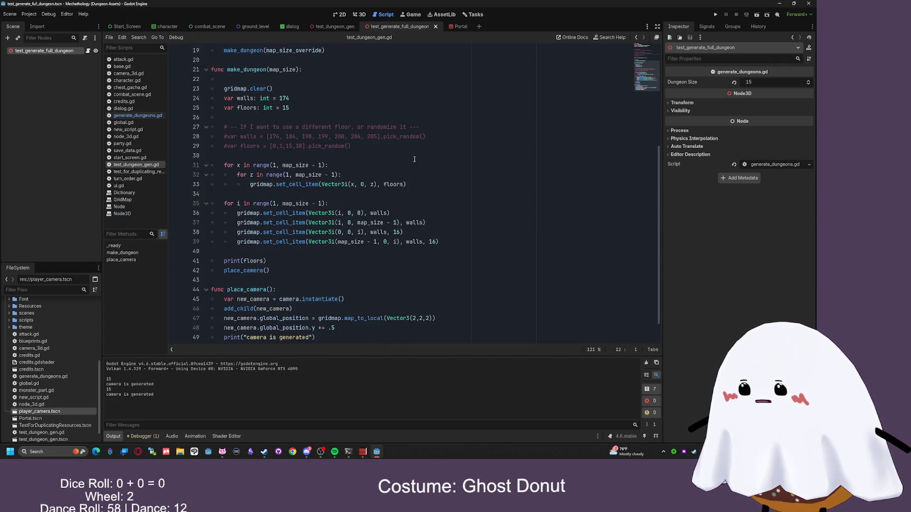
{"action": "scroll", "coordinate": [413, 158], "scroll_direction": "up", "scroll_amount": 7}
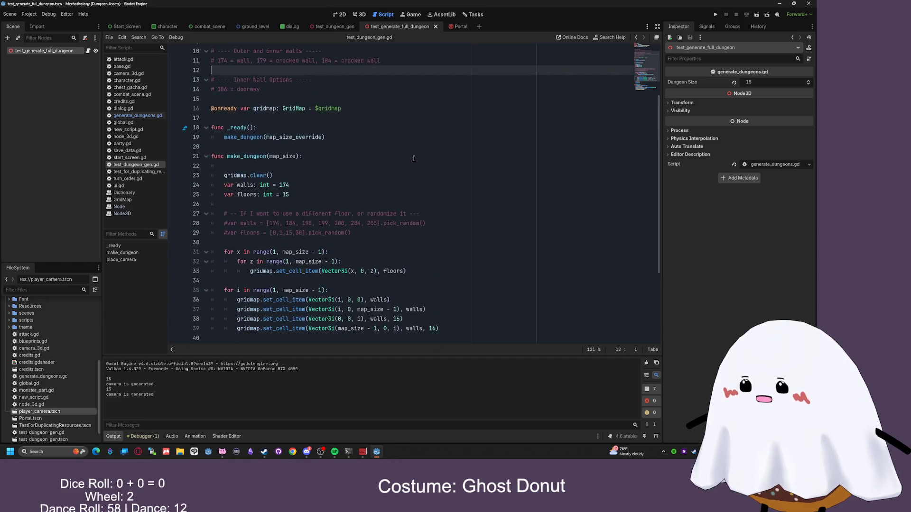
{"action": "left_click", "coordinate": [364, 79]}
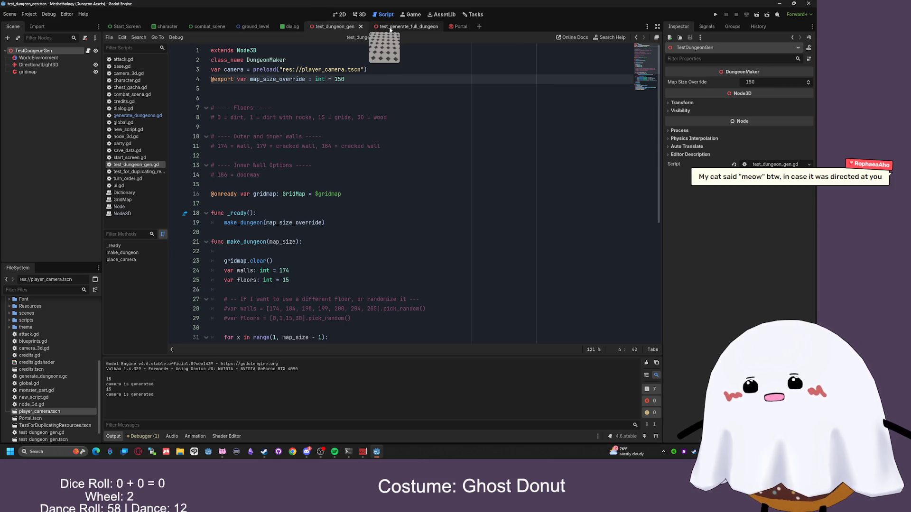
{"action": "left_click", "coordinate": [140, 116]}
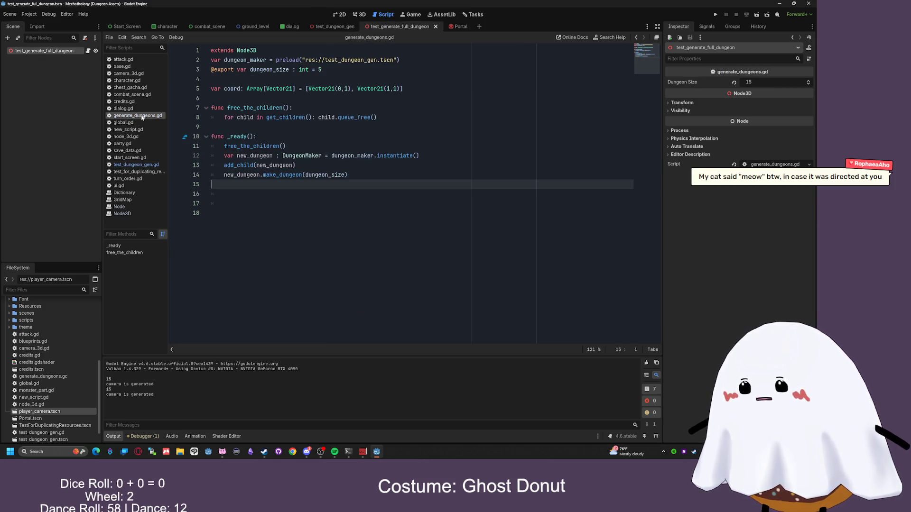
- Set dungeon_size to 150 in generate_dungeons.gd and test-run the scene
{"action": "left_click", "coordinate": [319, 69]}
{"action": "type", "text": "1"}
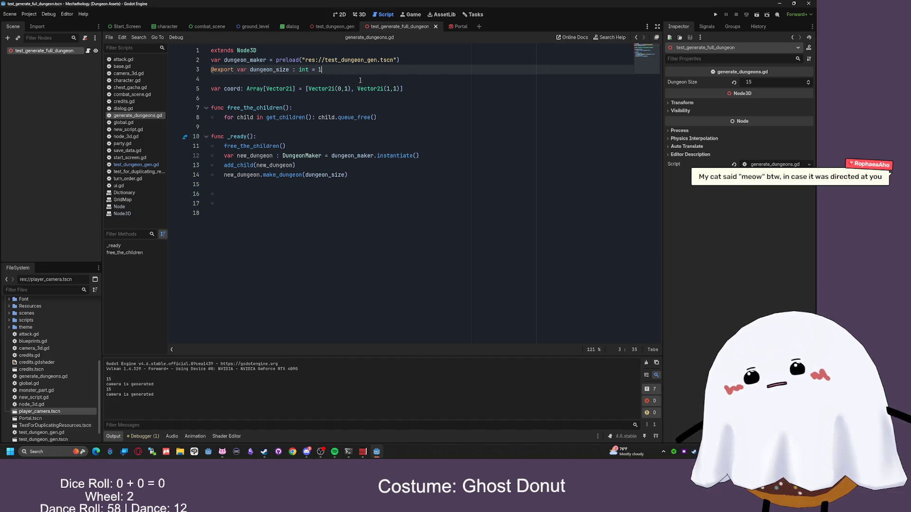
{"action": "key", "text": "F6"}
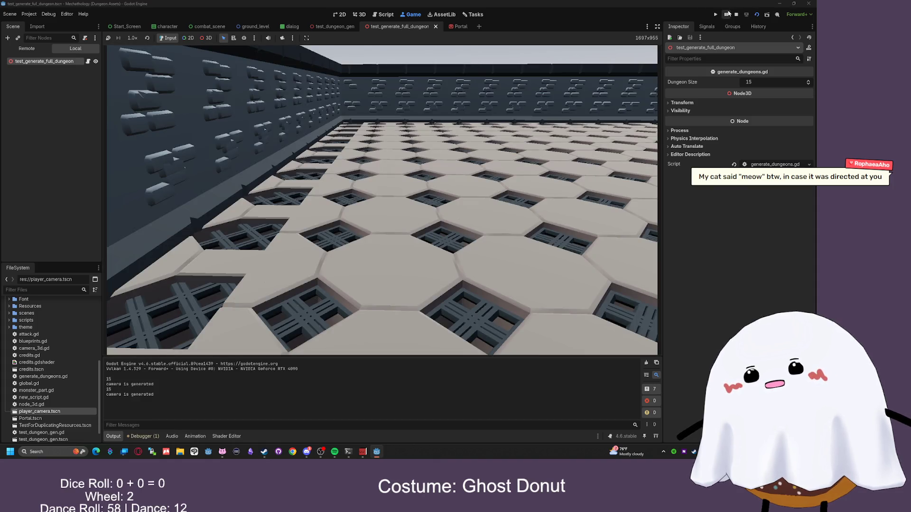
{"action": "left_click", "coordinate": [736, 14]}
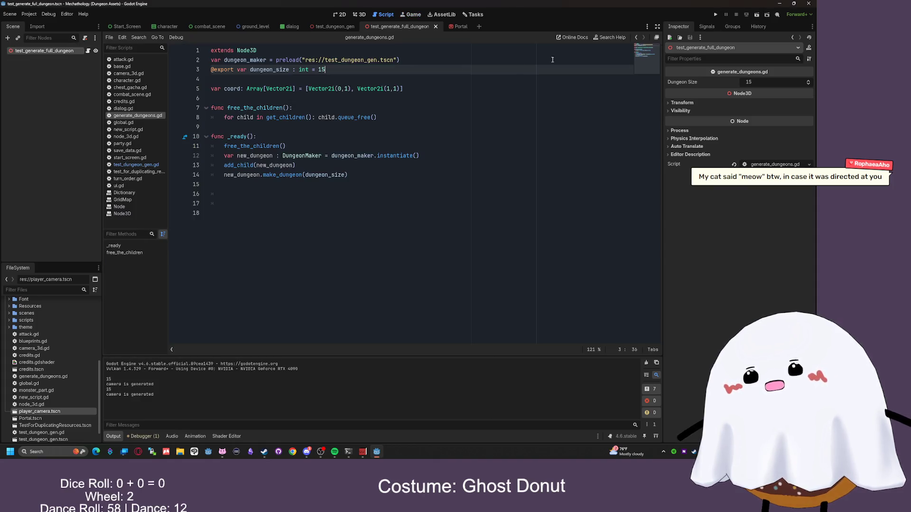
{"action": "type", "text": "0"}
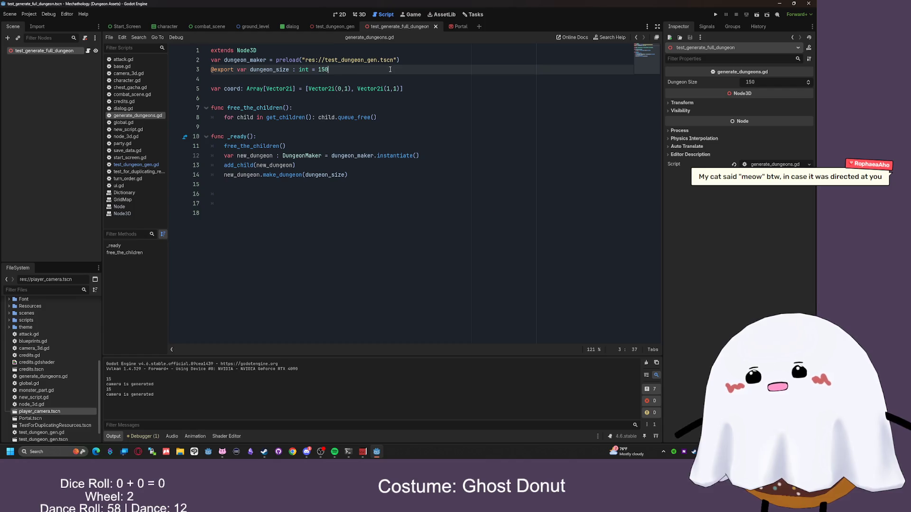
{"action": "left_click", "coordinate": [756, 14]}
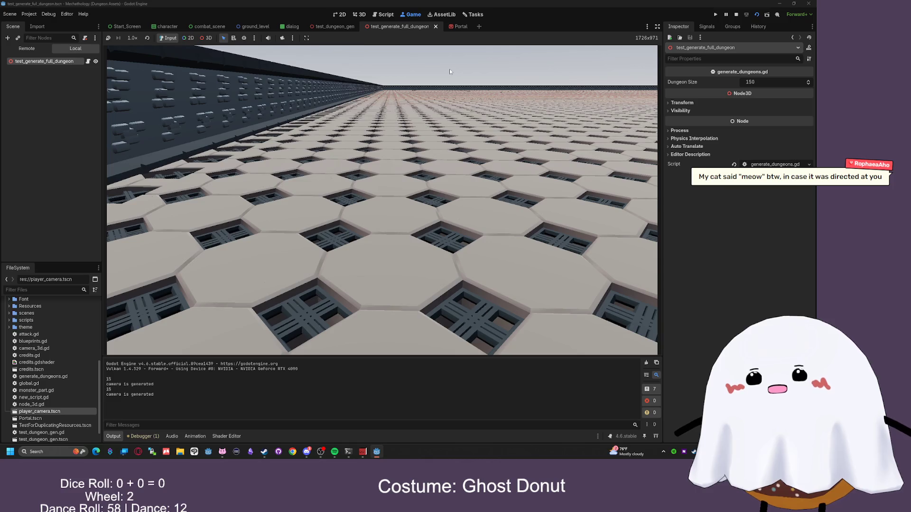
{"action": "key", "text": "F8"}
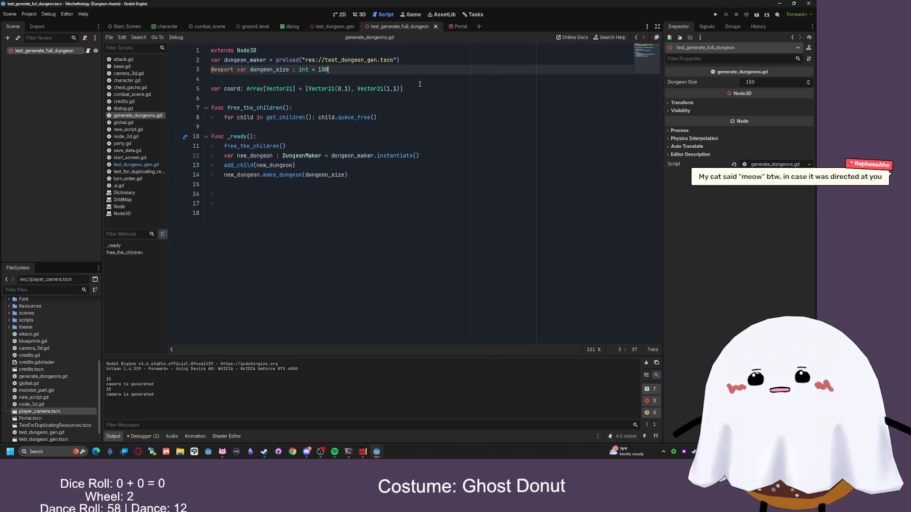
- Change dungeon_size to 35, test-run, then view the test_dungeon_gen scene in 3D
{"action": "type", "text": "35"}
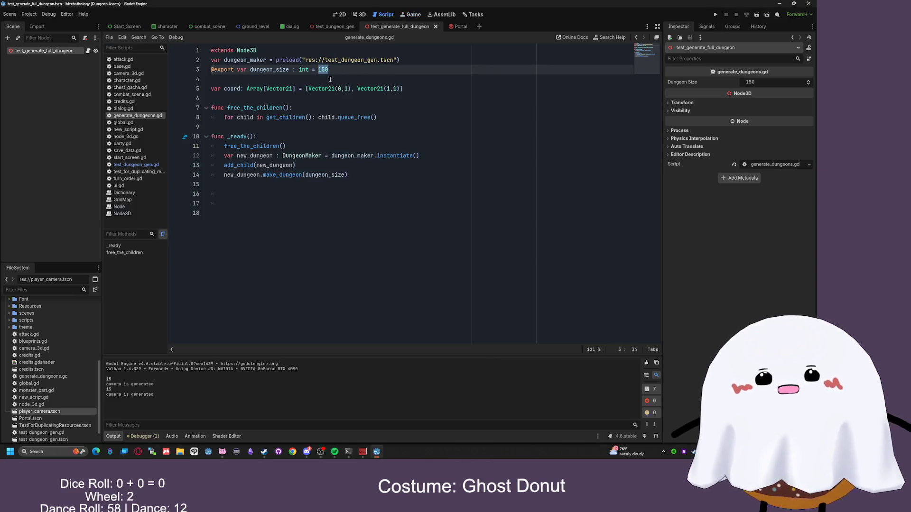
{"action": "key", "text": "F6"}
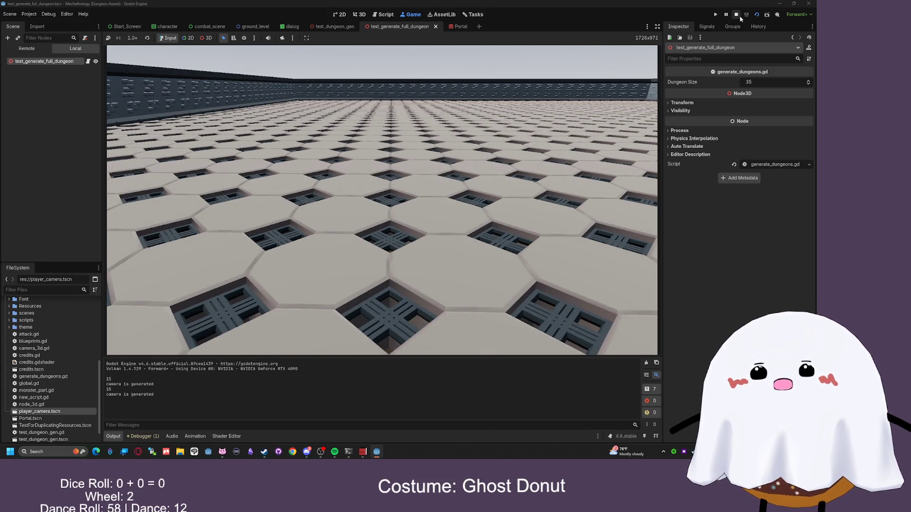
{"action": "key", "text": "F8"}
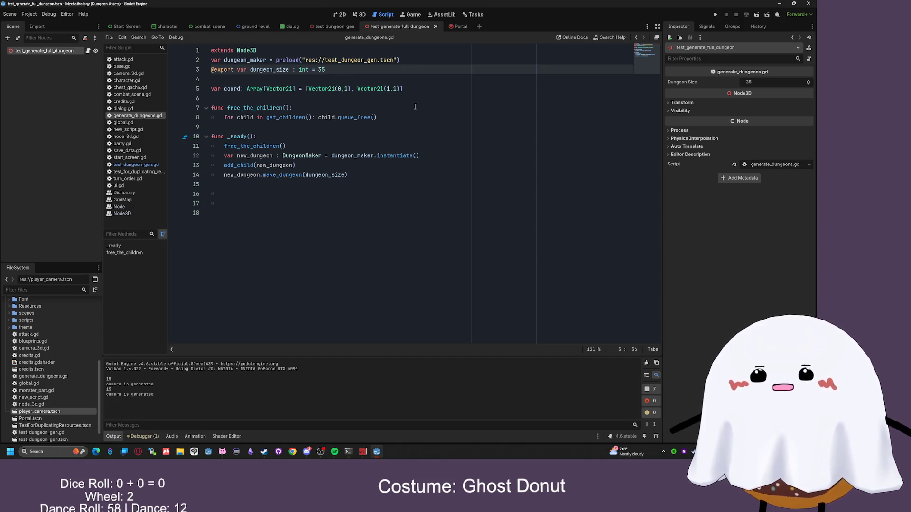
{"action": "left_click", "coordinate": [339, 28]}
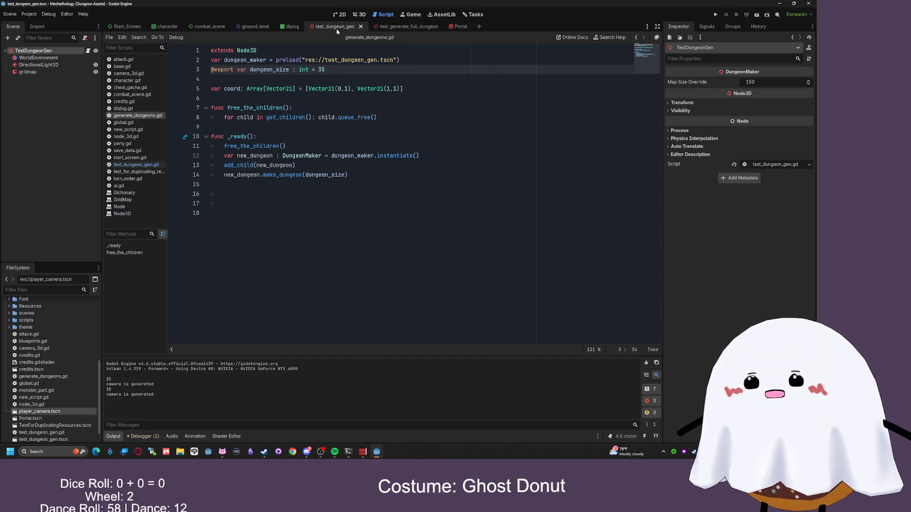
{"action": "left_click", "coordinate": [365, 15]}
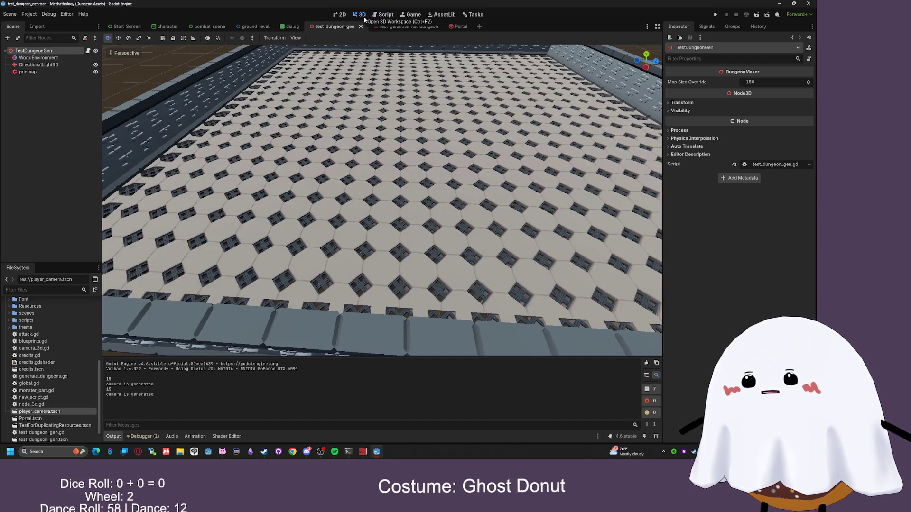
- In test_dungeon_gen.gd, remove the unfinished half_of_y line after add_child(new_camera)
{"action": "left_click", "coordinate": [387, 15]}
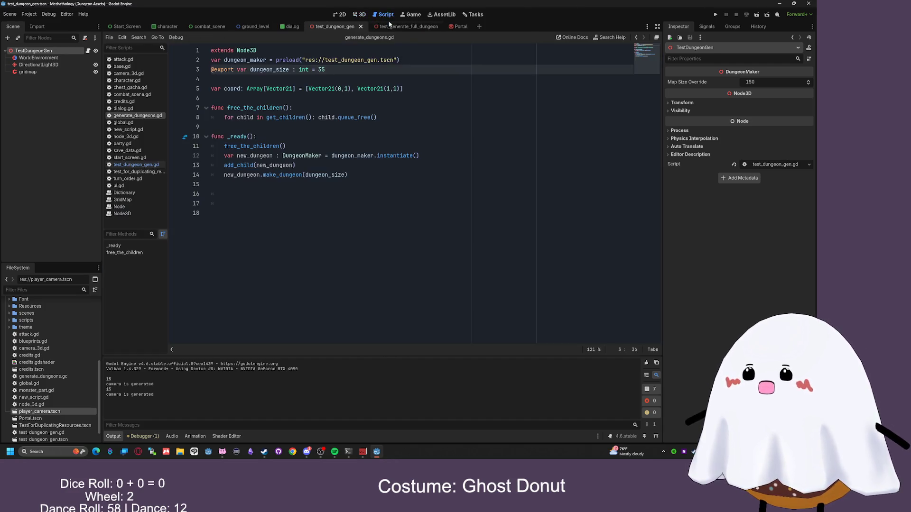
{"action": "left_click", "coordinate": [136, 165]}
{"action": "scroll", "coordinate": [323, 176], "scroll_direction": "down", "scroll_amount": 5}
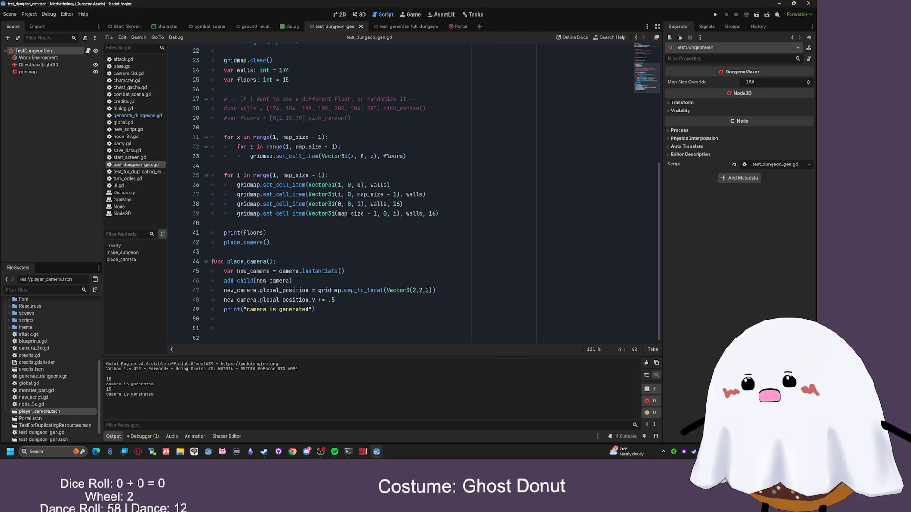
{"action": "left_click", "coordinate": [377, 285]}
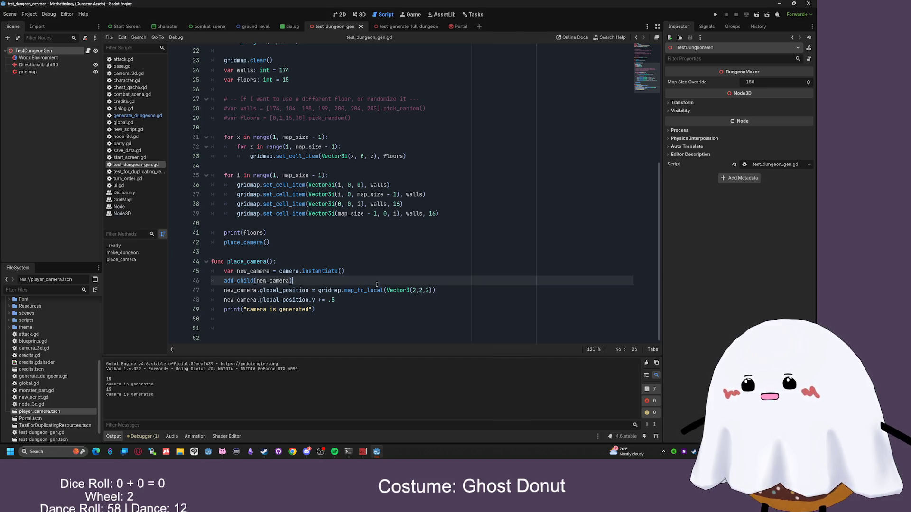
{"action": "key", "text": "Return"}
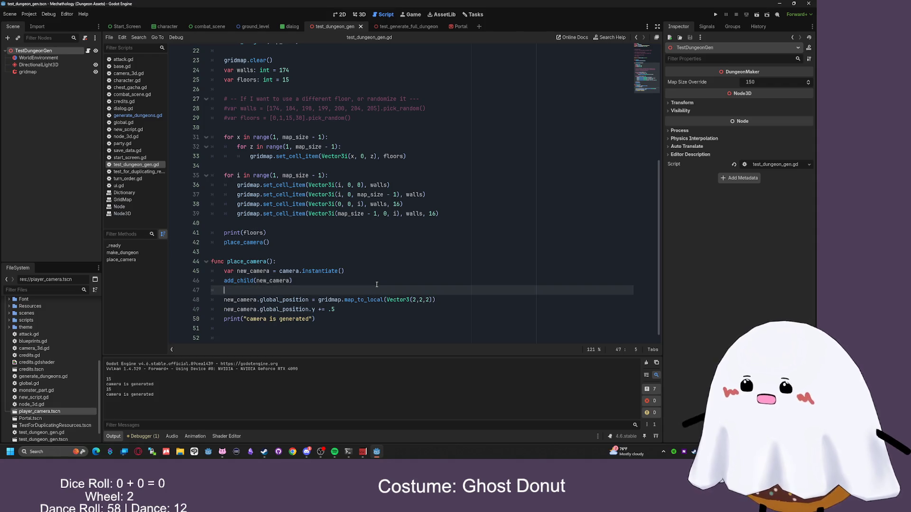
{"action": "type", "text": "g"}
{"action": "key", "text": "BackSpace"}
{"action": "key", "text": "BackSpace"}
{"action": "key", "text": "BackSpace"}
{"action": "key", "text": "BackSpace"}
{"action": "type", "text": "var half_of_y"}
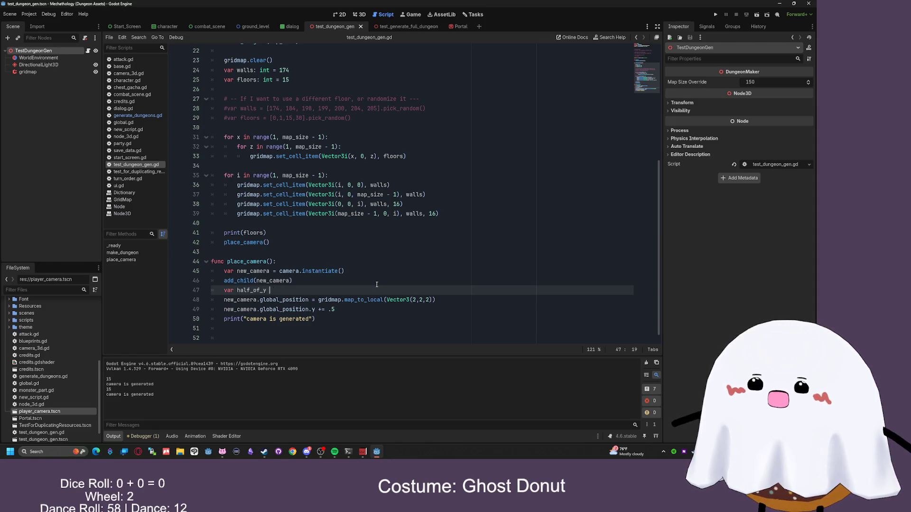
{"action": "type", "text": "gridmpa."}
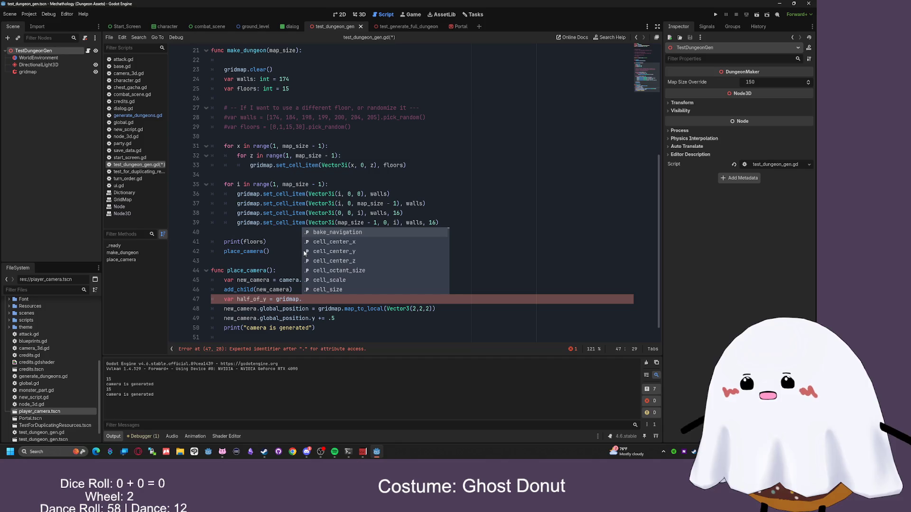
{"action": "left_click", "coordinate": [305, 251]}
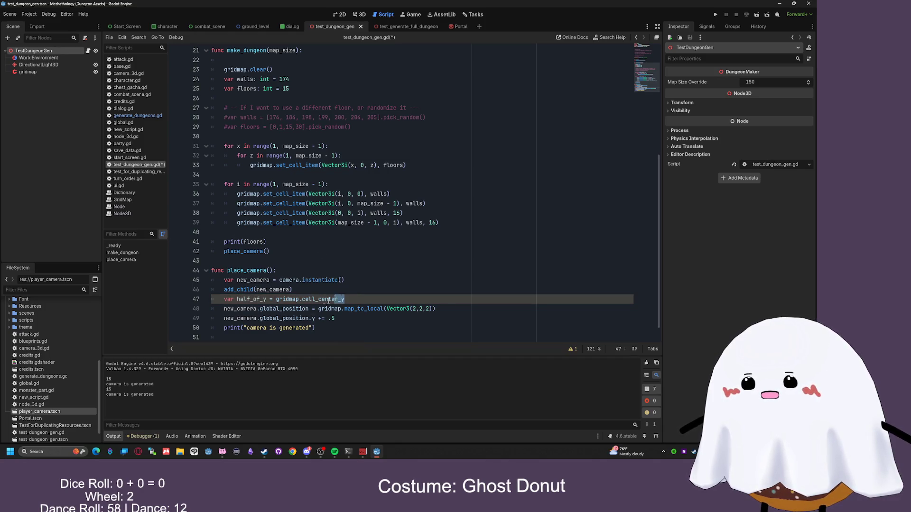
{"action": "key", "text": "BackSpace"}
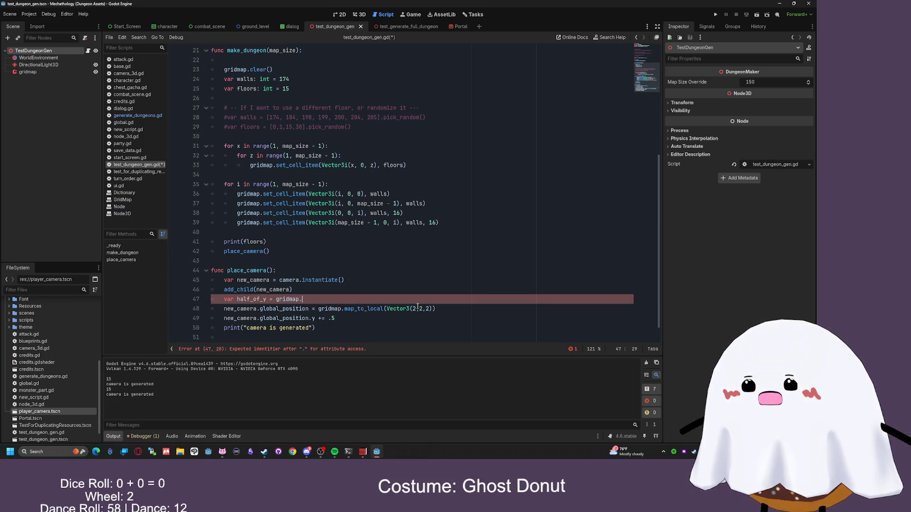
{"action": "key", "text": "BackSpace"}
{"action": "key", "text": "BackSpace"}
{"action": "key", "text": "BackSpace"}
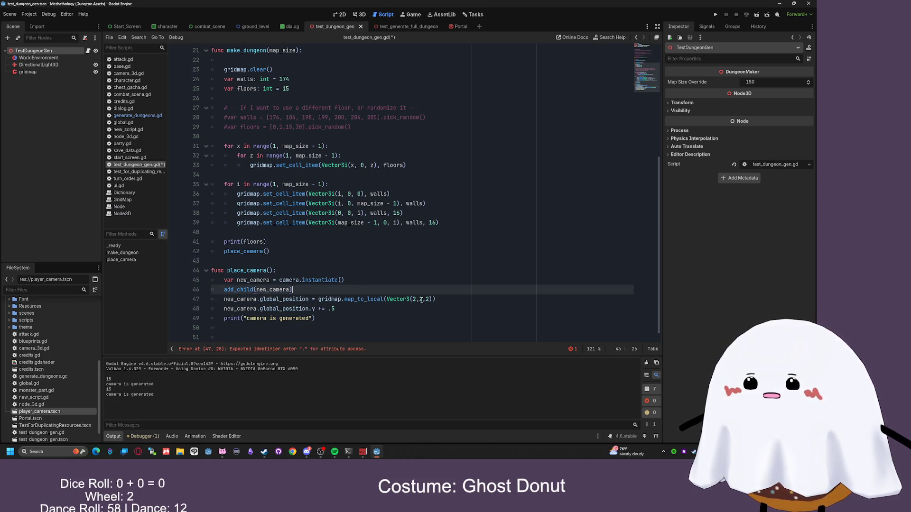
- Replace the camera's middle coordinate 2 with gridmap.cell_center_y, save, and run the scene
{"action": "mouse_move", "coordinate": [405, 302]}
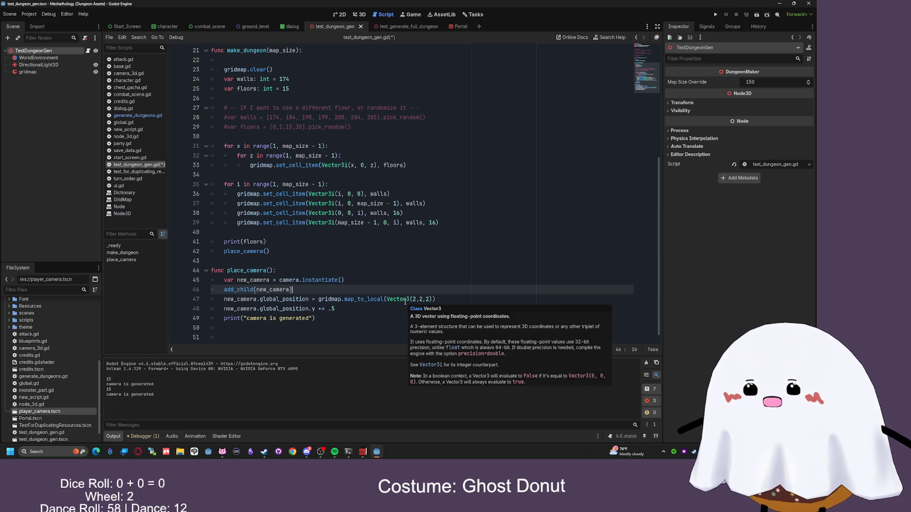
{"action": "left_click", "coordinate": [405, 301]}
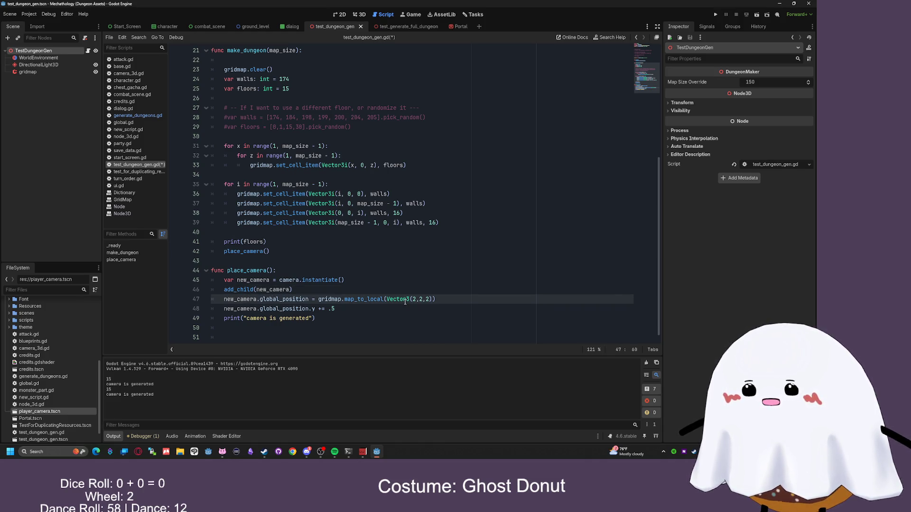
{"action": "left_click", "coordinate": [683, 111]}
{"action": "left_click", "coordinate": [683, 102]}
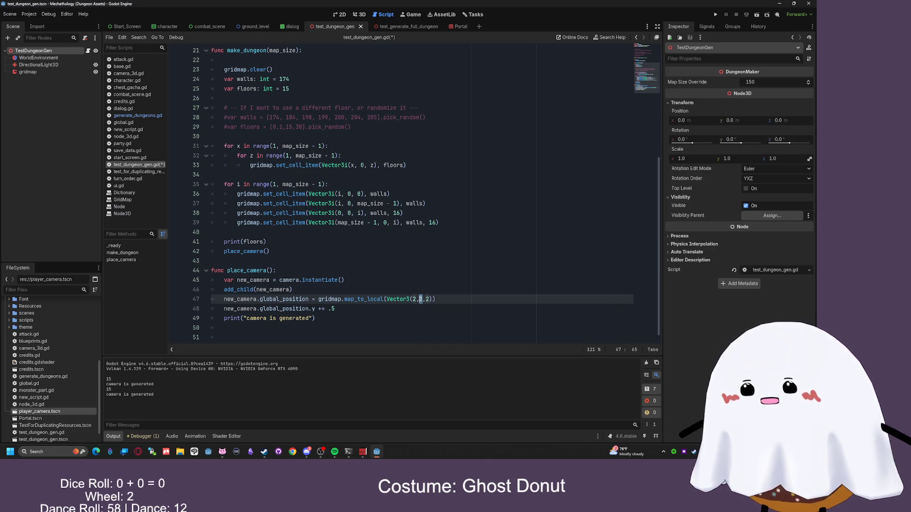
{"action": "type", "text": "cell_center_y"}
{"action": "key", "text": "ctrl+s"}
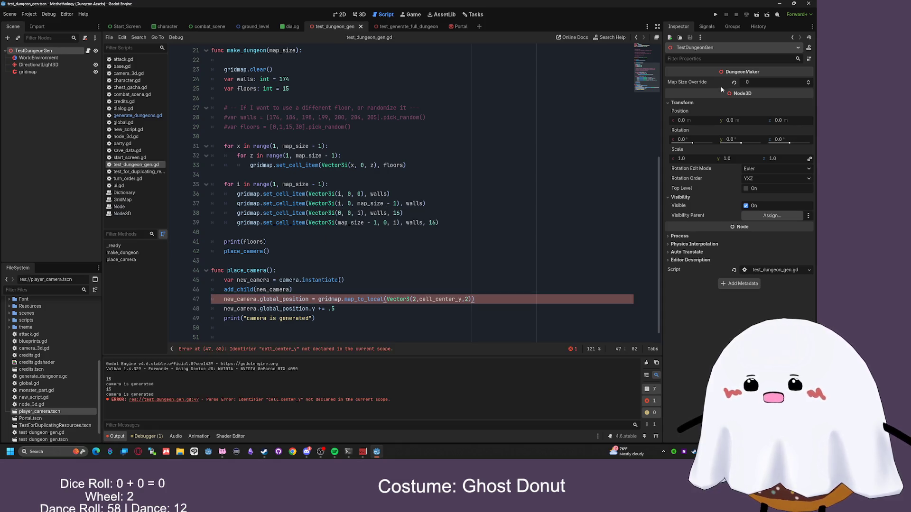
{"action": "left_click", "coordinate": [420, 299]}
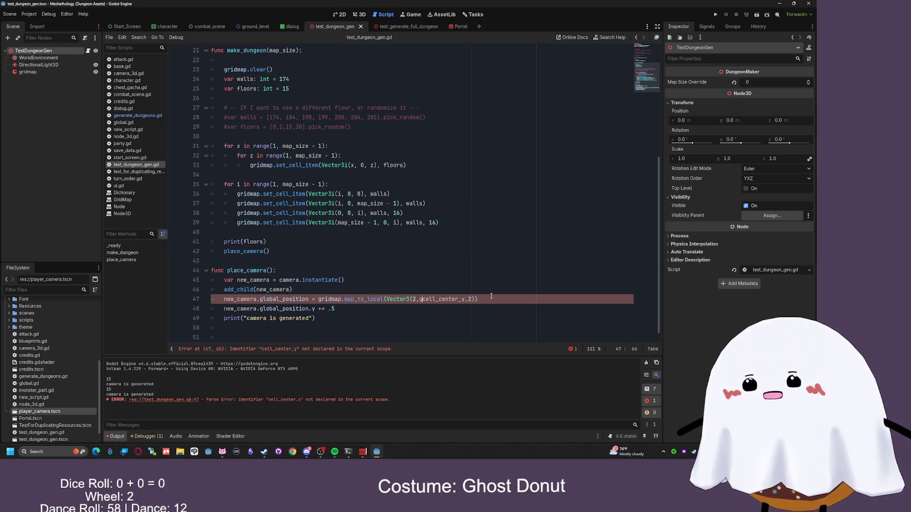
{"action": "type", "text": "gridmap."}
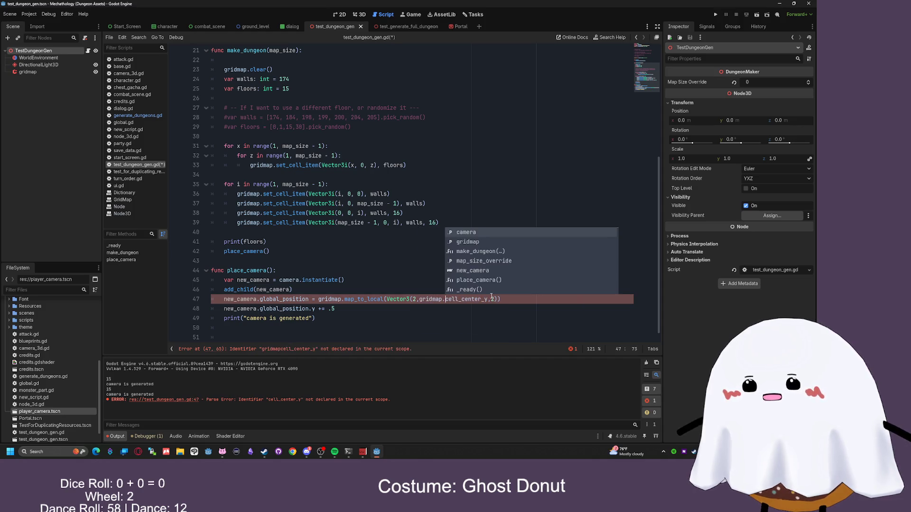
{"action": "left_click", "coordinate": [491, 308]}
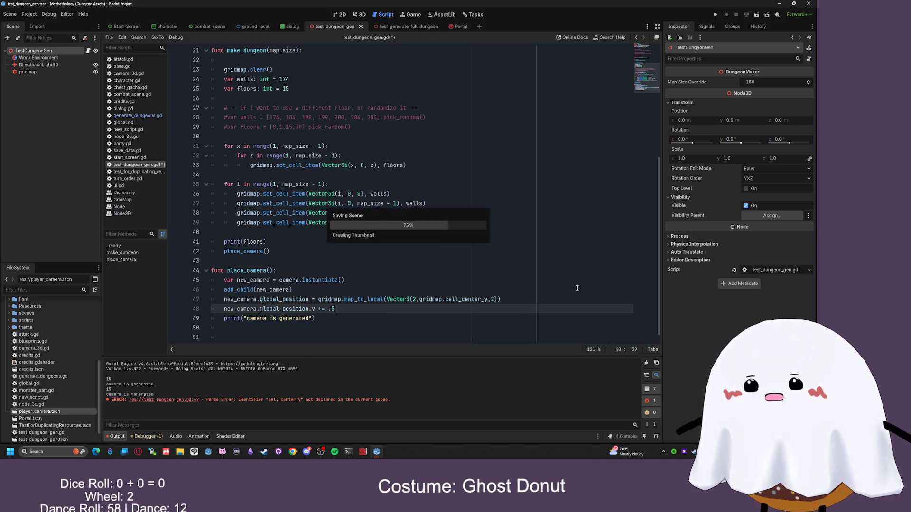
{"action": "left_click", "coordinate": [756, 16]}
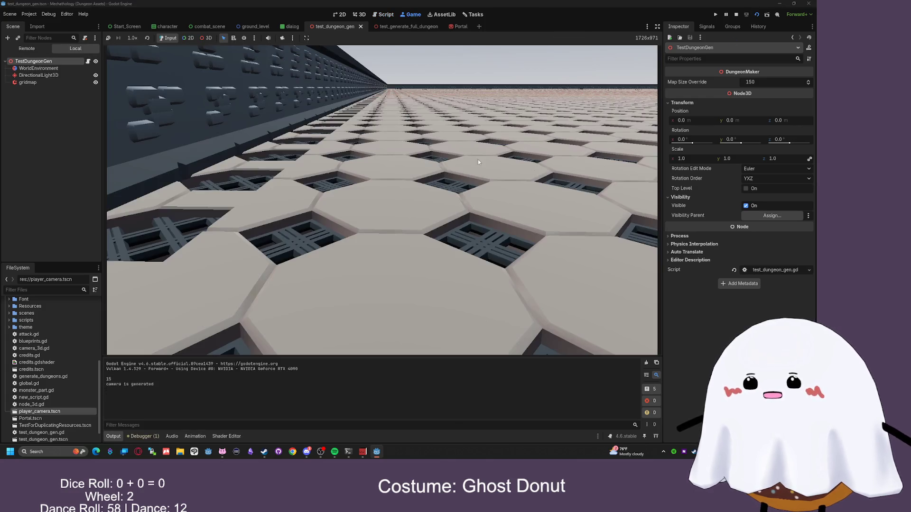
- Test-run the dungeon scene, then change gridmap.cell_center_y in the camera position back to 2
{"action": "key", "text": "F8"}
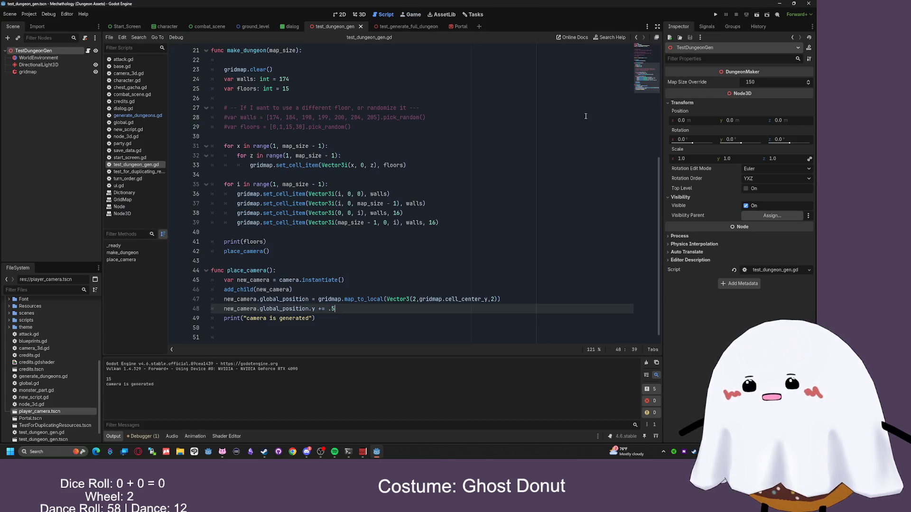
{"action": "left_click", "coordinate": [756, 14]}
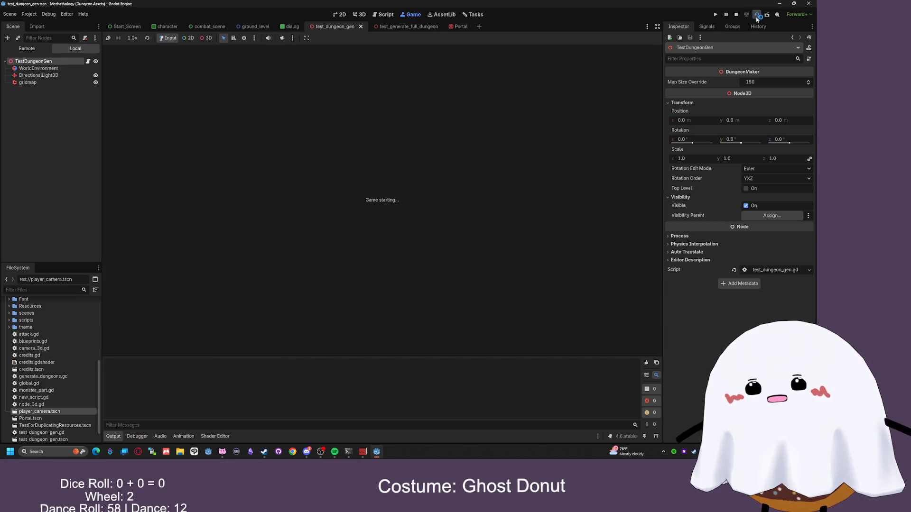
{"action": "key", "text": "F8"}
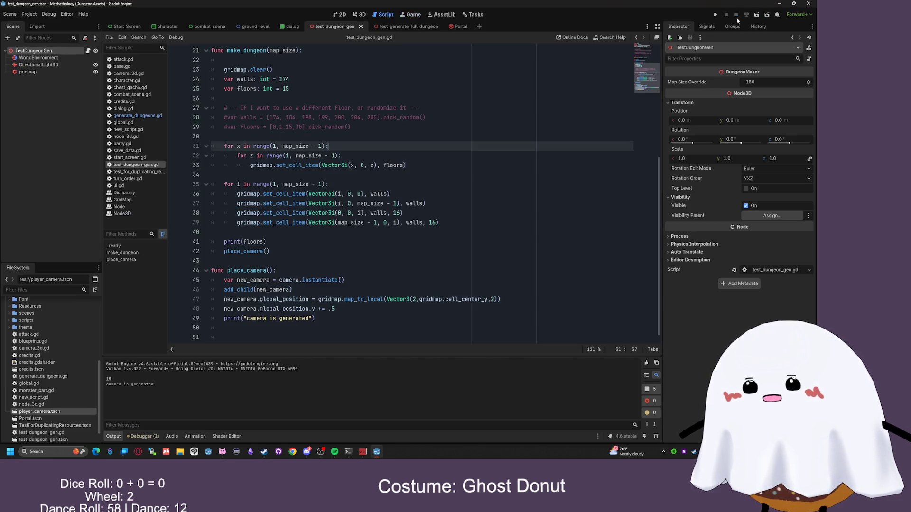
{"action": "left_click", "coordinate": [407, 291]}
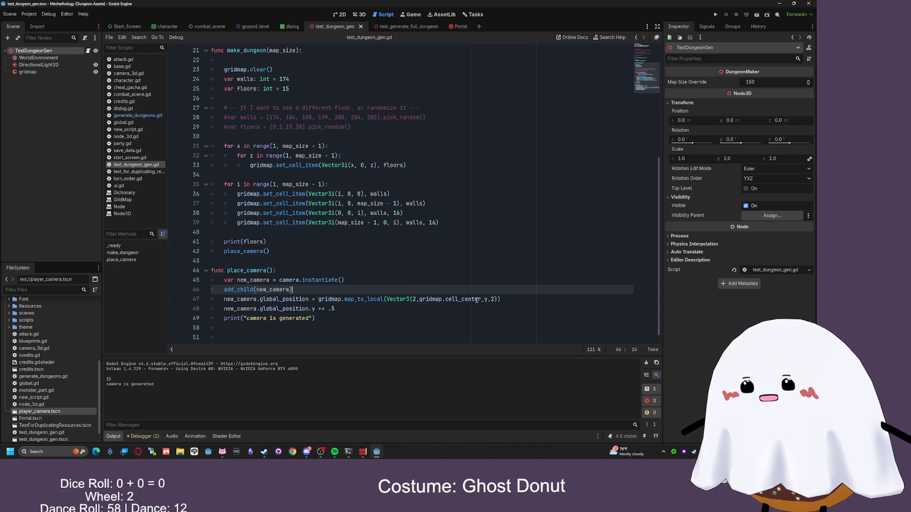
{"action": "mouse_move", "coordinate": [485, 299]}
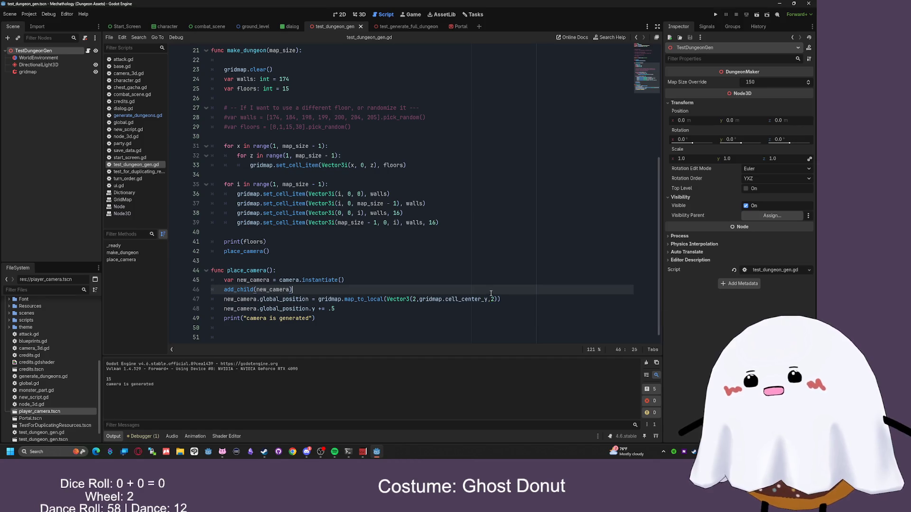
{"action": "left_click_drag", "start_coordinate": [487, 299], "coordinate": [419, 302]}
{"action": "type", "text": "2"}
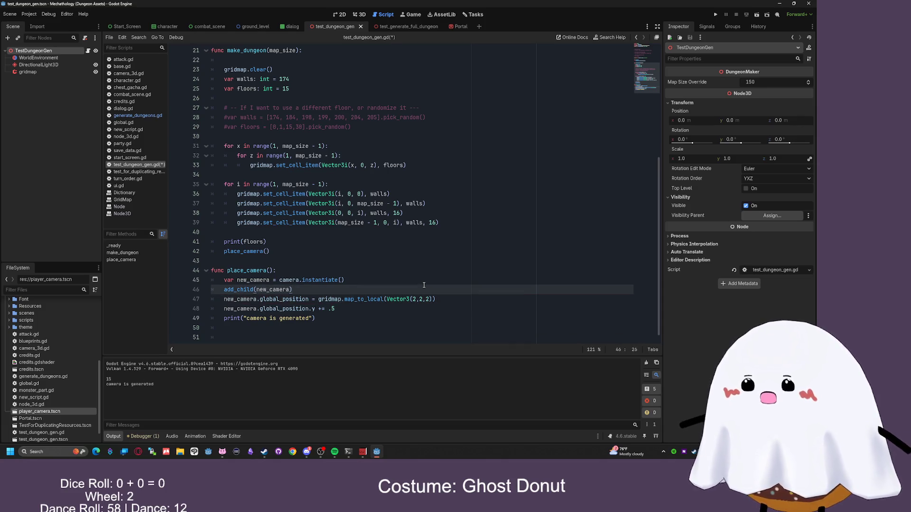
- Add a temporary gridmap get line, browse its autocomplete members, then delete the line
{"action": "key", "text": "ctrl+shift+Return"}
{"action": "type", "text": "gridmap."}
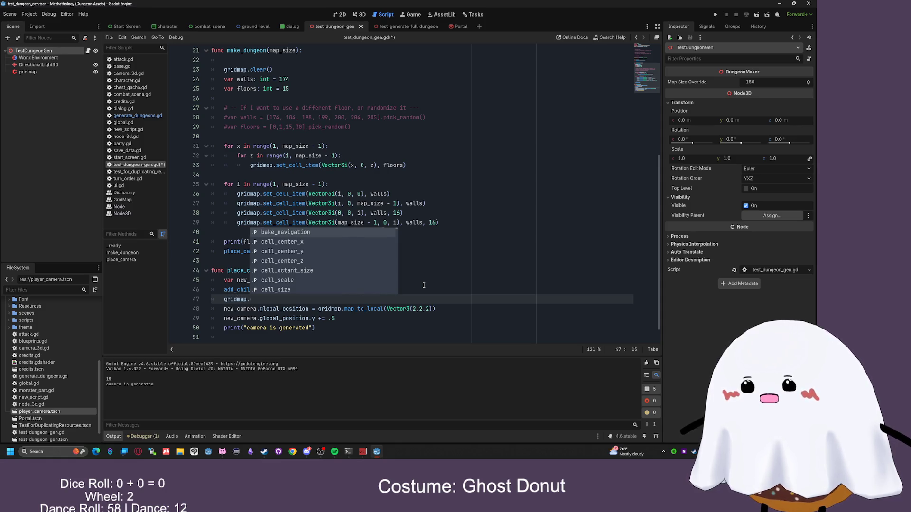
{"action": "type", "text": "get"}
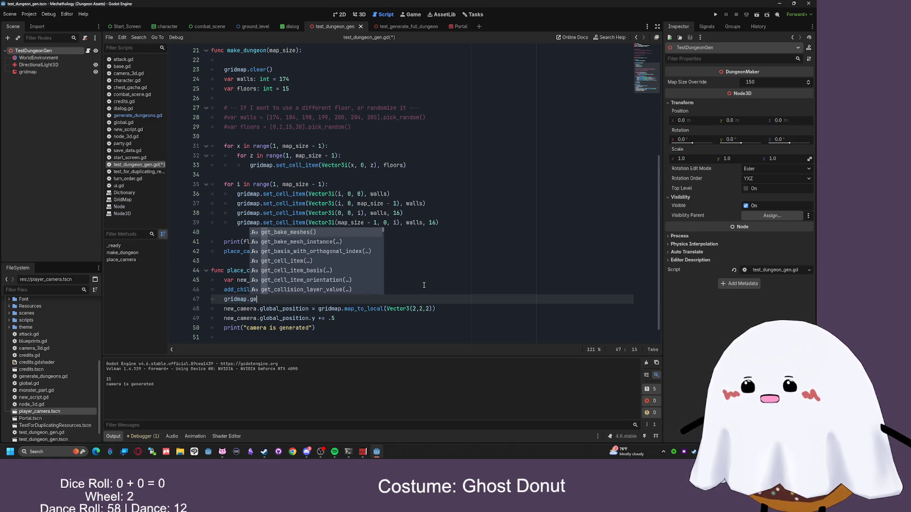
{"action": "key", "text": "Down"}
{"action": "key", "text": "Down"}
{"action": "key", "text": "Down"}
{"action": "key", "text": "Down"}
{"action": "key", "text": "Down"}
{"action": "key", "text": "Down"}
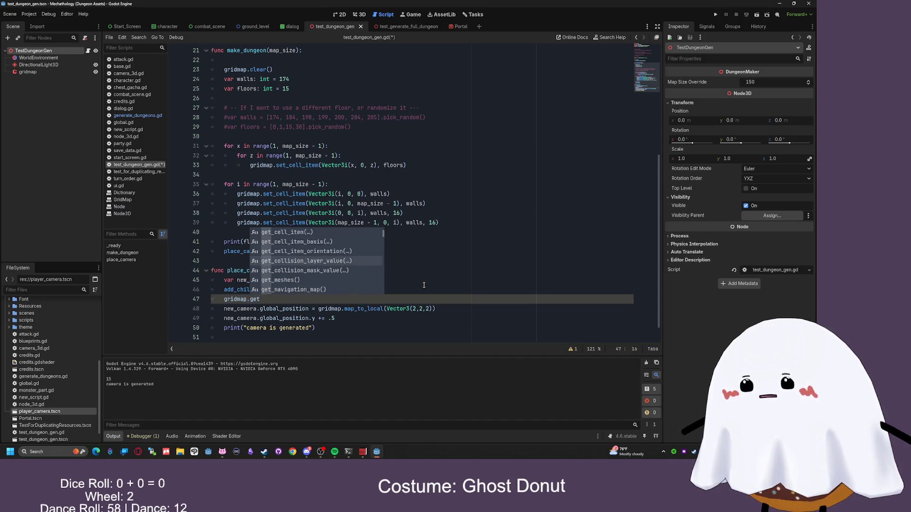
{"action": "key", "text": "Down"}
{"action": "key", "text": "Down"}
{"action": "key", "text": "Down"}
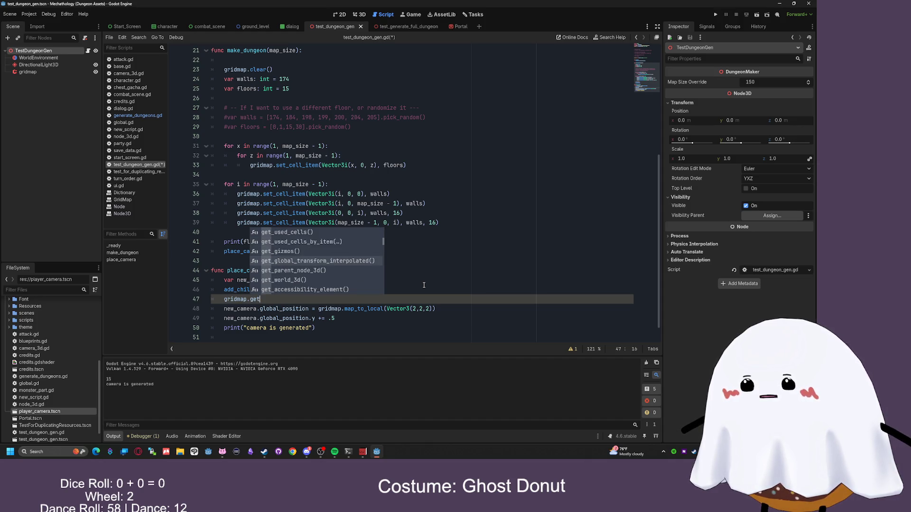
{"action": "key", "text": "Down"}
{"action": "key", "text": "Down"}
{"action": "key", "text": "Down"}
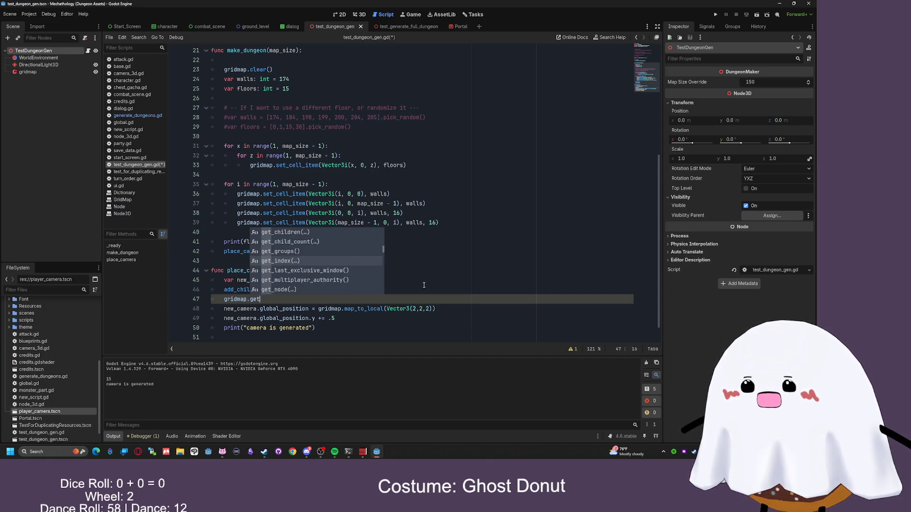
{"action": "key", "text": "Return"}
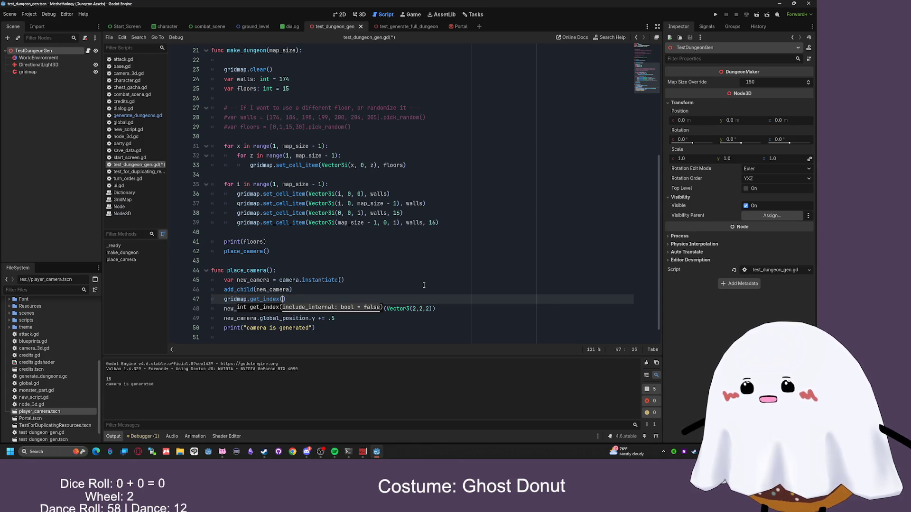
{"action": "key", "text": "BackSpace"}
{"action": "key", "text": "BackSpace"}
{"action": "key", "text": "BackSpace"}
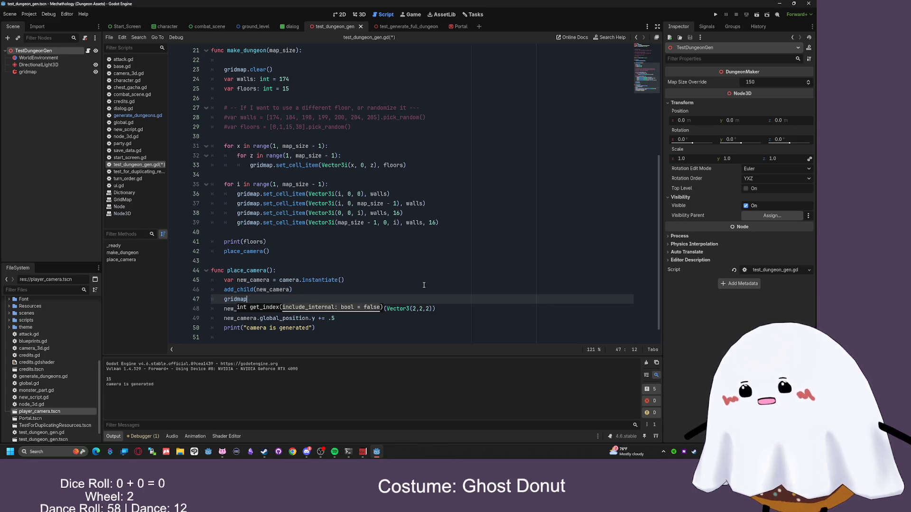
{"action": "type", "text": "."}
{"action": "key", "text": "ctrl+space"}
{"action": "key", "text": "Down"}
{"action": "key", "text": "Down"}
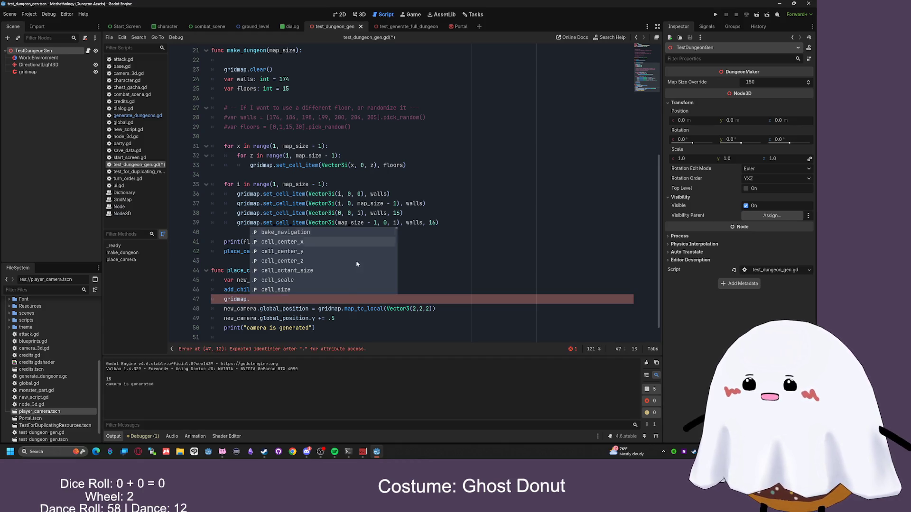
{"action": "key", "text": "Down"}
{"action": "key", "text": "Down"}
{"action": "key", "text": "Down"}
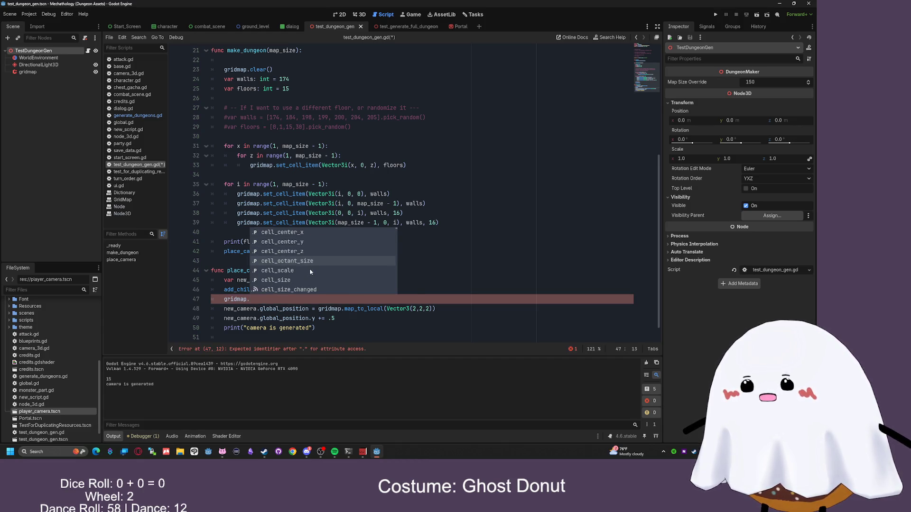
{"action": "left_click", "coordinate": [297, 286]}
{"action": "key", "text": "shift+Down"}
{"action": "key", "text": "BackSpace"}
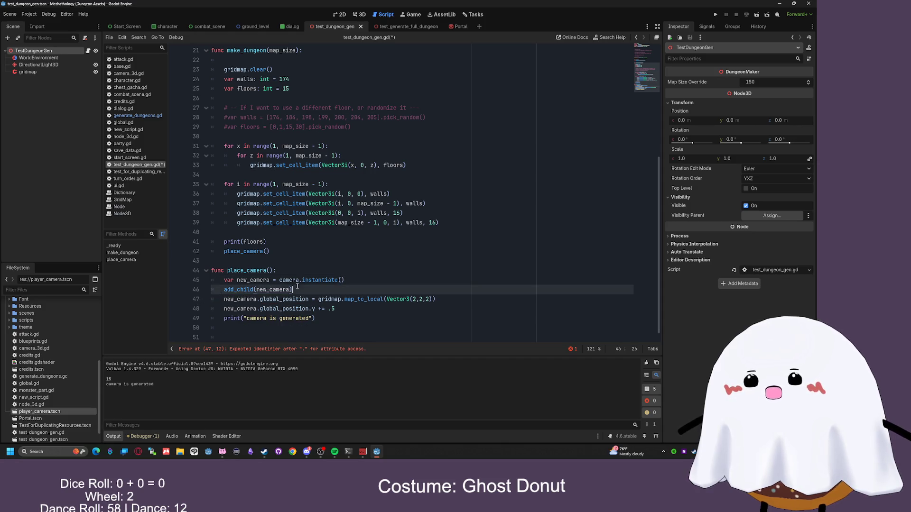
{"action": "scroll", "coordinate": [331, 200], "scroll_direction": "up", "scroll_amount": 5}
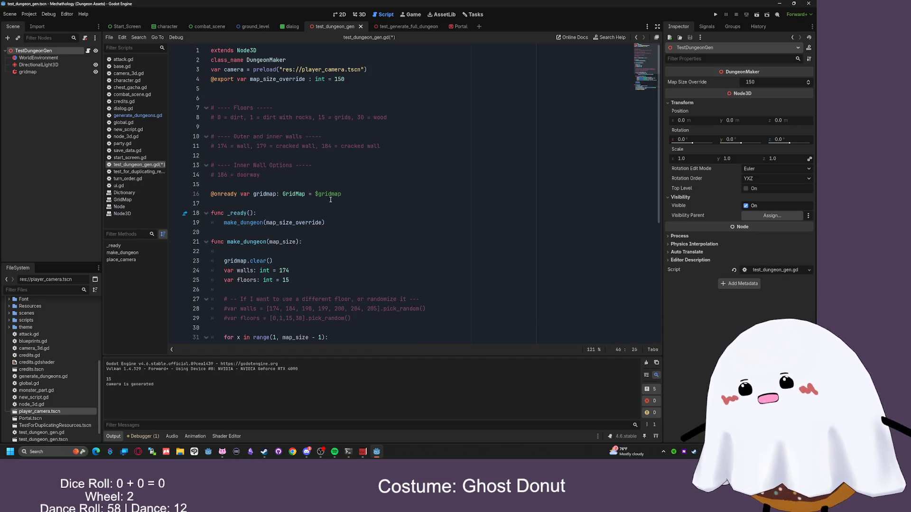
- Delete the place_camera() call on line 42 of test_dungeon_gen.gd
{"action": "scroll", "coordinate": [330, 199], "scroll_direction": "down", "scroll_amount": 2}
{"action": "scroll", "coordinate": [337, 142], "scroll_direction": "up", "scroll_amount": 2}
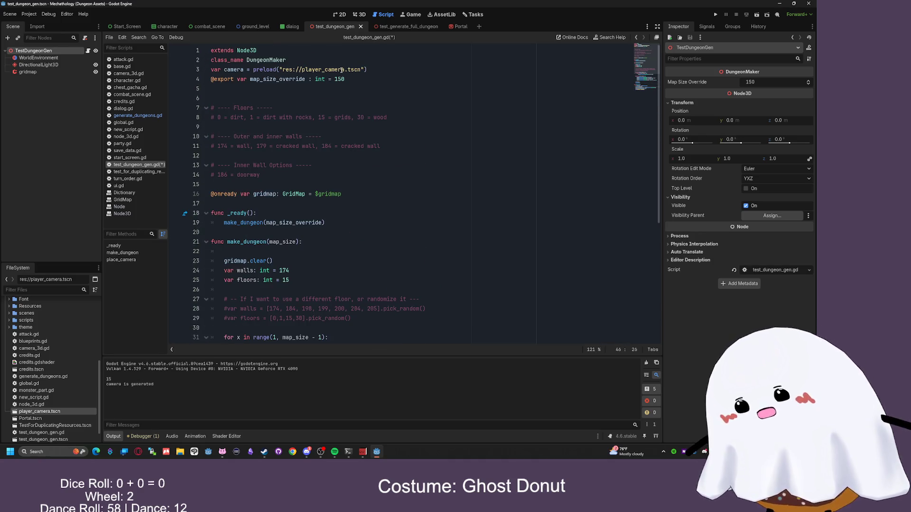
{"action": "scroll", "coordinate": [300, 280], "scroll_direction": "down", "scroll_amount": 1}
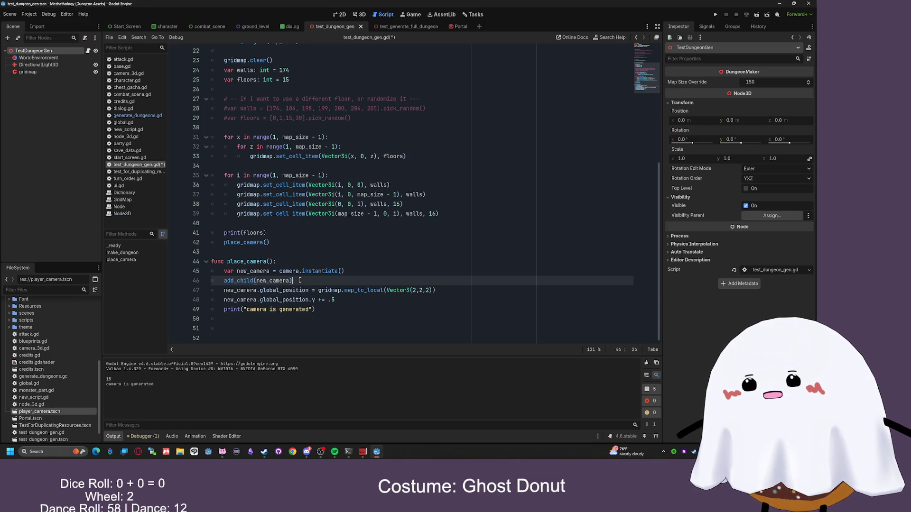
{"action": "left_click_drag", "start_coordinate": [270, 243], "coordinate": [228, 244]}
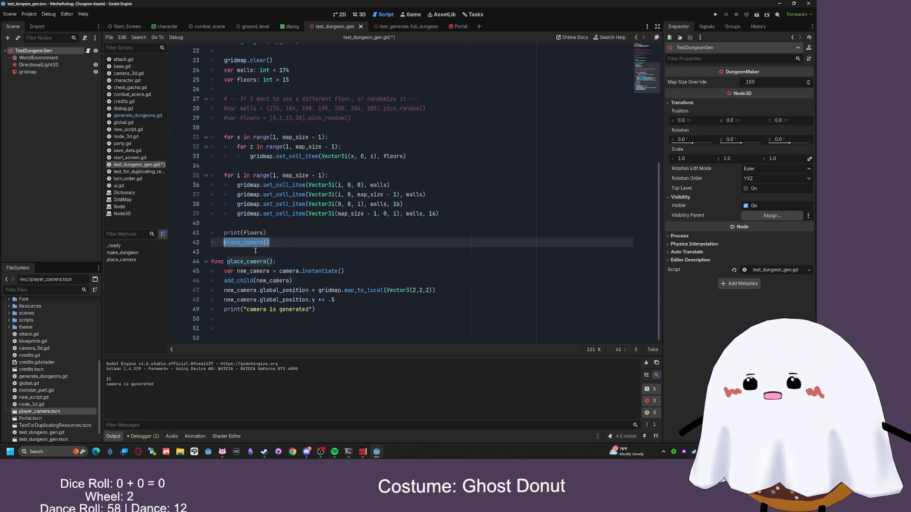
{"action": "key", "text": "BackSpace"}
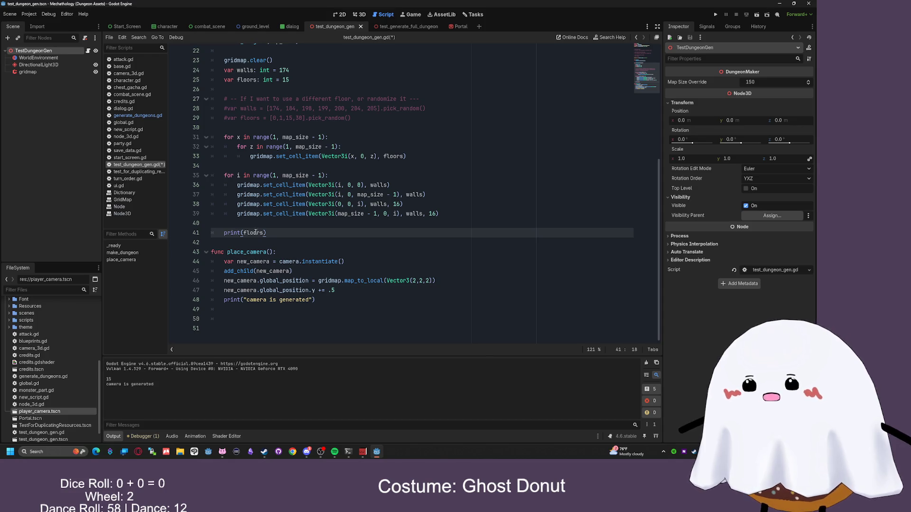
- In generate_dungeons.gd, add a place_camera() call after the make_dungeon line
{"action": "left_click", "coordinate": [136, 116]}
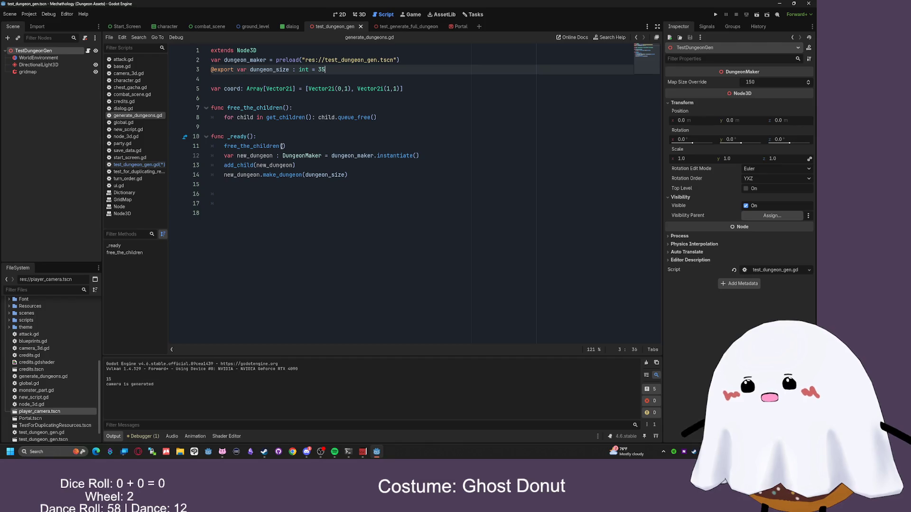
{"action": "left_click", "coordinate": [374, 173]}
{"action": "key", "text": "Return"}
{"action": "type", "text": "place_camera()"}
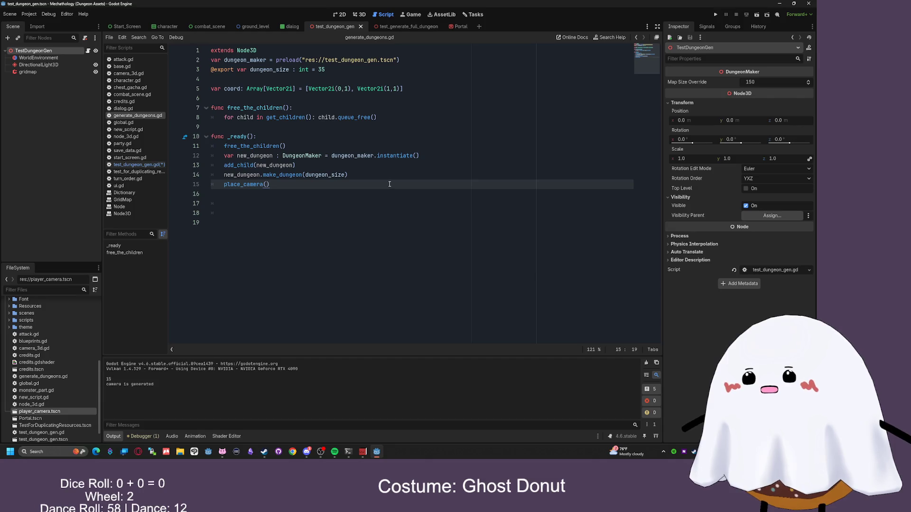
{"action": "key", "text": "Home"}
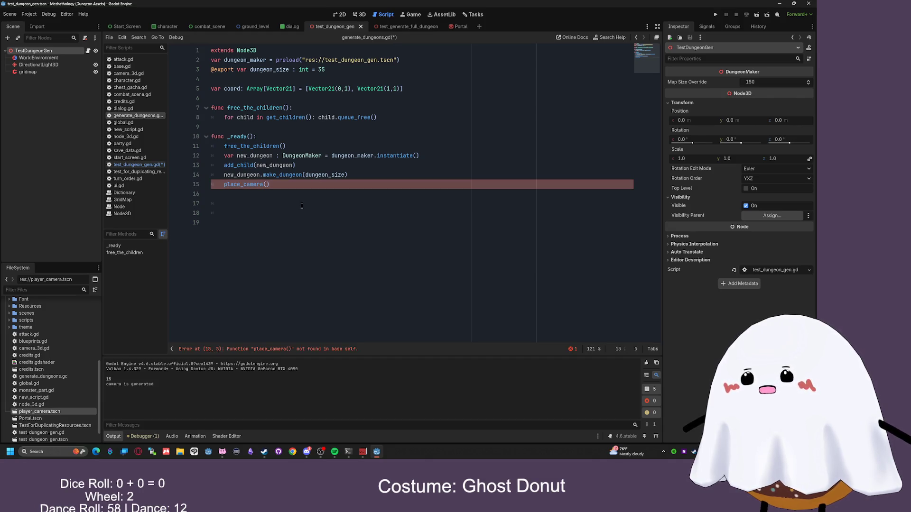
{"action": "type", "text": "new_dungeon."}
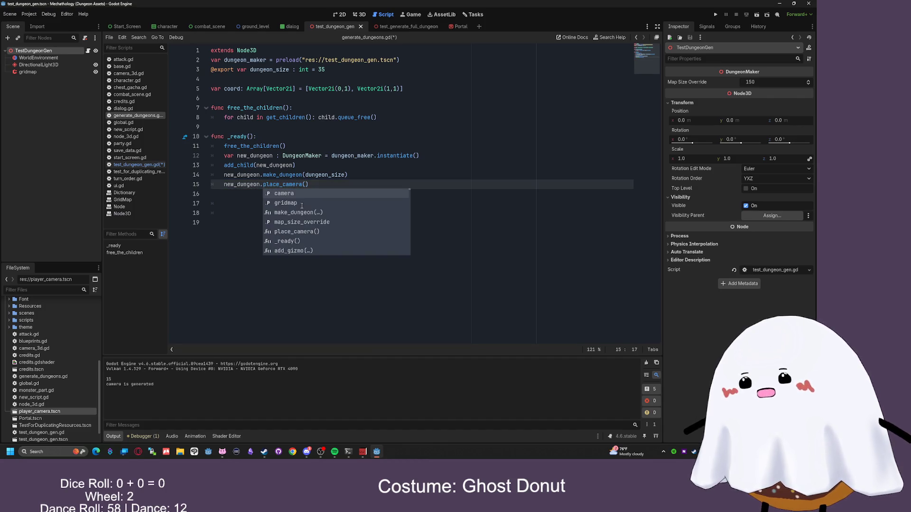
{"action": "left_click", "coordinate": [307, 184]}
- Insert 'var new_y = (dungeon_size / 2)' above the place_camera call
{"action": "left_click", "coordinate": [370, 175]}
{"action": "key", "text": "Return"}
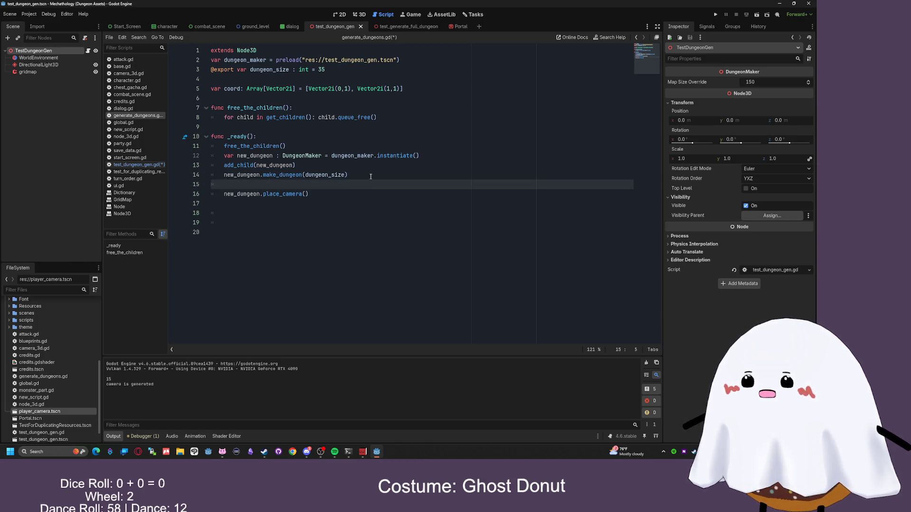
{"action": "type", "text": "new_y"}
{"action": "type", "text": "_"}
{"action": "type", "text": "dungeo"}
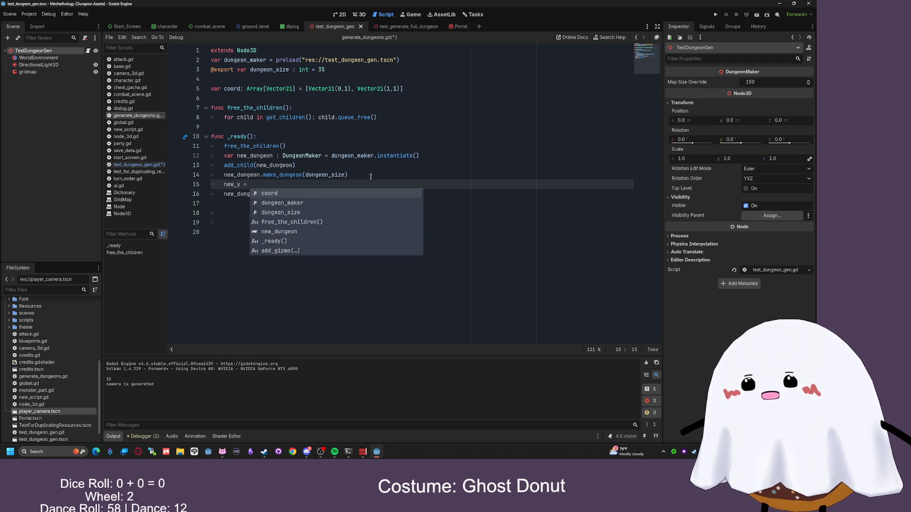
{"action": "type", "text": "n_s"}
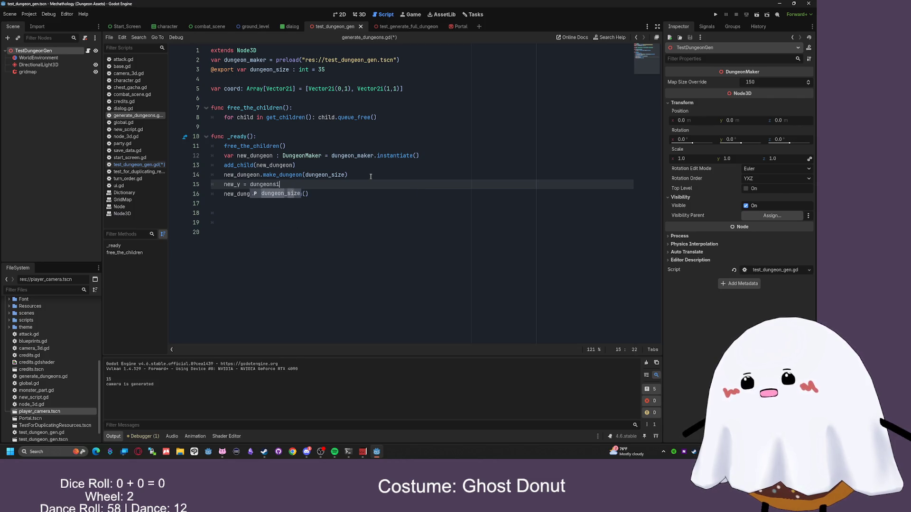
{"action": "key", "text": "Return"}
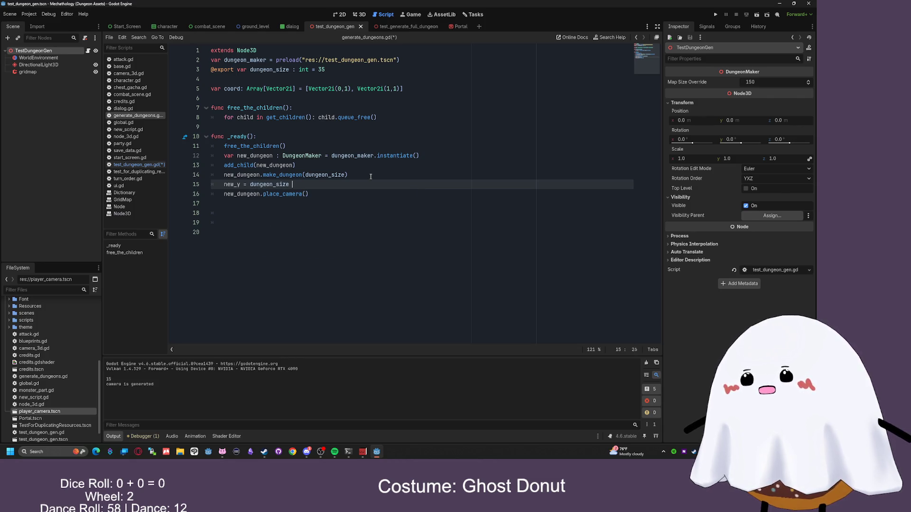
{"action": "type", "text": ")"}
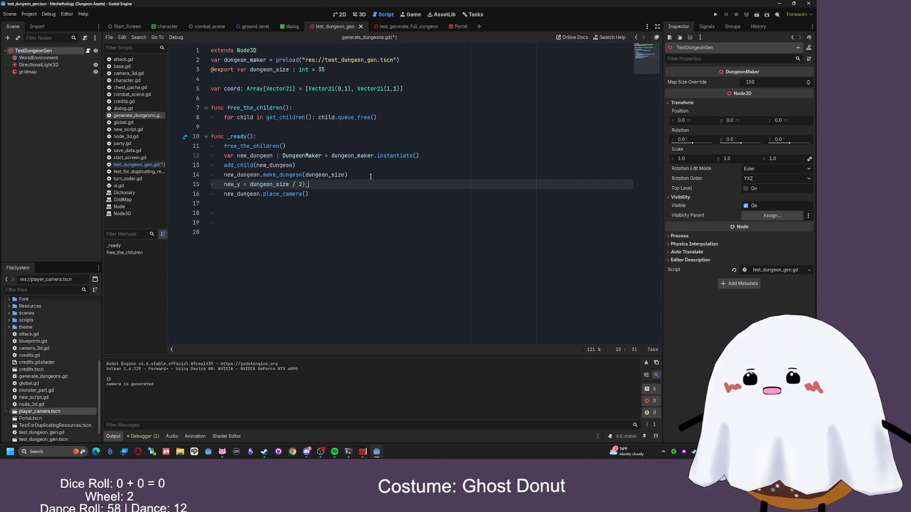
{"action": "left_click", "coordinate": [251, 185]}
{"action": "type", "text": "("}
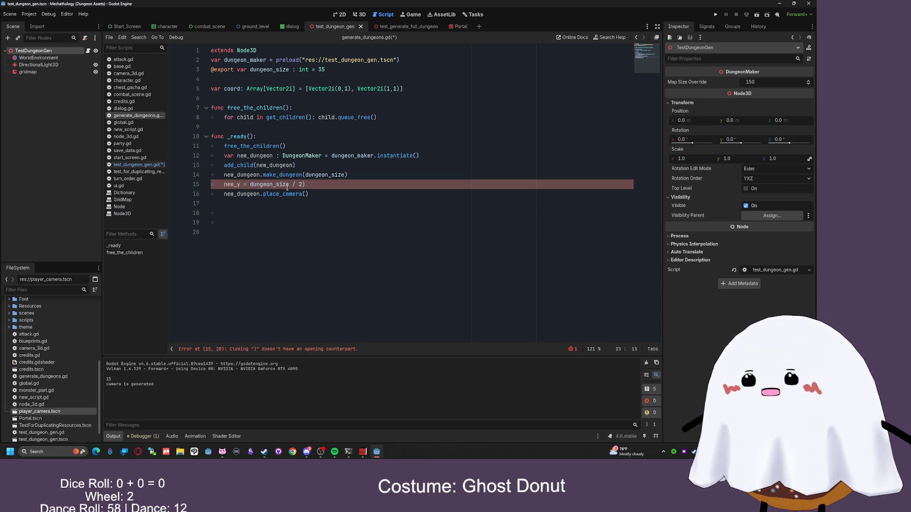
{"action": "left_click", "coordinate": [324, 186]}
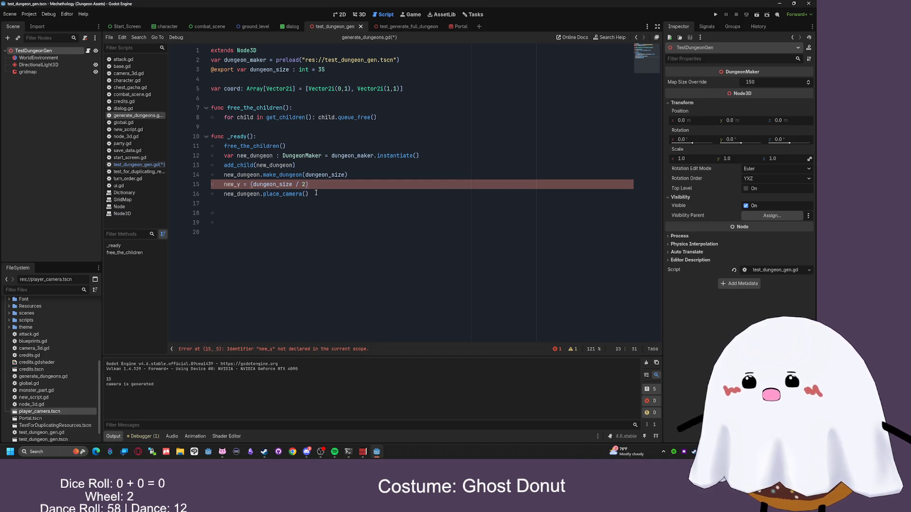
- Pass new_y into the place_camera call and save the generator script
{"action": "mouse_move", "coordinate": [264, 195]}
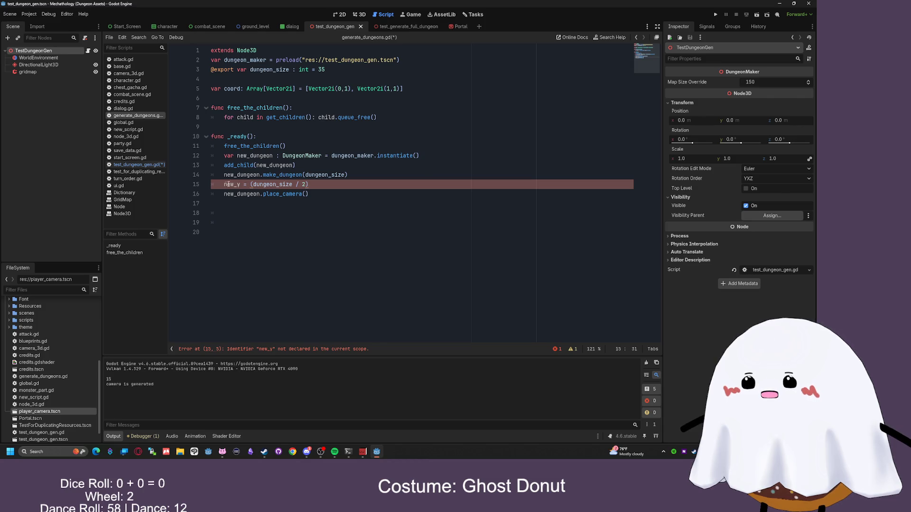
{"action": "type", "text": "var"}
{"action": "left_click", "coordinate": [321, 196]}
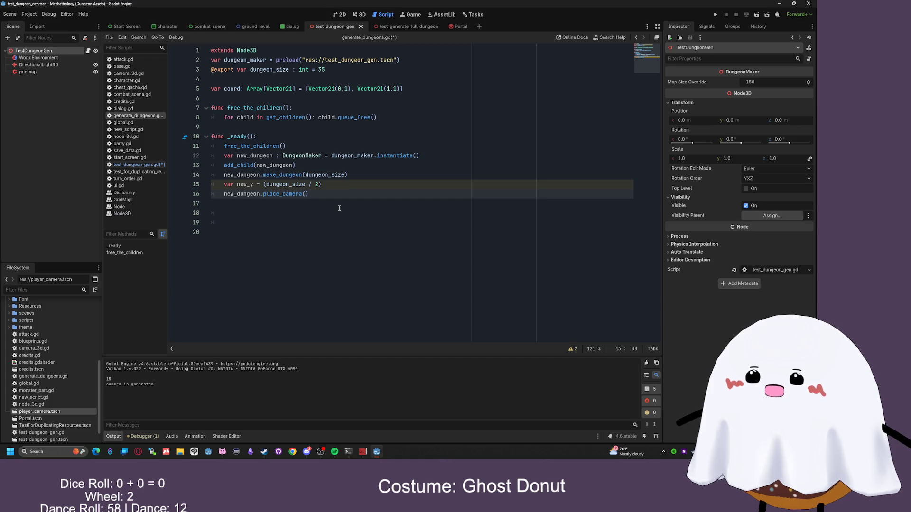
{"action": "type", "text": "new_Y"}
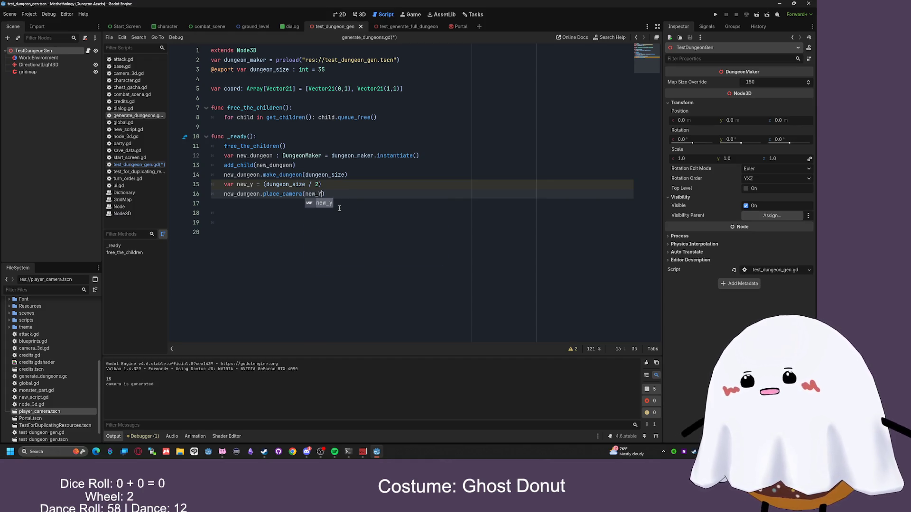
{"action": "key", "text": "Down"}
{"action": "key", "text": "Down"}
{"action": "key", "text": "Down"}
{"action": "key", "text": "ctrl+s"}
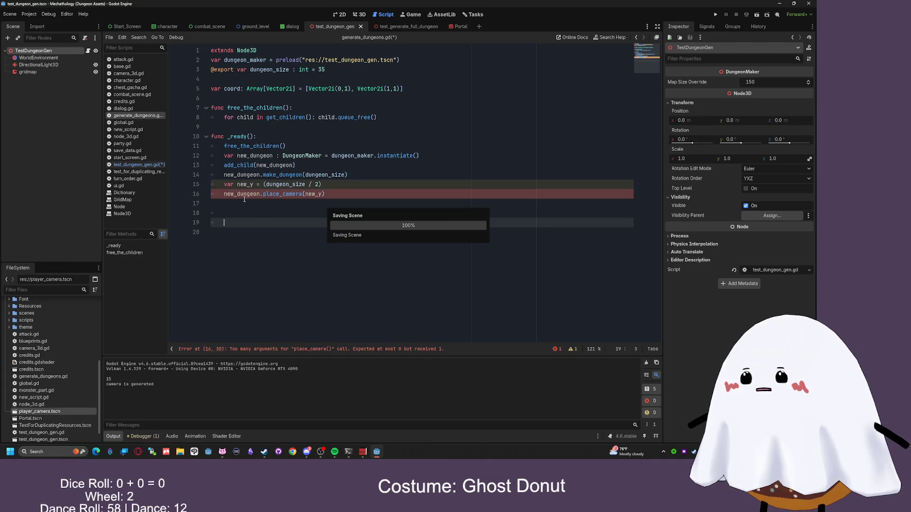
- Give place_camera a y_coord parameter, map the camera to Vector3(2, y_coord, 2), and run the scene
{"action": "left_click", "coordinate": [136, 164]}
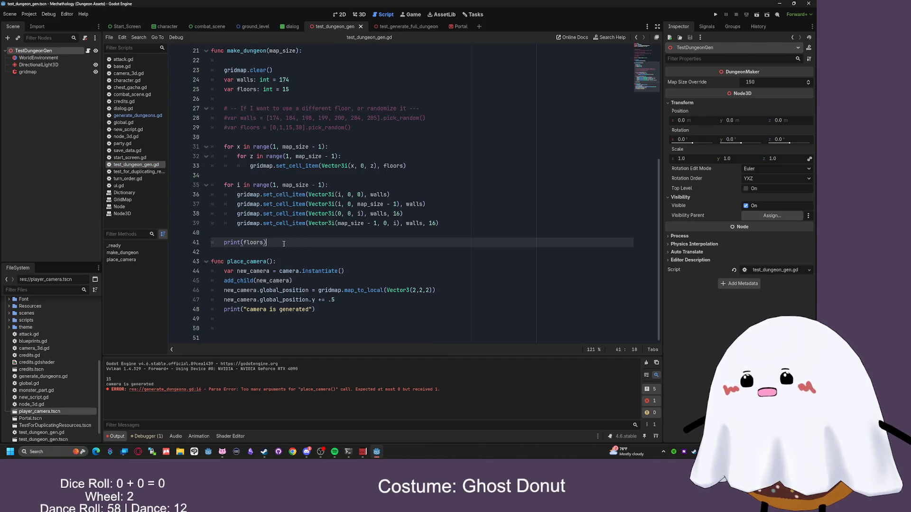
{"action": "left_click", "coordinate": [271, 257]}
{"action": "type", "text": "y_coord"}
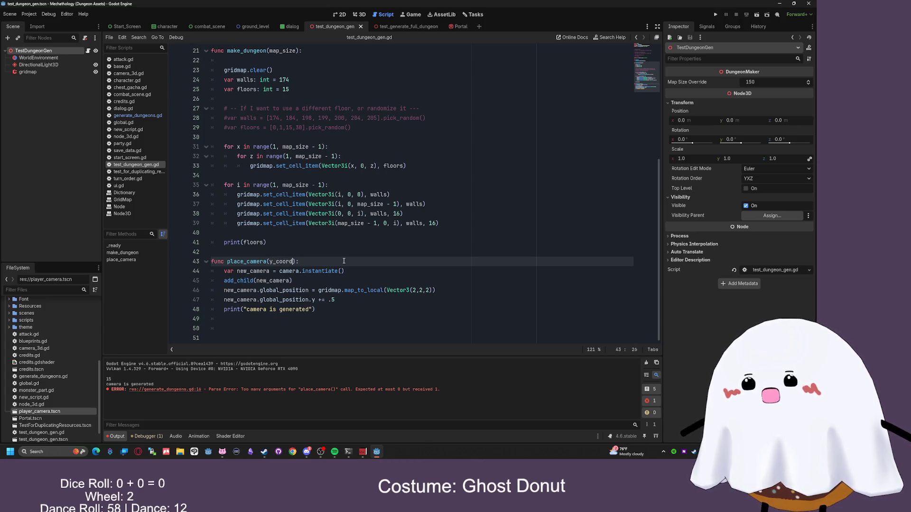
{"action": "scroll", "coordinate": [360, 301], "scroll_direction": "up", "scroll_amount": 1}
{"action": "double_click", "coordinate": [420, 299]}
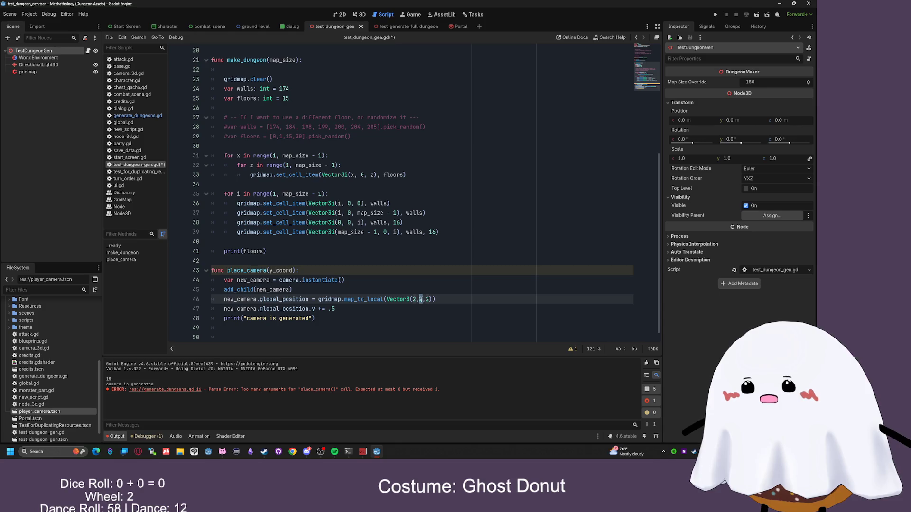
{"action": "type", "text": "y_coord"}
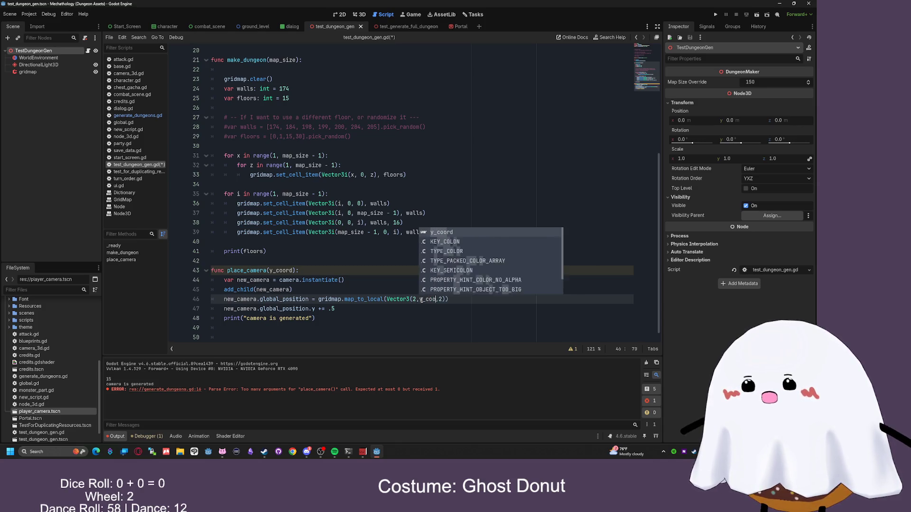
{"action": "key", "text": "Down"}
{"action": "key", "text": "Down"}
{"action": "key", "text": "Down"}
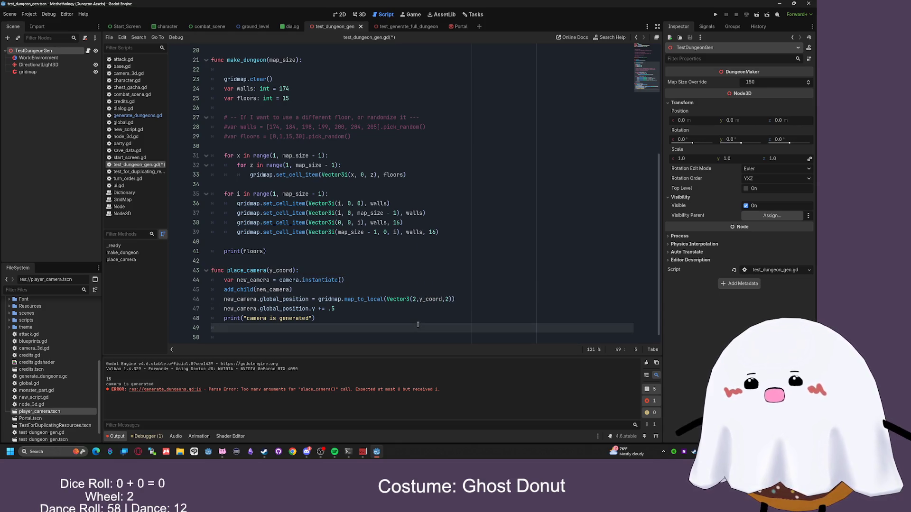
{"action": "left_click", "coordinate": [436, 299]}
{"action": "key", "text": "Down"}
{"action": "key", "text": "Down"}
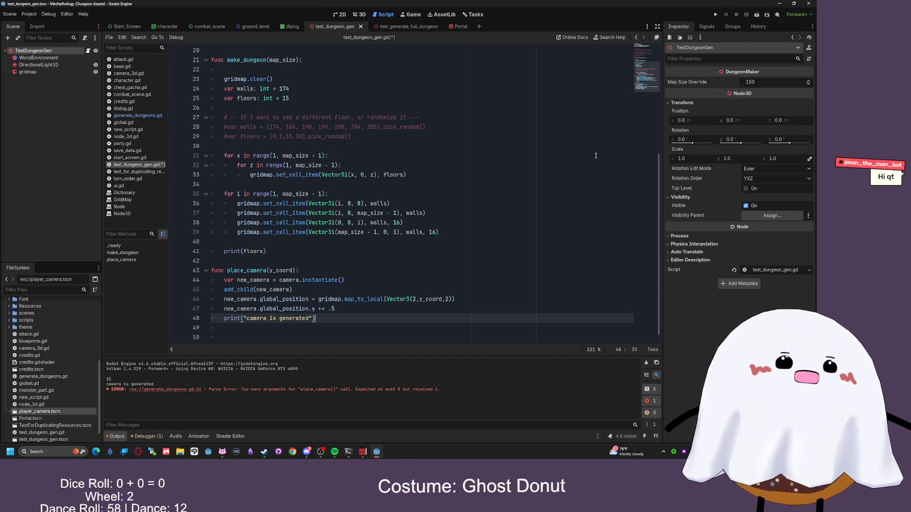
{"action": "left_click", "coordinate": [757, 16]}
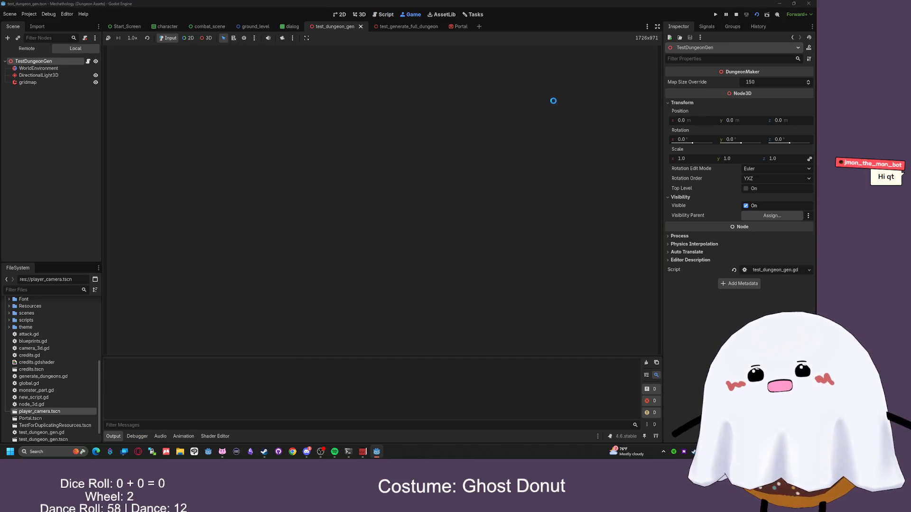
- Move y_coord from the middle to the last camera coordinate and test-run the scene
{"action": "key", "text": "alt+F4"}
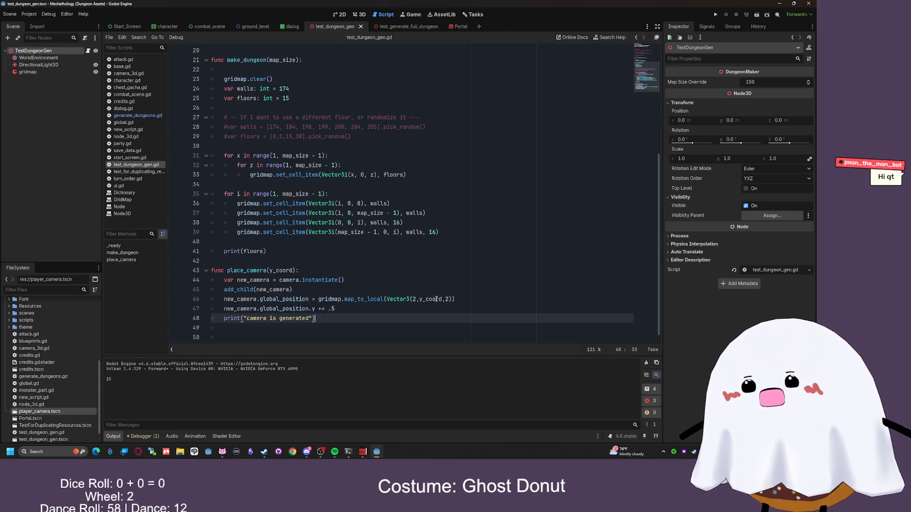
{"action": "double_click", "coordinate": [433, 299]}
{"action": "type", "text": "2"}
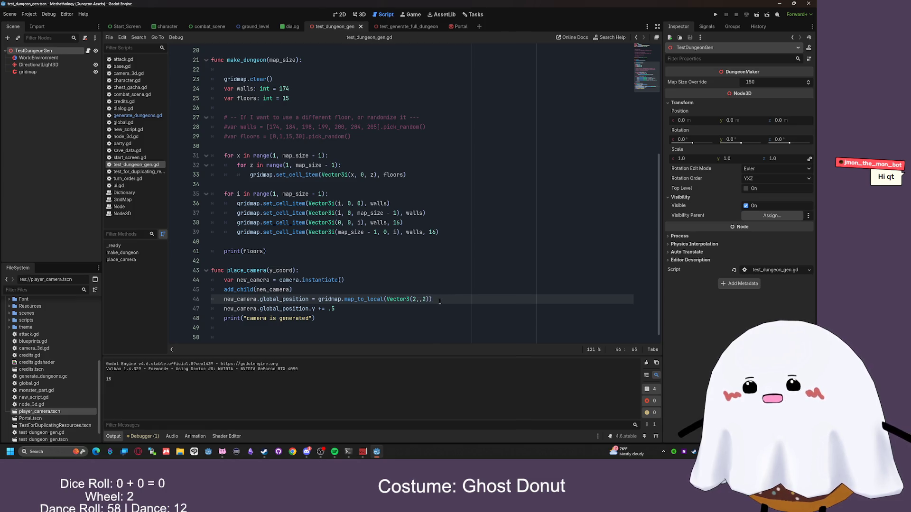
{"action": "double_click", "coordinate": [428, 298]}
{"action": "type", "text": "y_coord"}
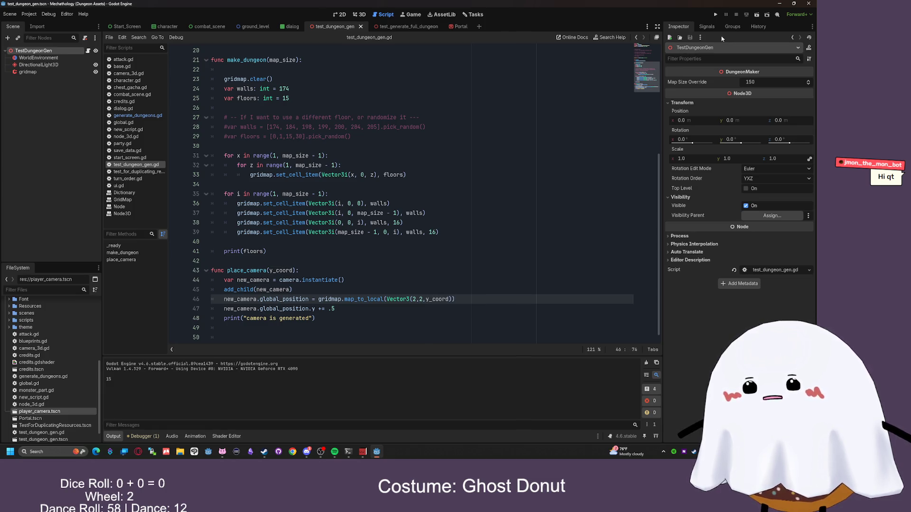
{"action": "left_click", "coordinate": [756, 17]}
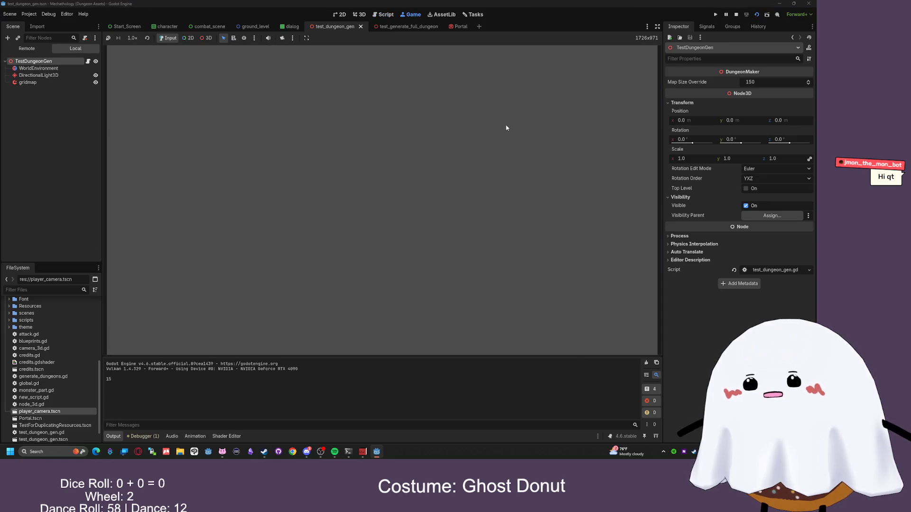
{"action": "left_click", "coordinate": [735, 14]}
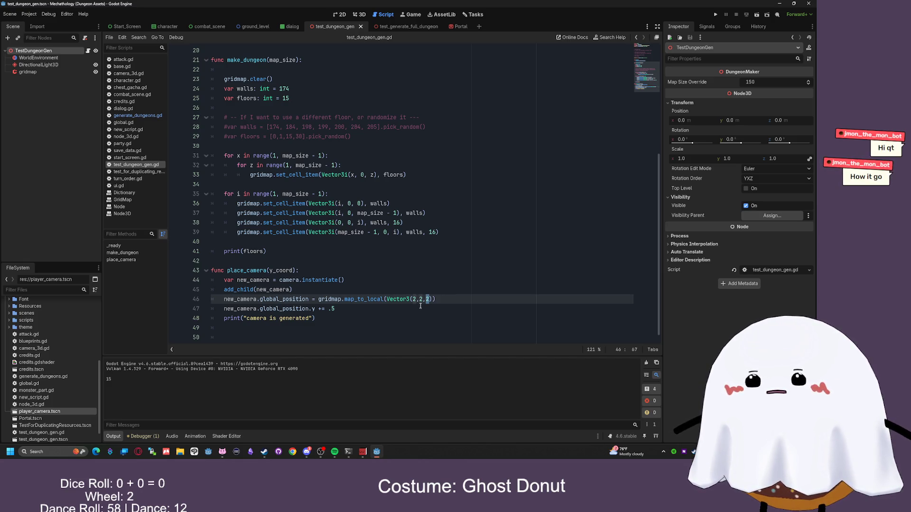
- Restore the original camera position with 2, run the scene again, and save
{"action": "key", "text": "BackSpace"}
{"action": "key", "text": "BackSpace"}
{"action": "key", "text": "BackSpace"}
{"action": "type", "text": "2"}
{"action": "left_click", "coordinate": [431, 308]}
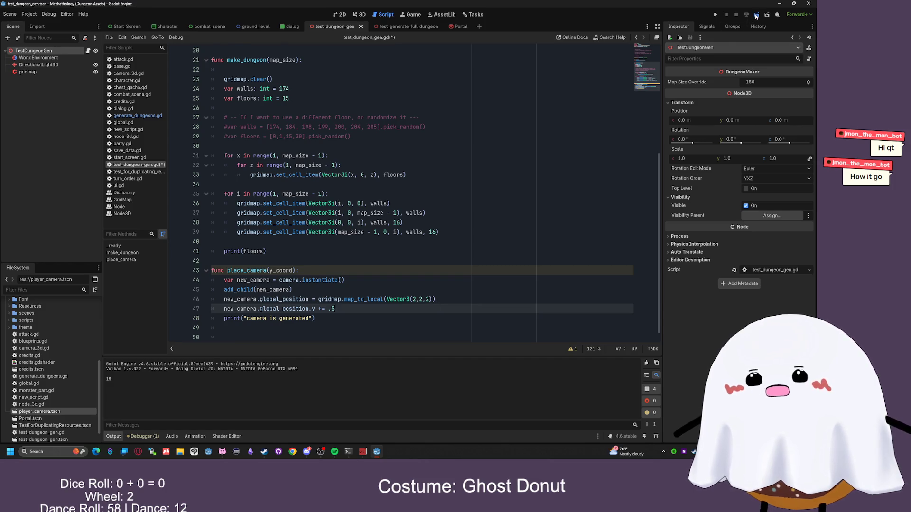
{"action": "left_click", "coordinate": [757, 14]}
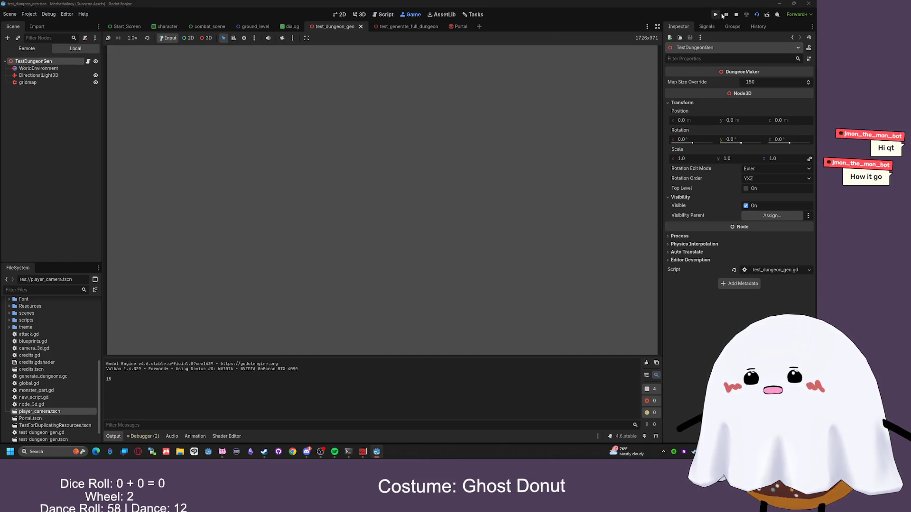
{"action": "left_click", "coordinate": [736, 15]}
{"action": "left_click", "coordinate": [394, 242]}
{"action": "key", "text": "ctrl+s"}
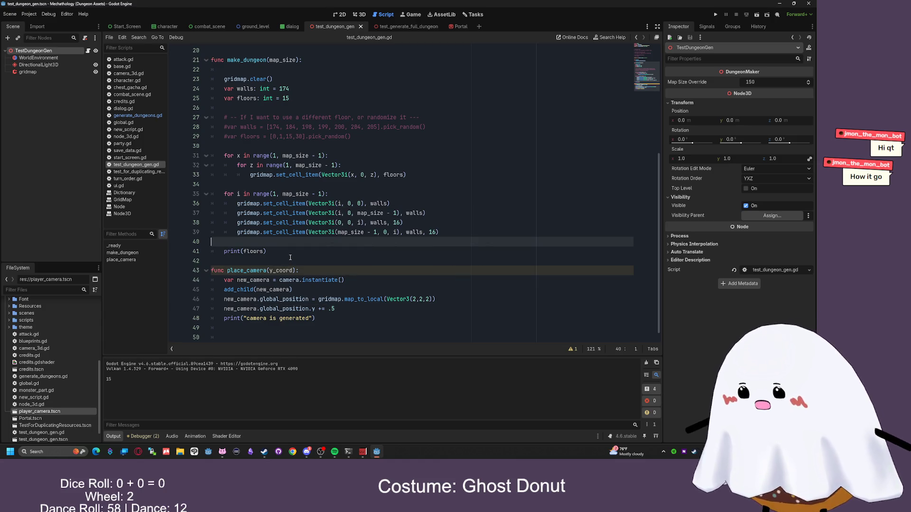
- From generate_dungeons.gd, run the full dungeon test scene and stop it
{"action": "key", "text": "alt+Left"}
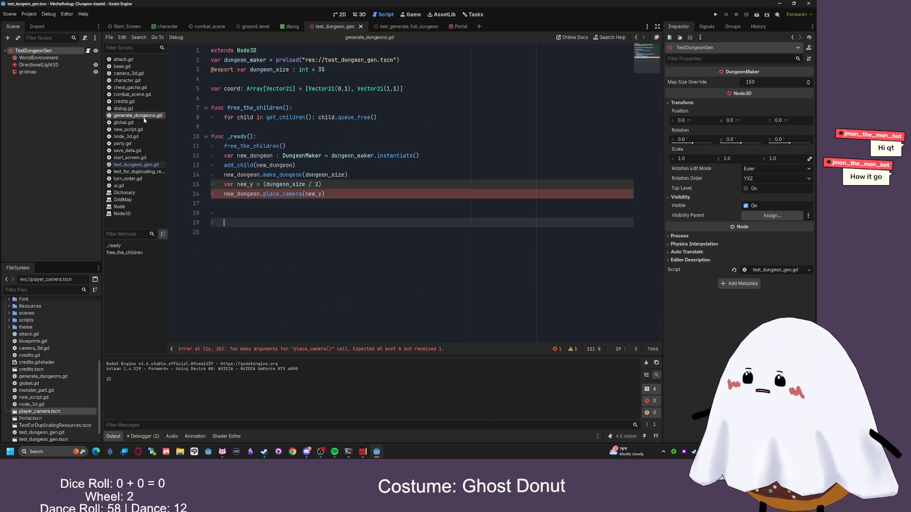
{"action": "key", "text": "F6"}
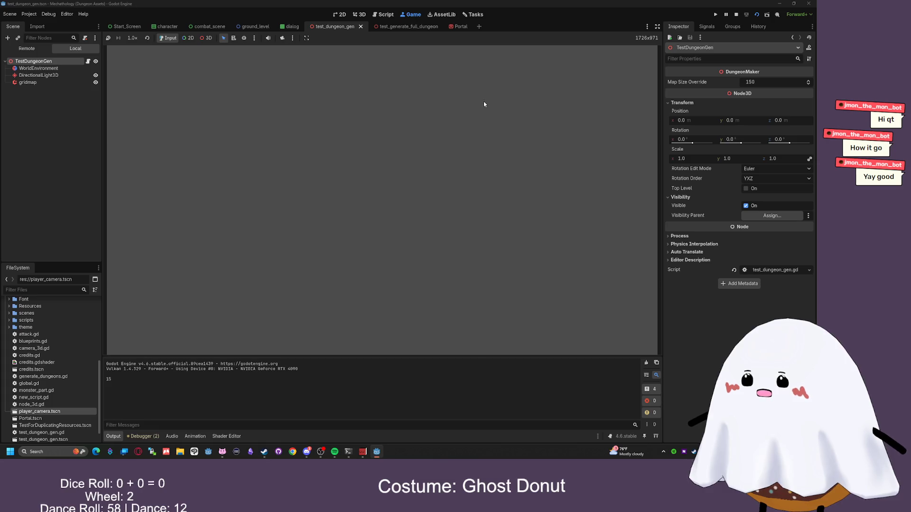
{"action": "left_click", "coordinate": [756, 15]}
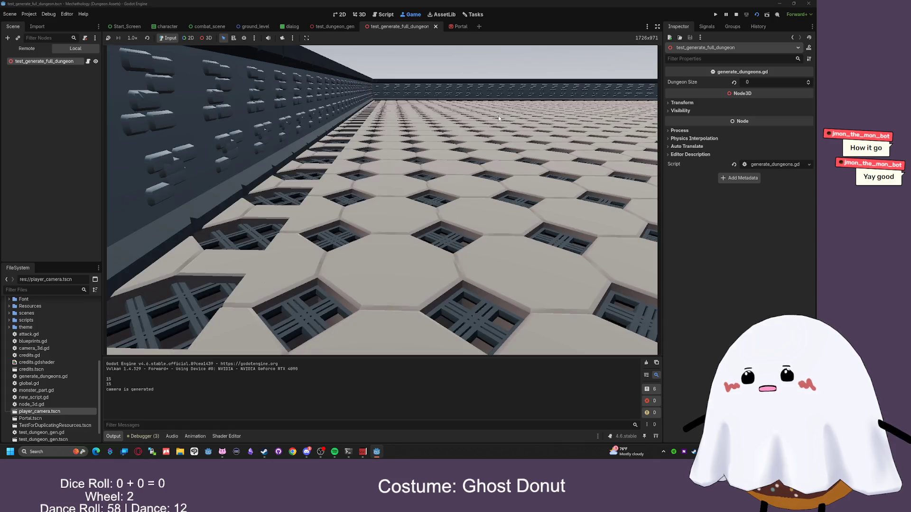
{"action": "left_click", "coordinate": [739, 15]}
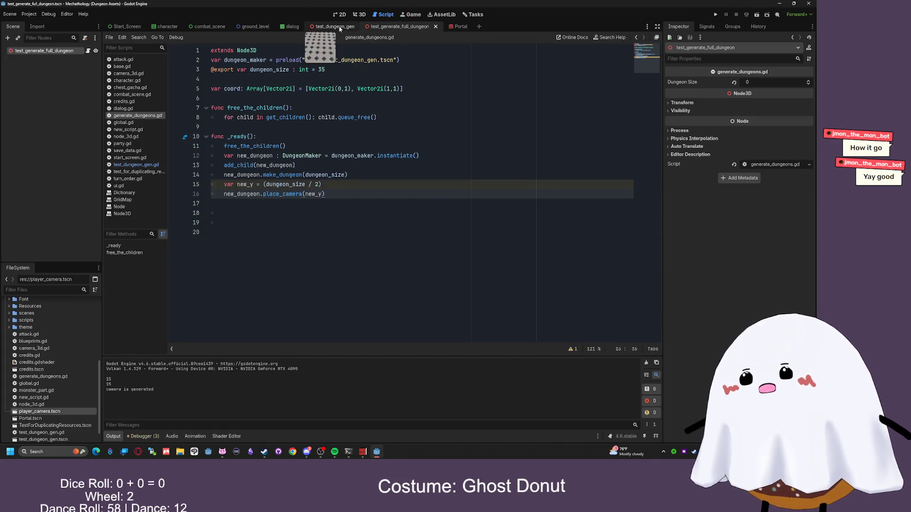
- Set the camera position to Vector3(2, 2, y_coord) in test_dungeon_gen.gd and test-run the game
{"action": "left_click", "coordinate": [136, 165]}
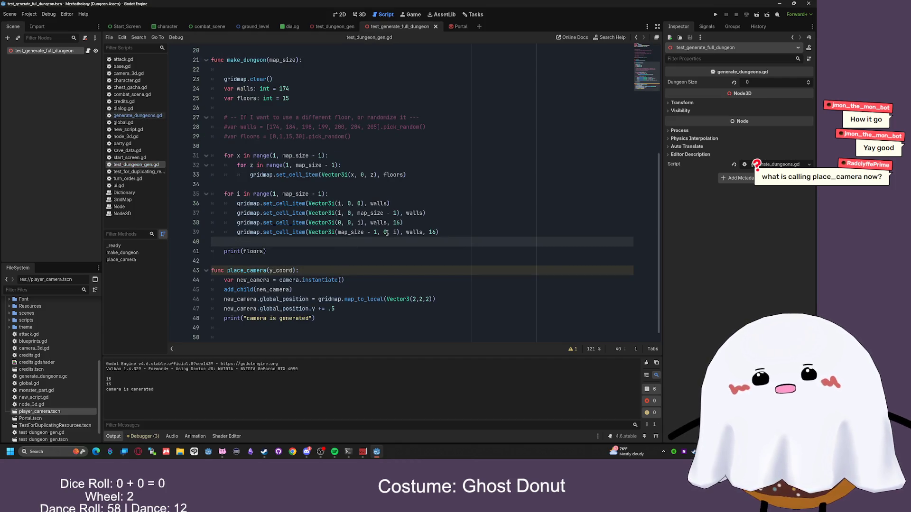
{"action": "left_click", "coordinate": [309, 270]}
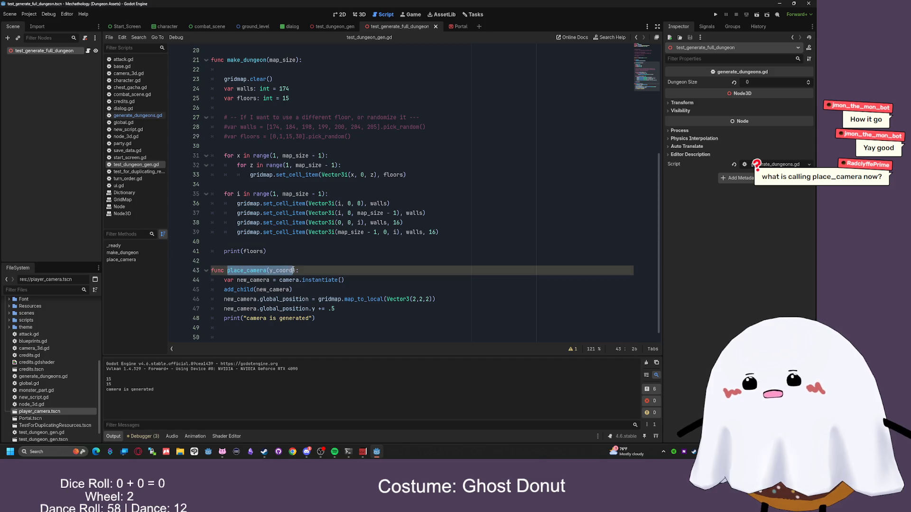
{"action": "double_click", "coordinate": [427, 299]}
{"action": "type", "text": "y_coord"}
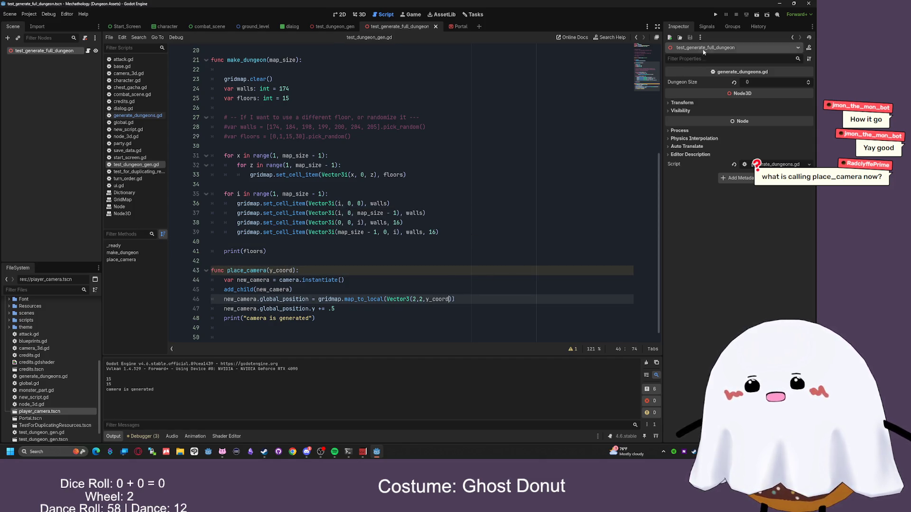
{"action": "key", "text": "F6"}
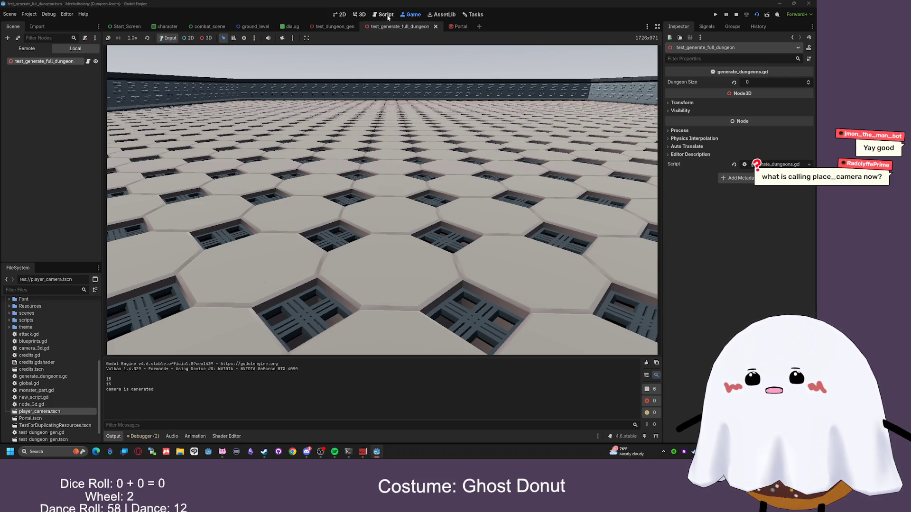
{"action": "left_click", "coordinate": [359, 14]}
{"action": "left_click", "coordinate": [384, 14]}
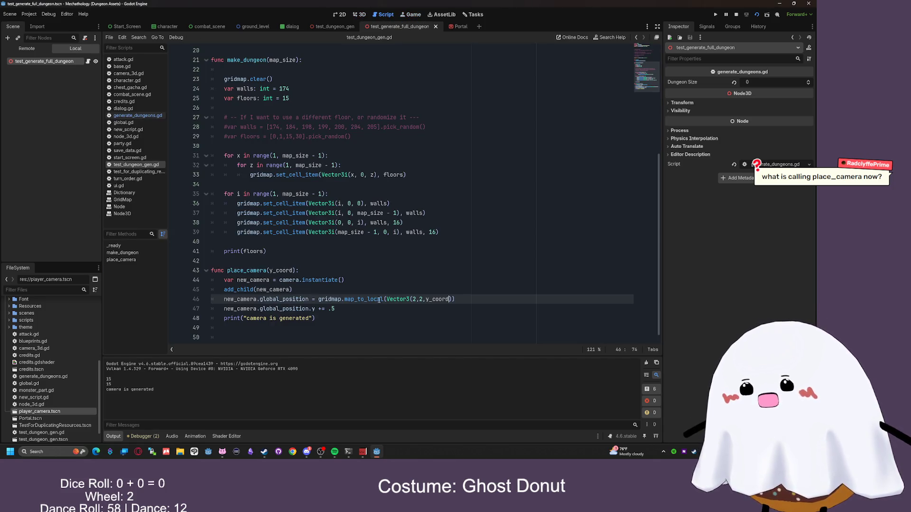
- Change new_y on line 15 of generate_dungeons.gd to ((dungeon_size - 2) / 2) and save
{"action": "left_click", "coordinate": [142, 116]}
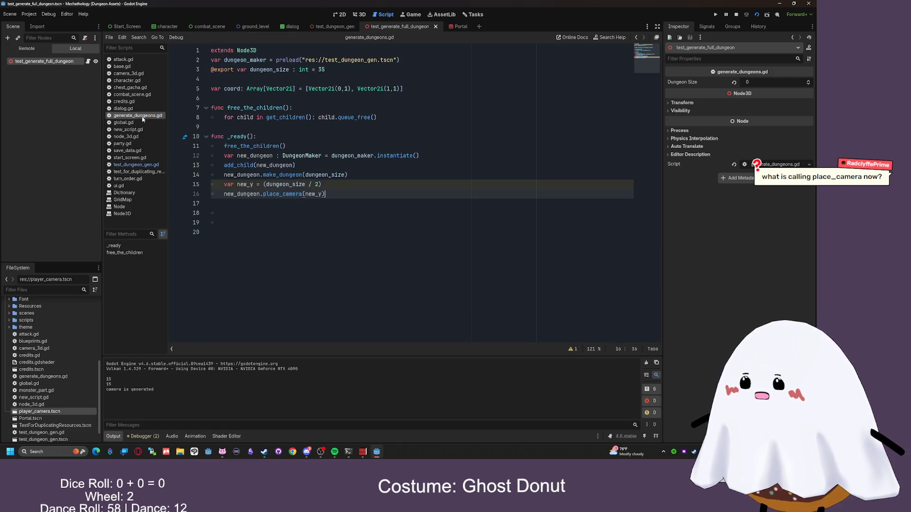
{"action": "left_click", "coordinate": [306, 185]}
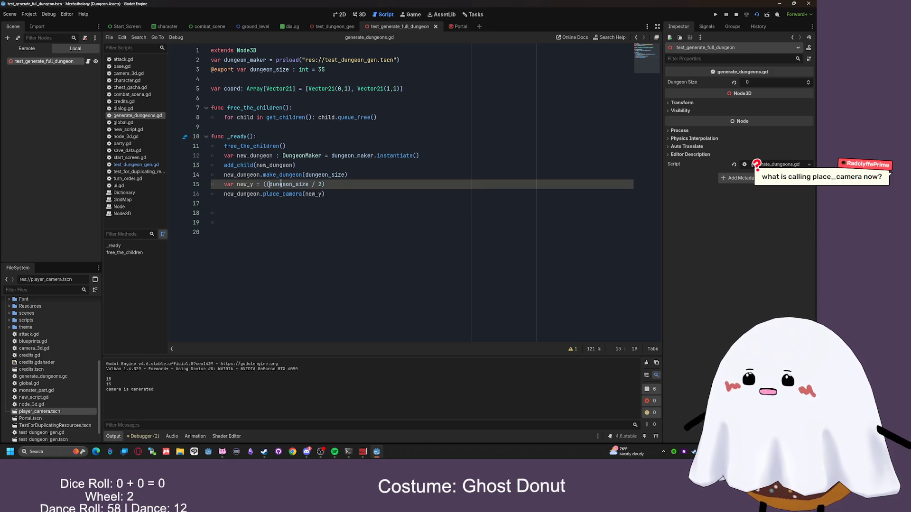
{"action": "type", "text": "("}
{"action": "left_click", "coordinate": [309, 184]}
{"action": "type", "text": "- 2)"}
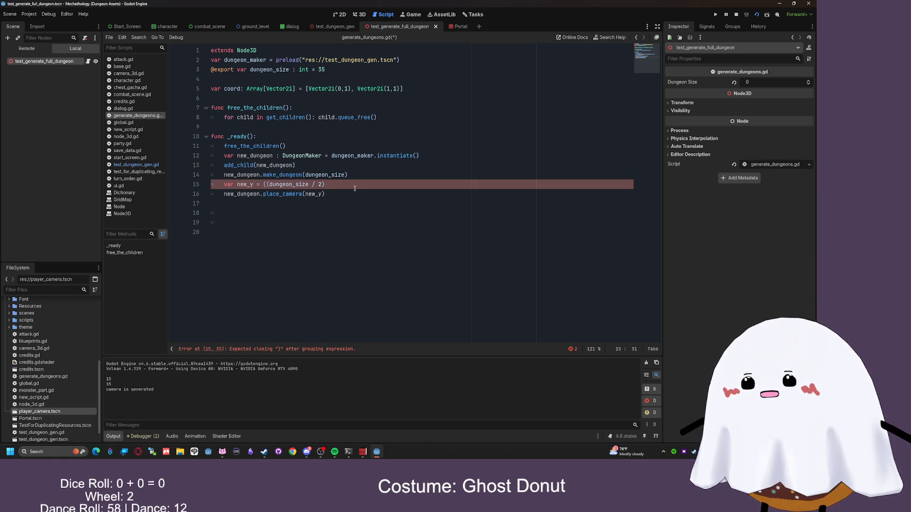
{"action": "key", "text": "Down"}
{"action": "key", "text": "ctrl+s"}
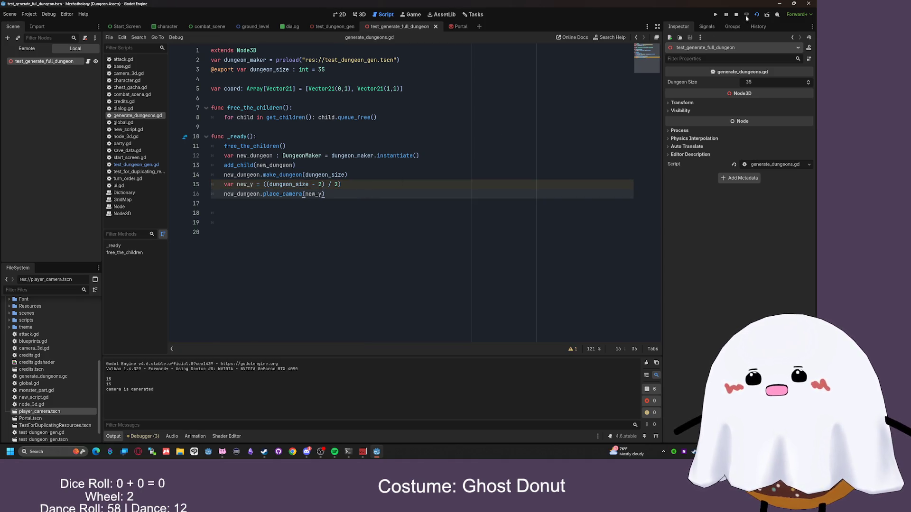
- Test-run the dungeon, then remove ' - 2' and the extra parenthesis so new_y reads (dungeon_size / 2)
{"action": "key", "text": "F6"}
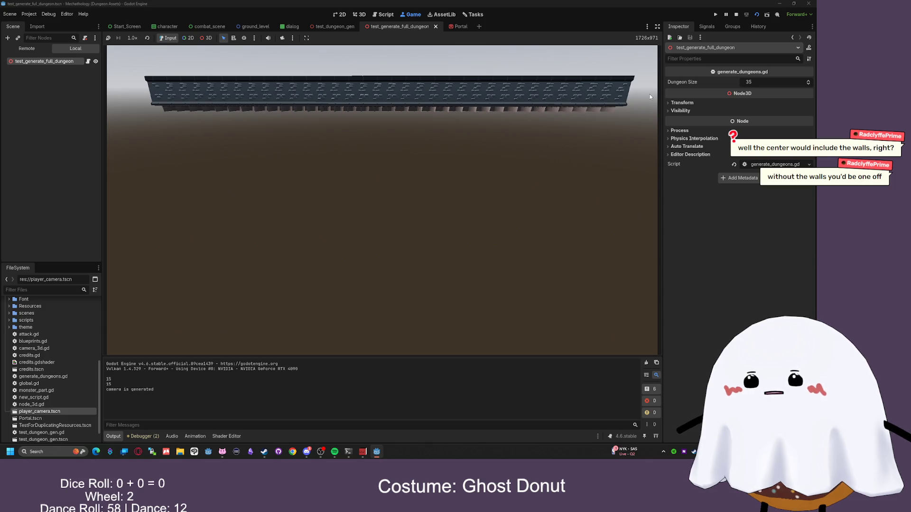
{"action": "scroll", "coordinate": [650, 97], "scroll_direction": "up", "scroll_amount": 3}
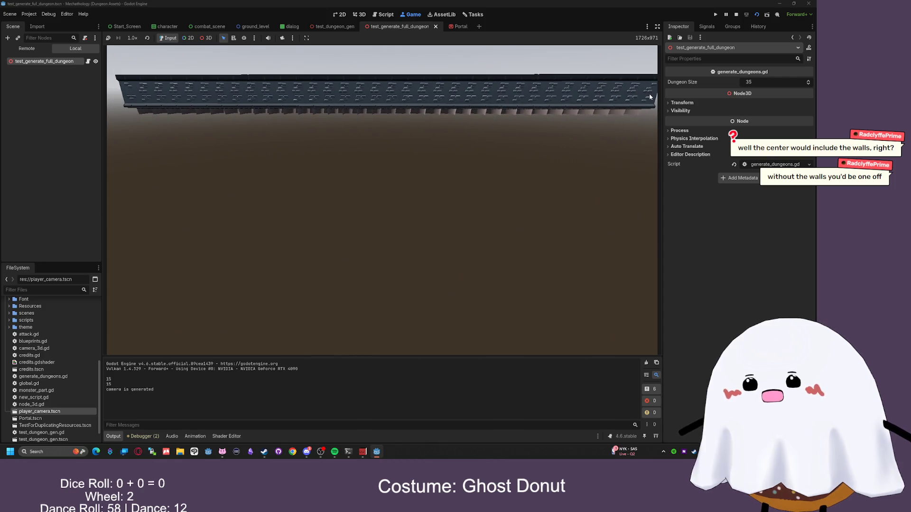
{"action": "left_click", "coordinate": [734, 16]}
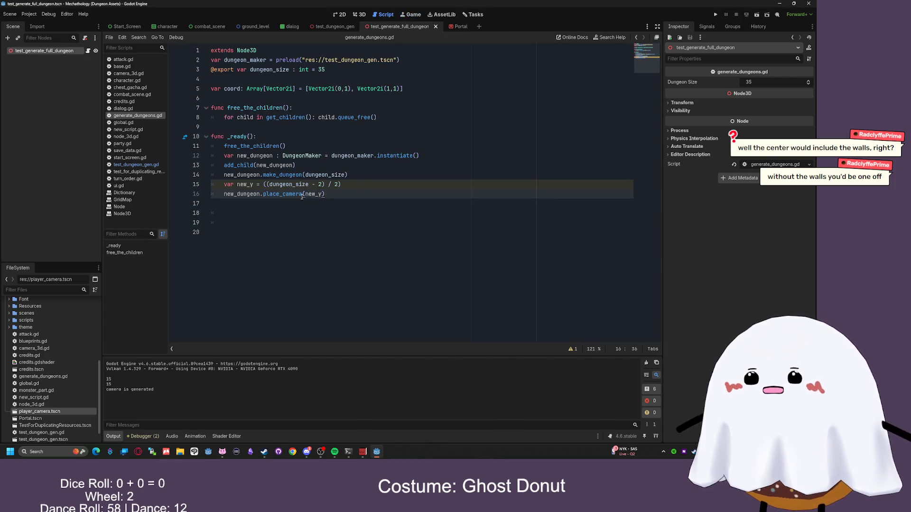
{"action": "double_click", "coordinate": [321, 184]}
{"action": "left_click_drag", "start_coordinate": [325, 184], "coordinate": [309, 185]}
{"action": "key", "text": "BackSpace"}
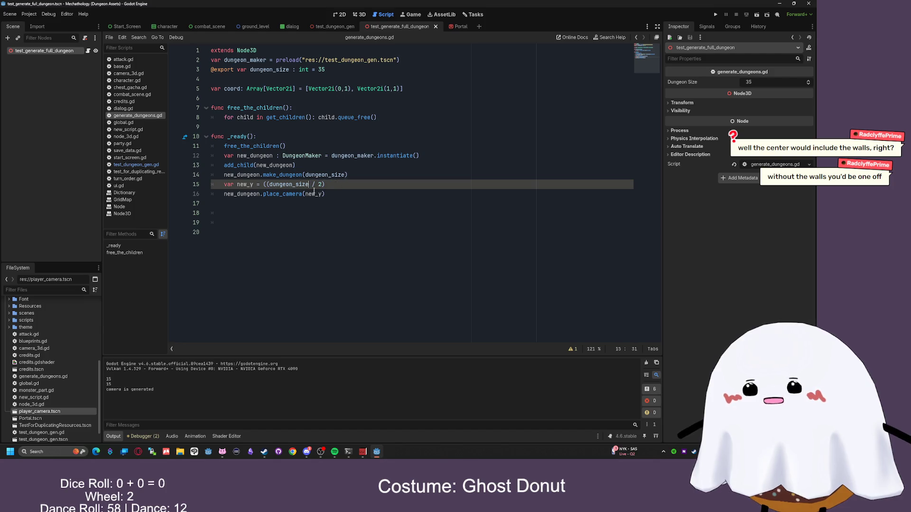
{"action": "left_click", "coordinate": [265, 184]}
{"action": "key", "text": "BackSpace"}
{"action": "left_click", "coordinate": [398, 203]}
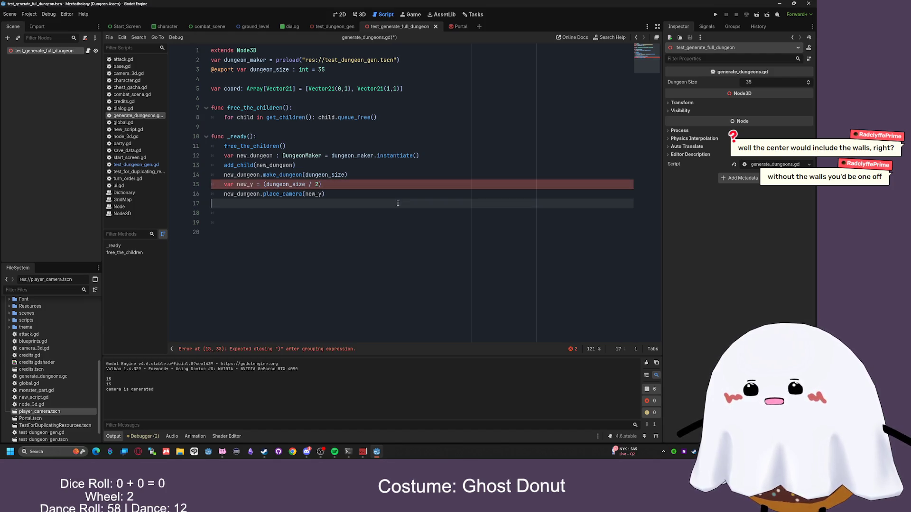
- Save and test-run, then change dungeon_size from 35 to 10 and rerun the smaller dungeon
{"action": "key", "text": "ctrl+s"}
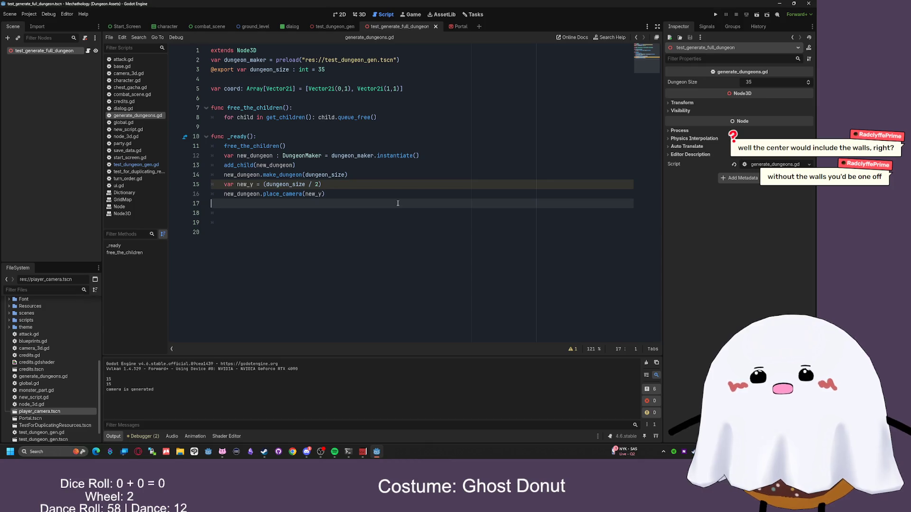
{"action": "key", "text": "F6"}
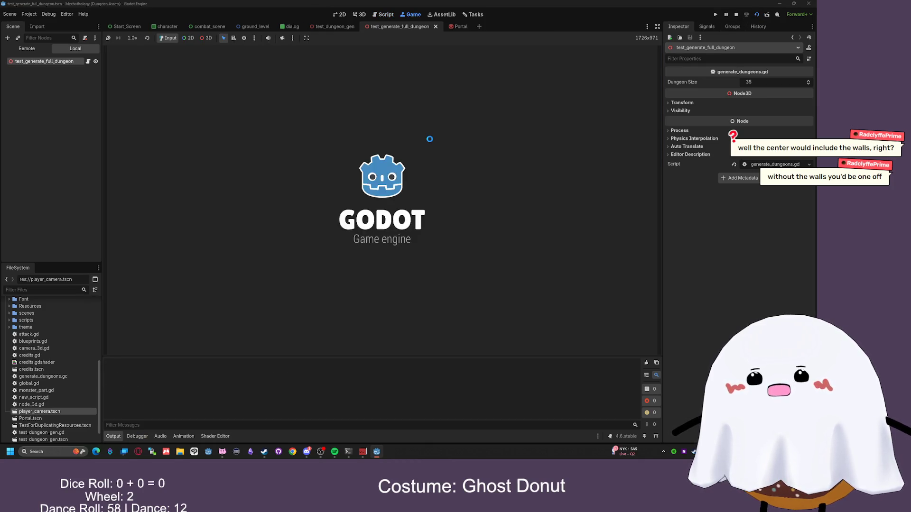
{"action": "key", "text": "F8"}
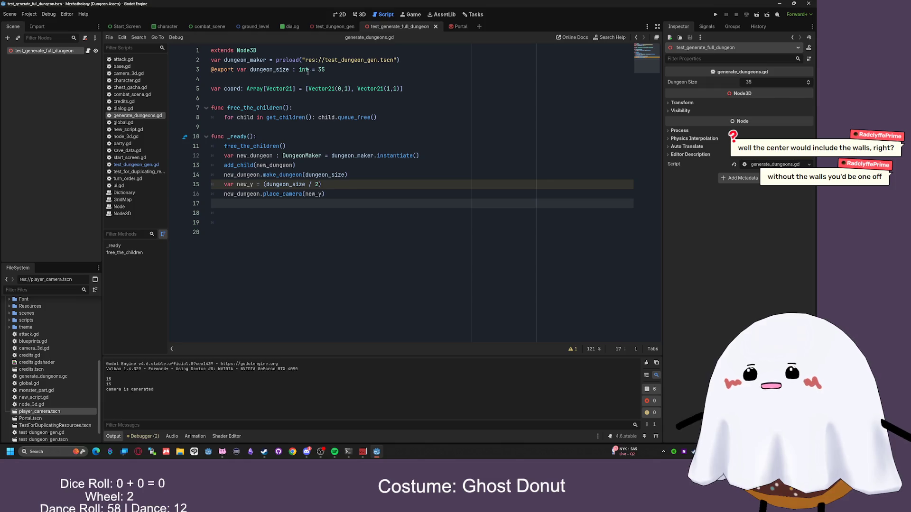
{"action": "left_click", "coordinate": [341, 71]}
{"action": "key", "text": "BackSpace"}
{"action": "key", "text": "BackSpace"}
{"action": "type", "text": "10"}
{"action": "key", "text": "F6"}
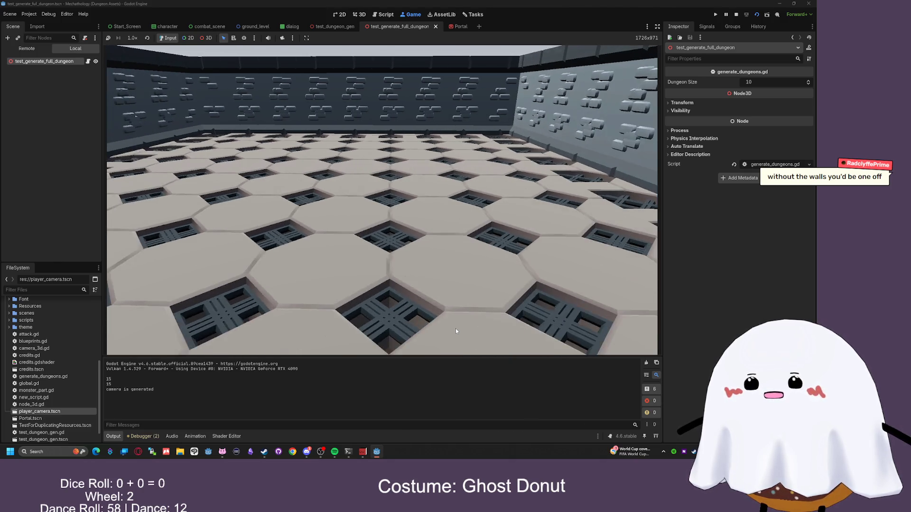
{"action": "key", "text": "F6"}
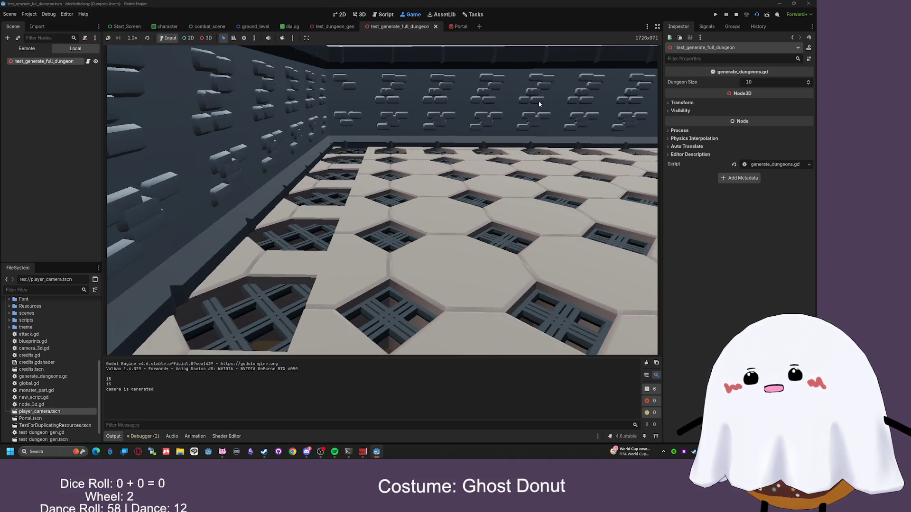
{"action": "key", "text": "ctrl+F3"}
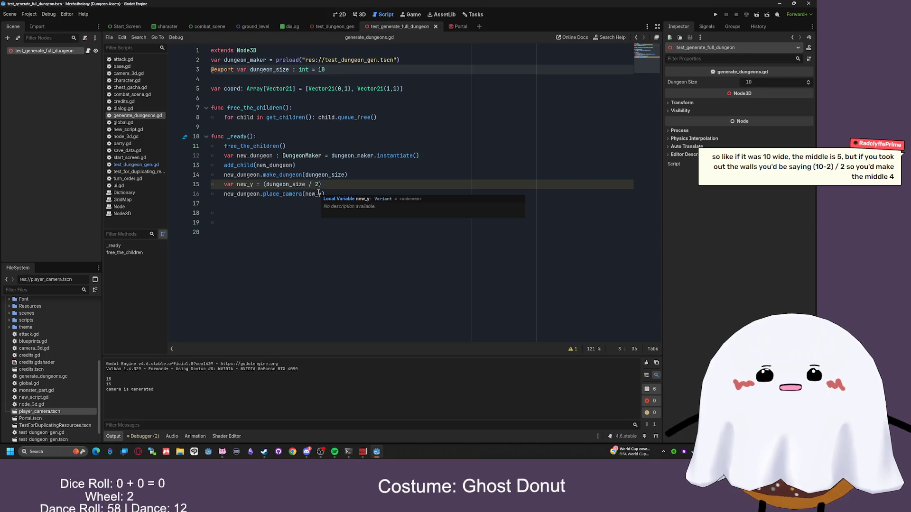
- Try new_y as (dungeon_size - 1) on line 15 and save
{"action": "left_click", "coordinate": [266, 185]}
{"action": "type", "text": "("}
{"action": "left_click", "coordinate": [309, 185]}
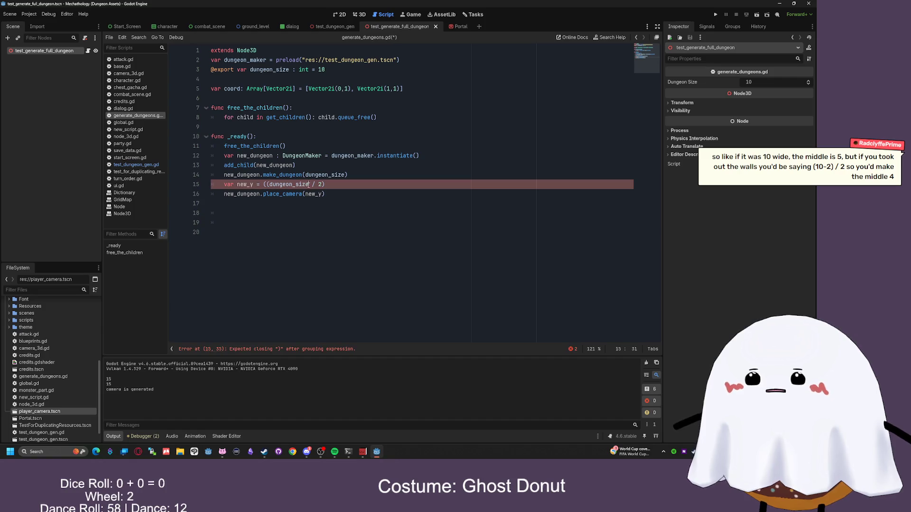
{"action": "type", "text": "- 1"}
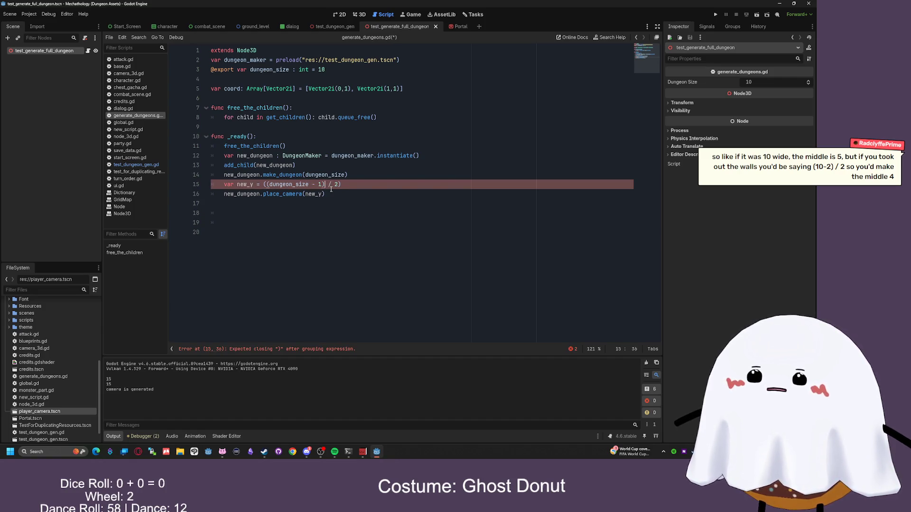
{"action": "key", "text": "ctrl+s"}
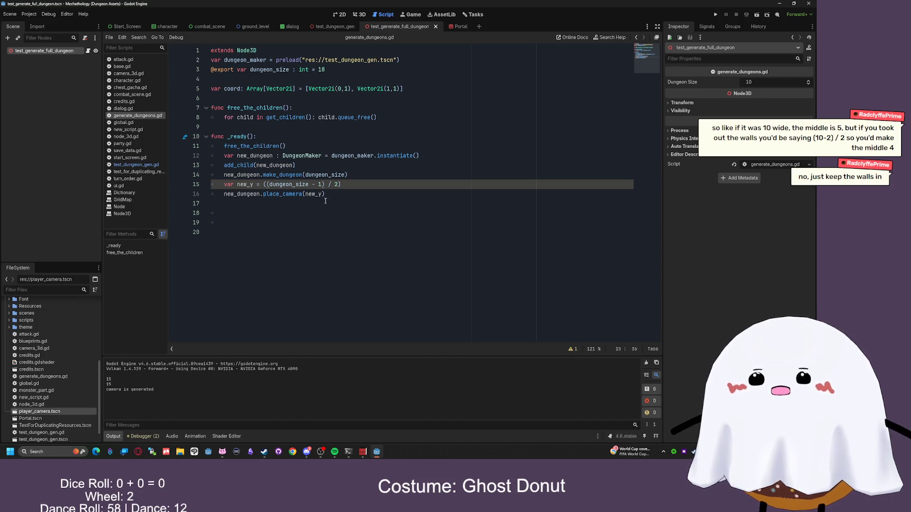
- Undo the dungeon_size - 1 edit on line 15 and run the dungeon scene
{"action": "key", "text": "BackSpace"}
{"action": "left_click", "coordinate": [268, 184]}
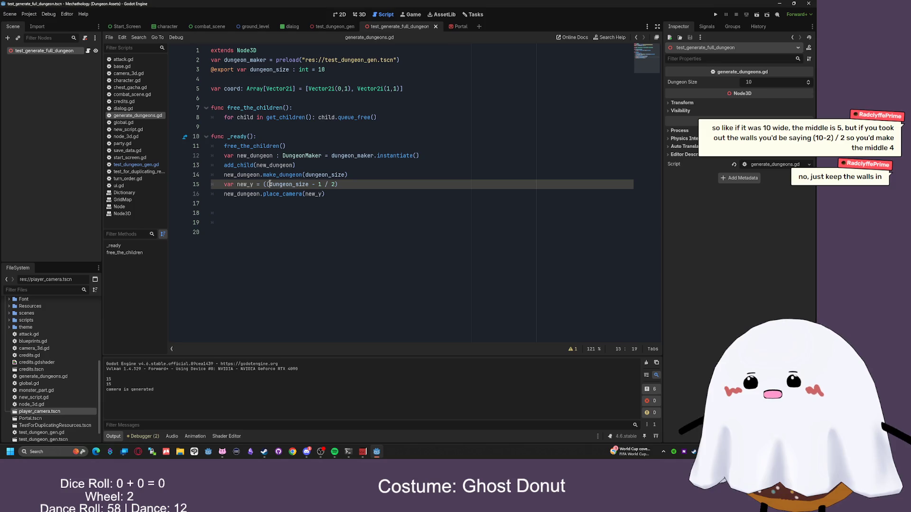
{"action": "key", "text": "BackSpace"}
{"action": "key", "text": "Down"}
{"action": "key", "text": "Down"}
{"action": "key", "text": "Down"}
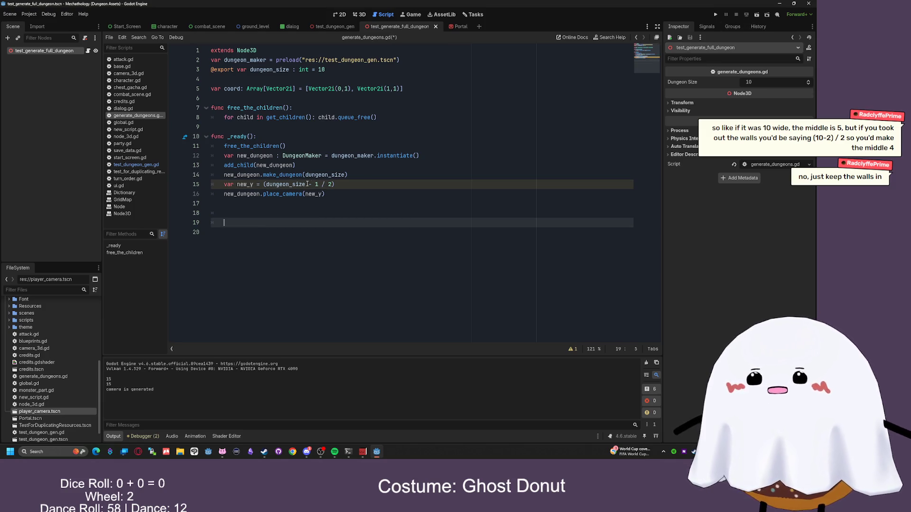
{"action": "left_click", "coordinate": [318, 184]}
{"action": "left_click", "coordinate": [346, 196]}
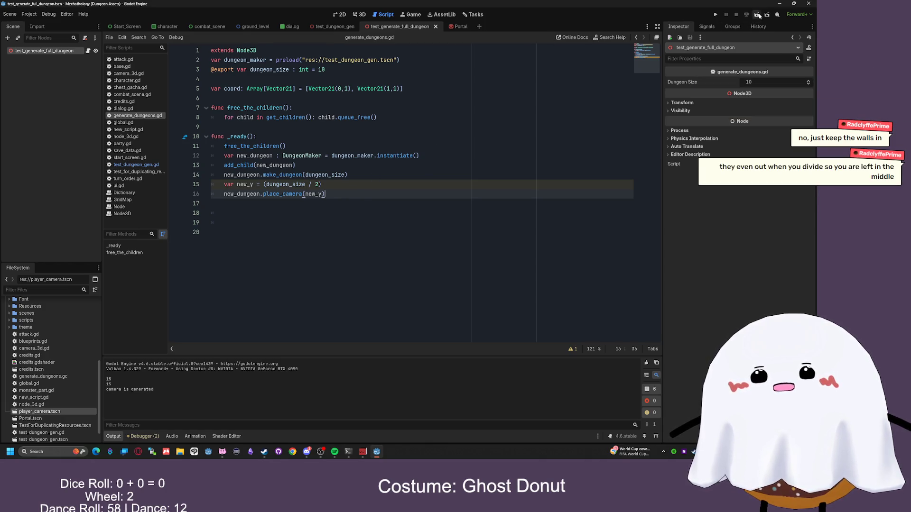
{"action": "left_click", "coordinate": [758, 15]}
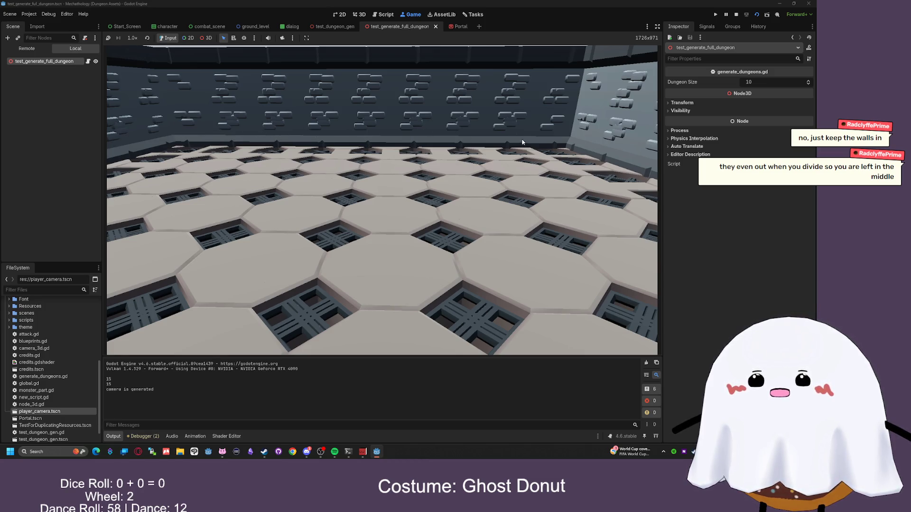
- Change the default dungeon_size to 11, then run and restart the scene to see the regenerated dungeon
{"action": "key", "text": "F8"}
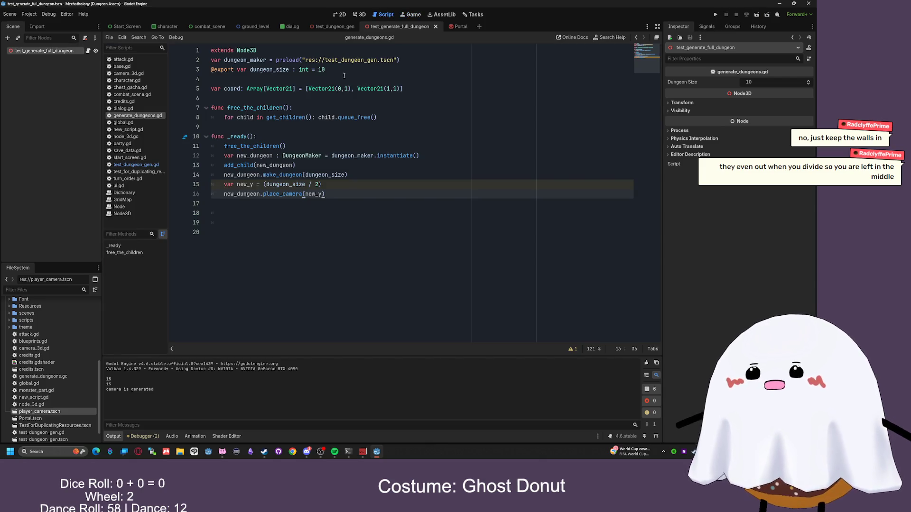
{"action": "left_click", "coordinate": [322, 70]}
{"action": "key", "text": "F6"}
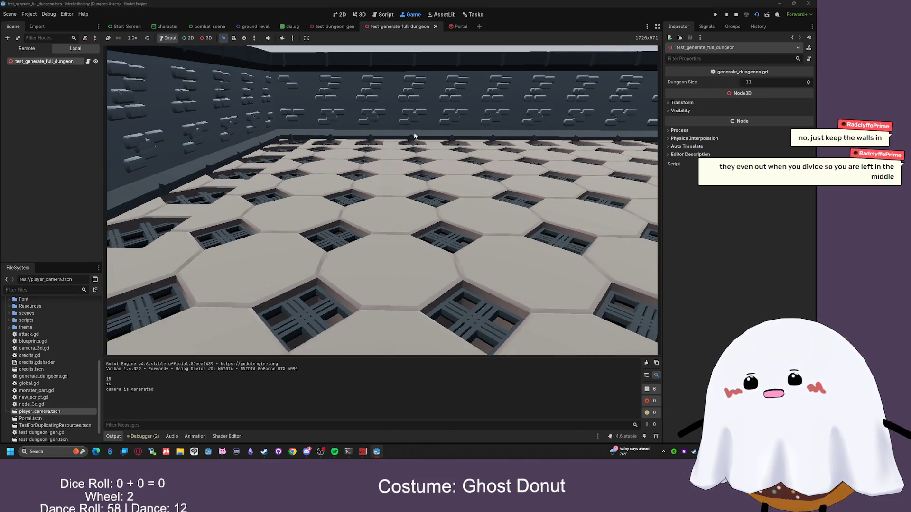
{"action": "left_click", "coordinate": [746, 17]}
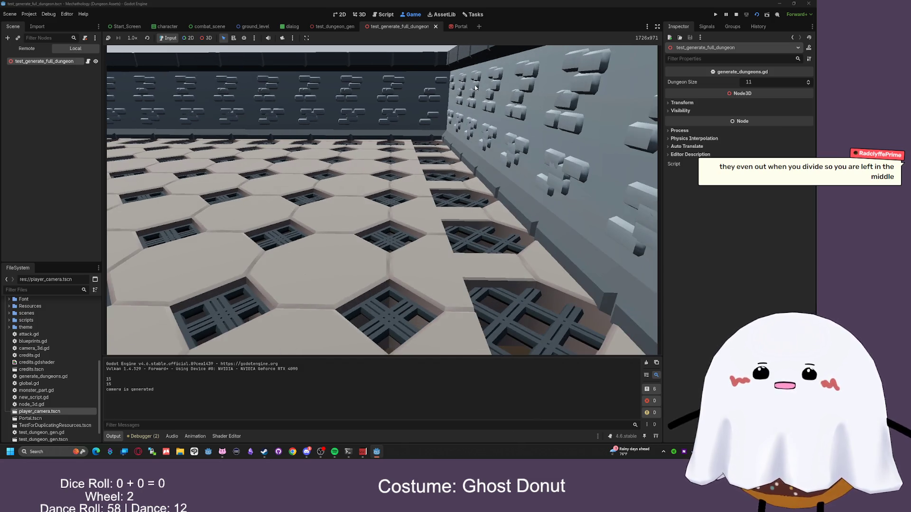
{"action": "left_click", "coordinate": [736, 15]}
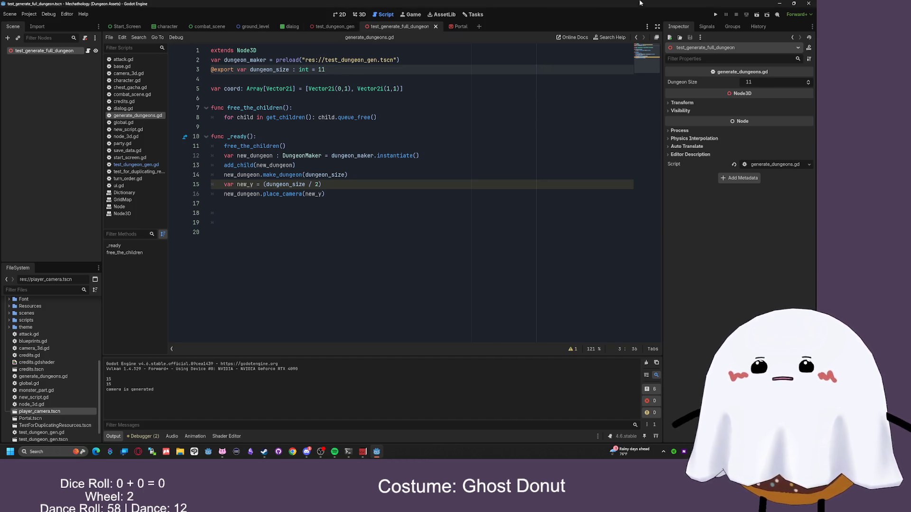
- Open test_dungeon_gen.gd and scroll to its make_dungeon and place_camera(y_coord) functions
{"action": "left_click", "coordinate": [359, 15]}
{"action": "left_click", "coordinate": [339, 14]}
{"action": "left_click", "coordinate": [384, 15]}
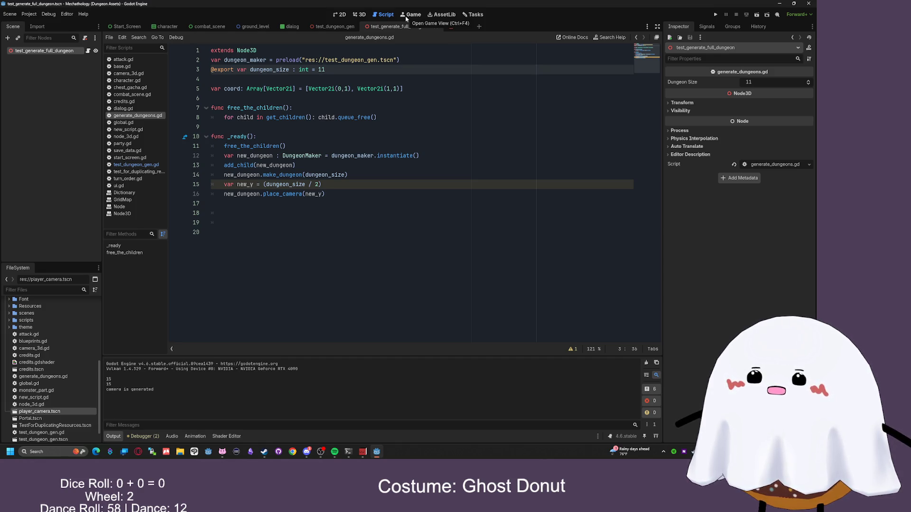
{"action": "left_click", "coordinate": [334, 26]}
{"action": "left_click", "coordinate": [394, 27]}
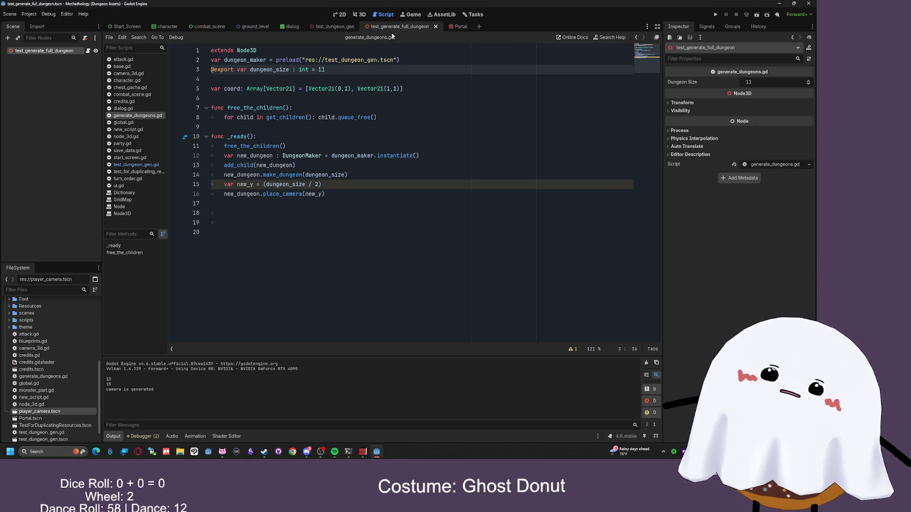
{"action": "left_click", "coordinate": [132, 164]}
{"action": "scroll", "coordinate": [395, 187], "scroll_direction": "down", "scroll_amount": 1}
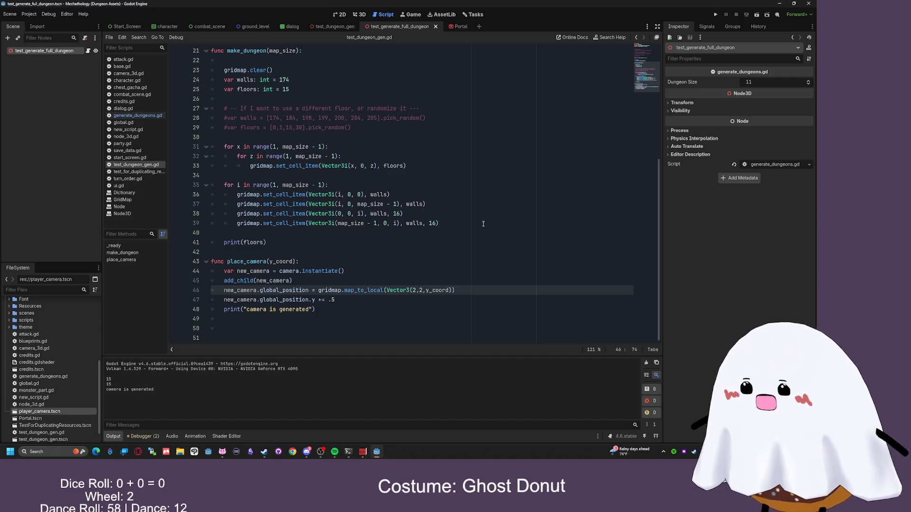
{"action": "left_click_drag", "start_coordinate": [480, 225], "coordinate": [481, 185]}
{"action": "left_click", "coordinate": [482, 194]}
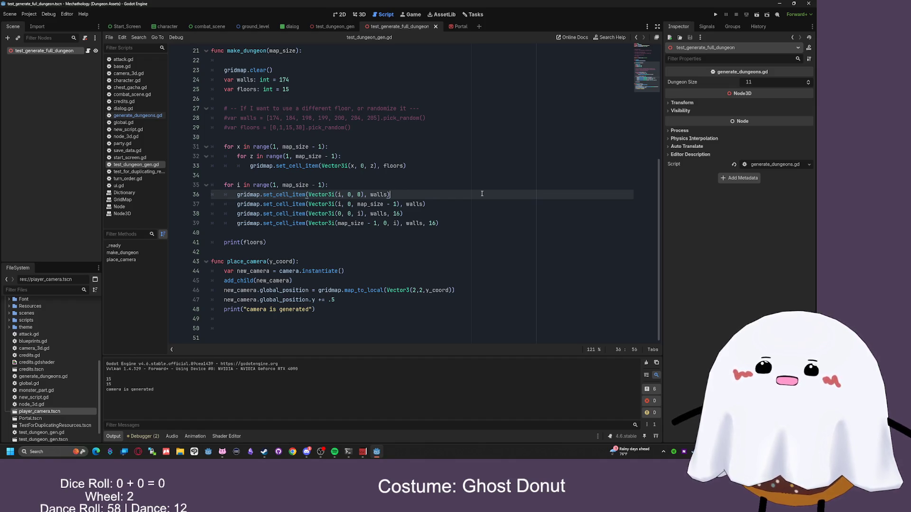
{"action": "mouse_move", "coordinate": [485, 222]}
{"action": "left_mouse_down"}
{"action": "mouse_move", "coordinate": [214, 156]}
{"action": "mouse_move", "coordinate": [213, 146]}
{"action": "left_mouse_up"}
{"action": "left_click", "coordinate": [476, 204]}
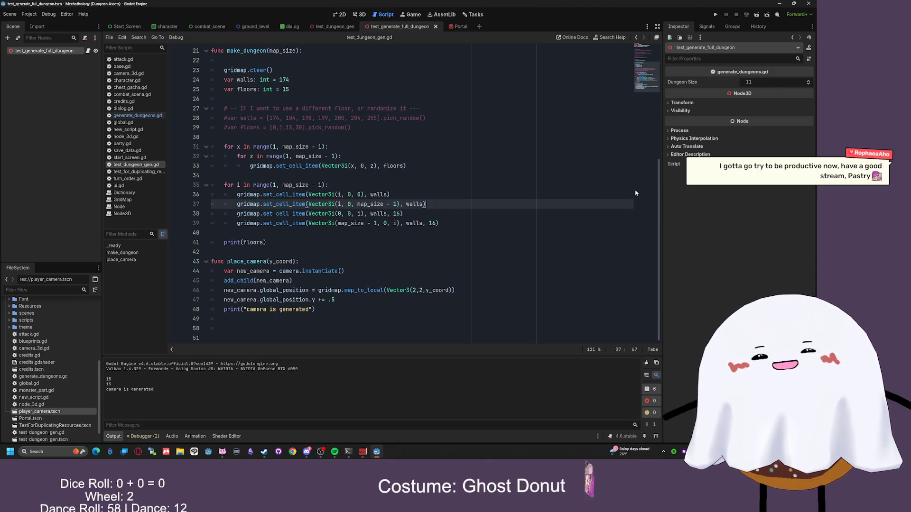
{"action": "mouse_move", "coordinate": [270, 207]}
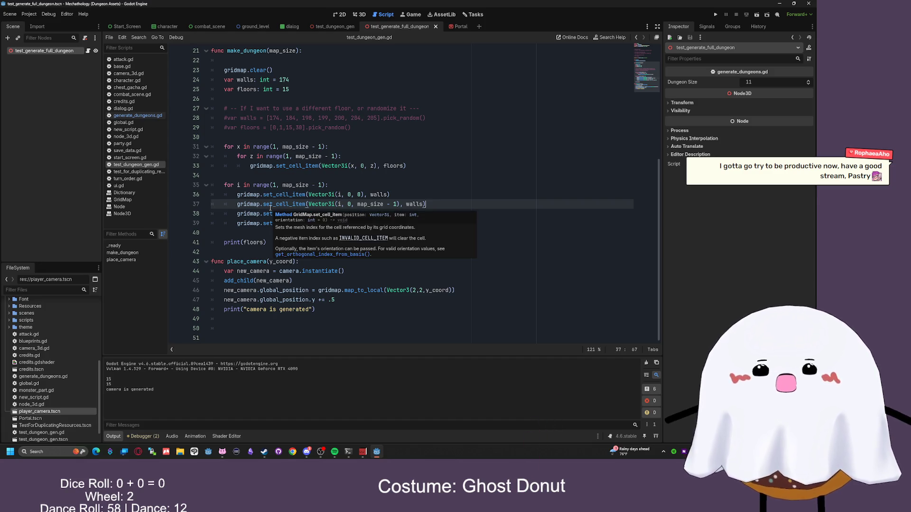
{"action": "key", "text": "Up"}
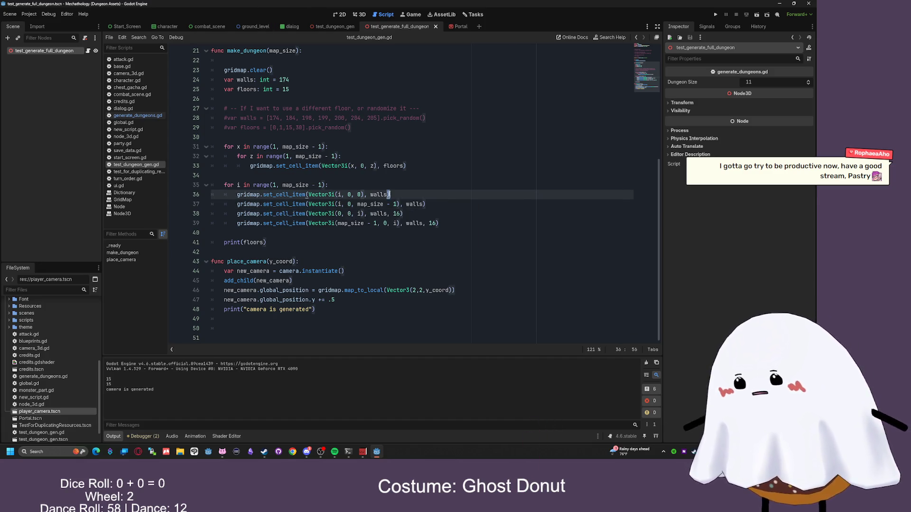
{"action": "scroll", "coordinate": [387, 183], "scroll_direction": "up", "scroll_amount": 3}
{"action": "scroll", "coordinate": [387, 182], "scroll_direction": "down", "scroll_amount": 3}
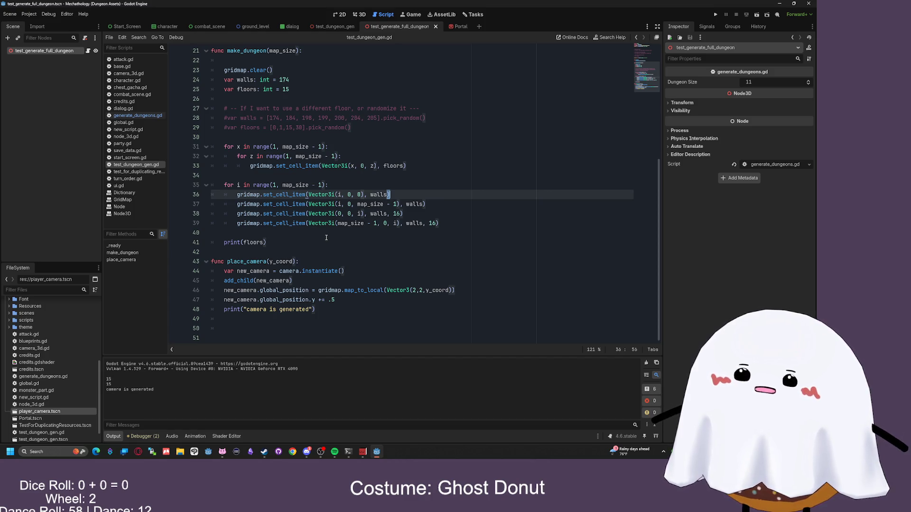
{"action": "mouse_move", "coordinate": [333, 194]}
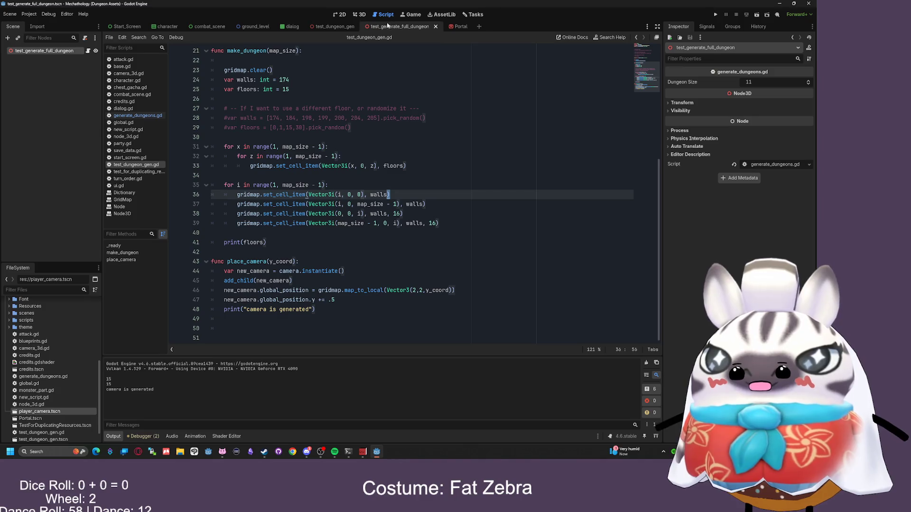
{"action": "left_click", "coordinate": [153, 117]}
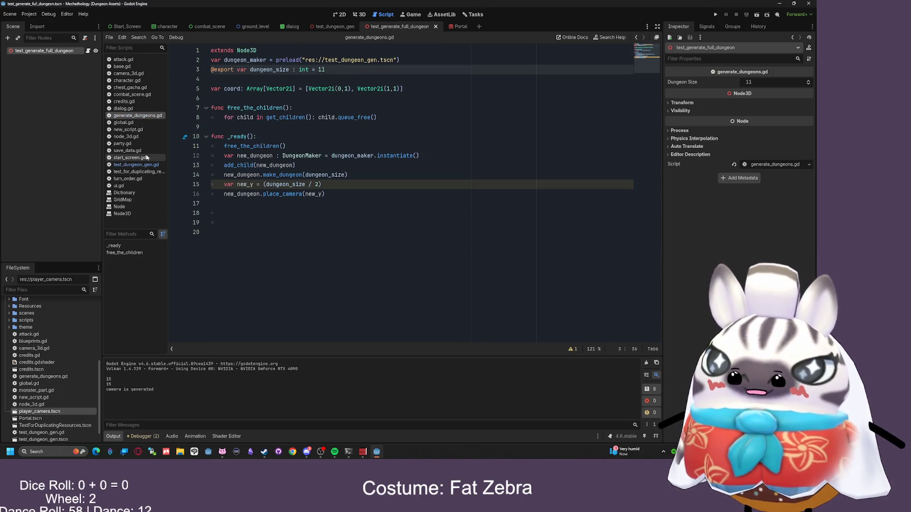
- Glance at test_dungeon_gen.gd, then go back to generate_dungeons.gd and its _ready camera code
{"action": "left_click", "coordinate": [135, 165]}
{"action": "scroll", "coordinate": [311, 115], "scroll_direction": "up", "scroll_amount": 6}
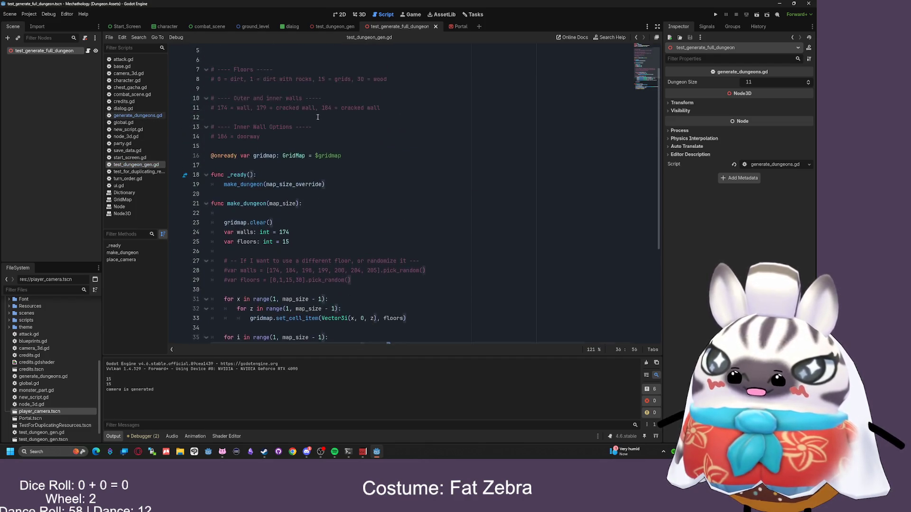
{"action": "left_click", "coordinate": [138, 115]}
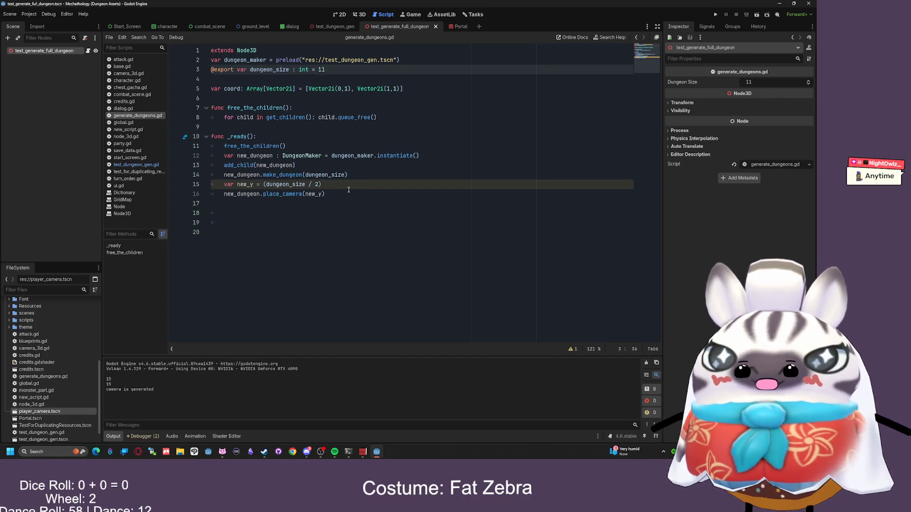
- Inspect the 'Integer division' warning for the new_y = (dungeon_size / 2) line
{"action": "left_click", "coordinate": [349, 191]}
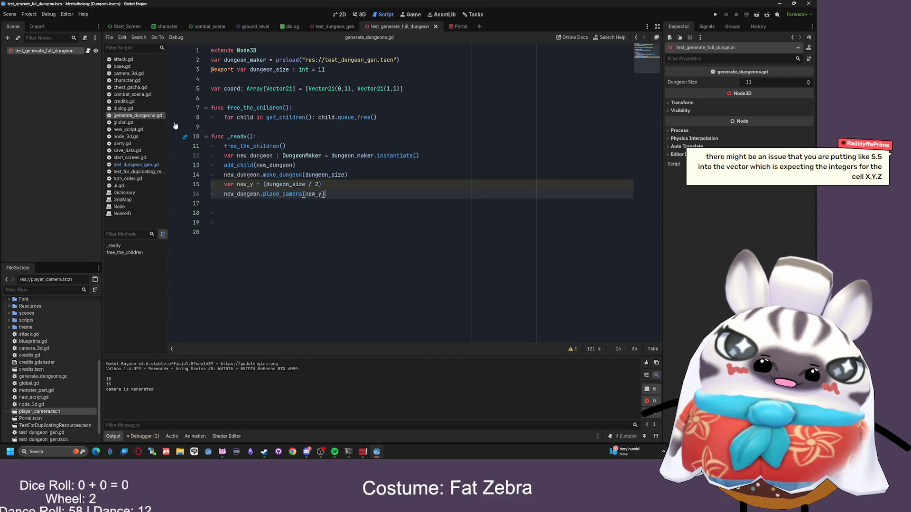
{"action": "left_click", "coordinate": [361, 184]}
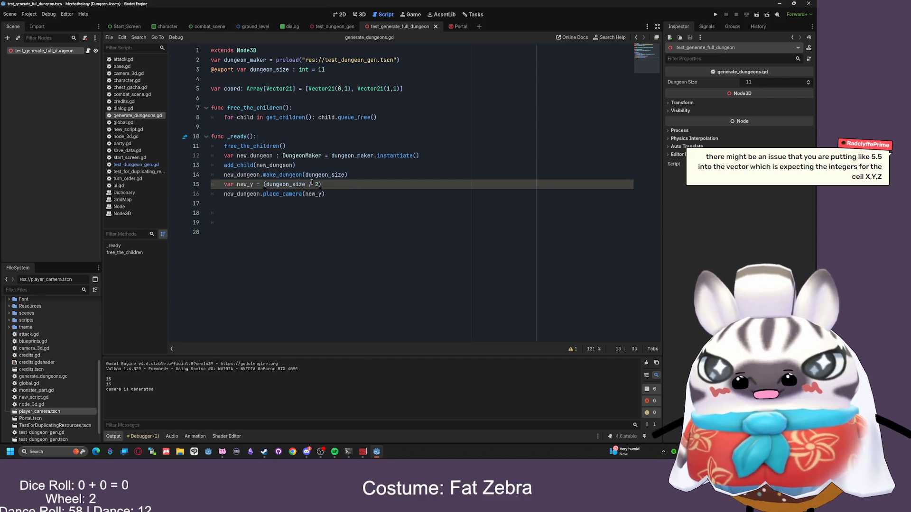
{"action": "left_click", "coordinate": [142, 436]}
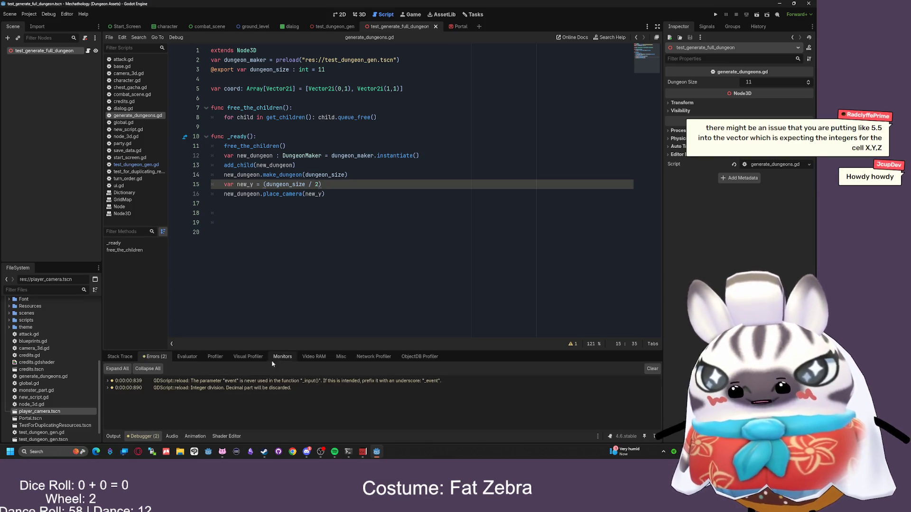
{"action": "left_click", "coordinate": [206, 389]}
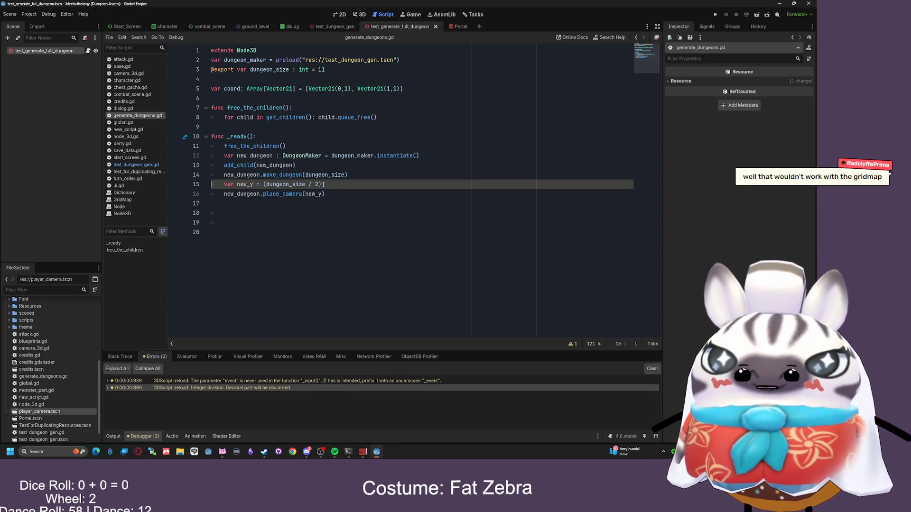
- Check test_dungeon_gen.gd again, then return to generate_dungeons.gd
{"action": "left_click", "coordinate": [136, 165]}
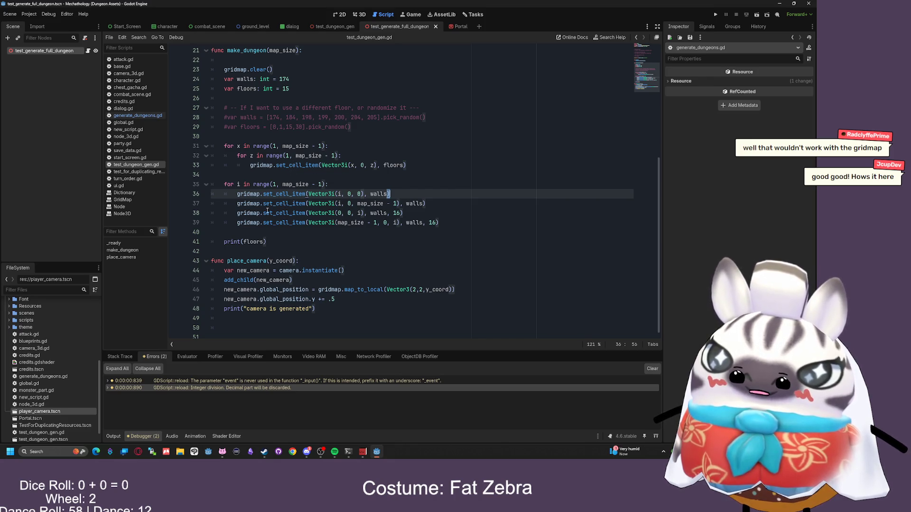
{"action": "mouse_move", "coordinate": [268, 211]}
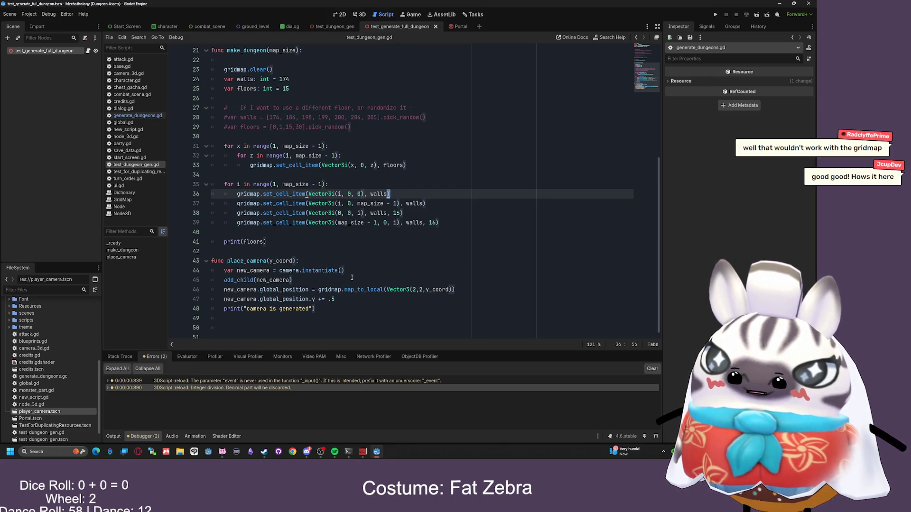
{"action": "left_click", "coordinate": [138, 115]}
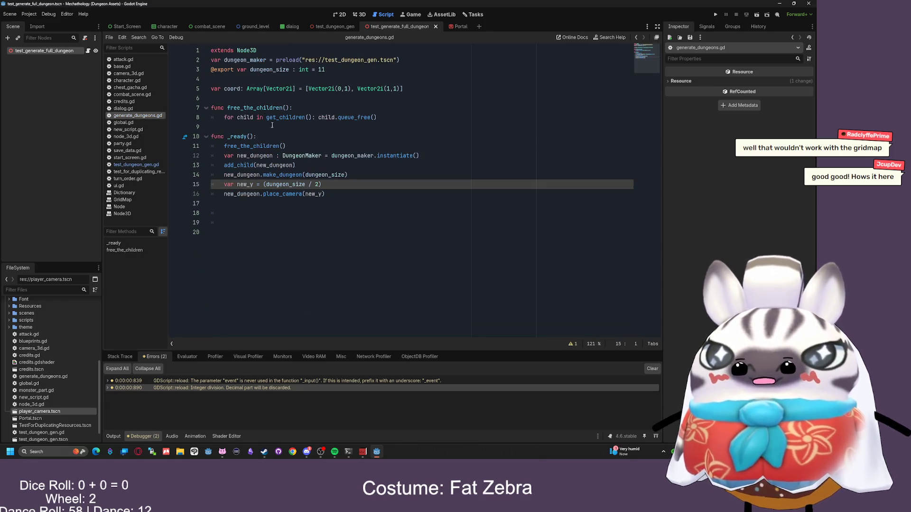
- Wrap line 15's halving in round() so new_y = round(dungeon_size / 2)
{"action": "left_click", "coordinate": [264, 184]}
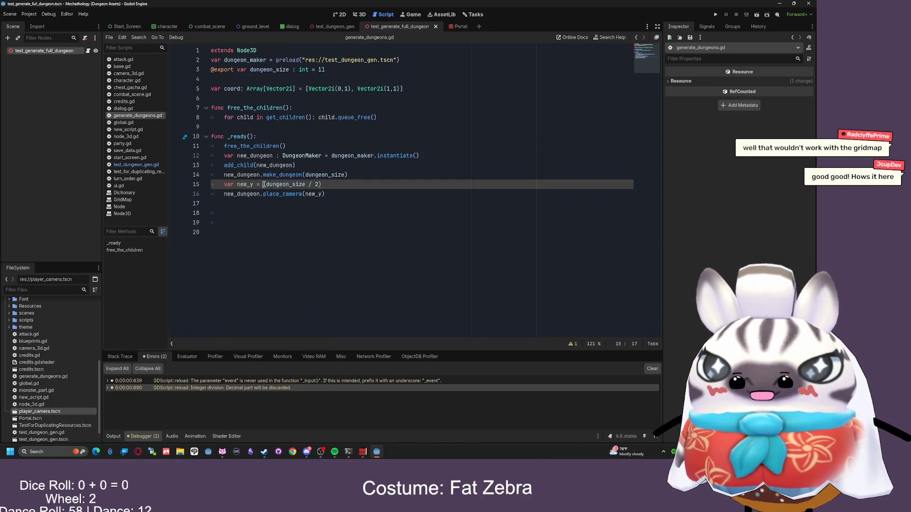
{"action": "type", "text": "round"}
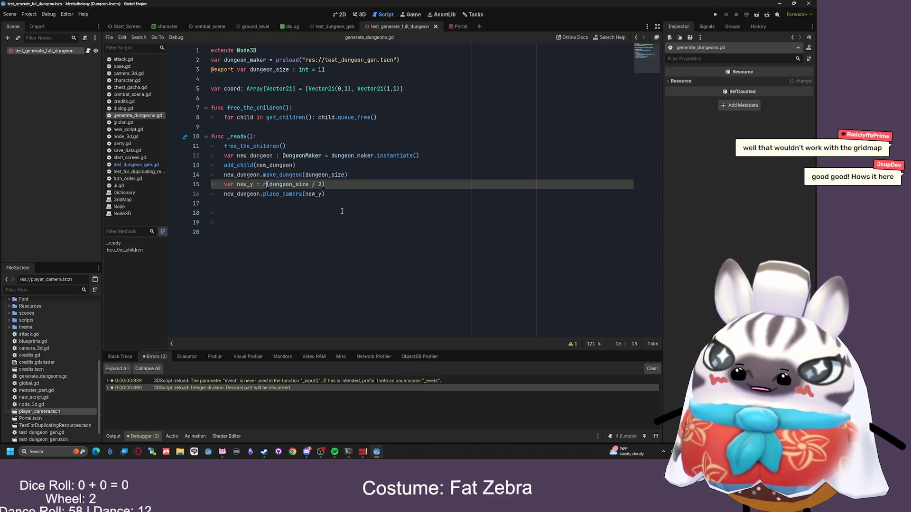
{"action": "key", "text": "Return"}
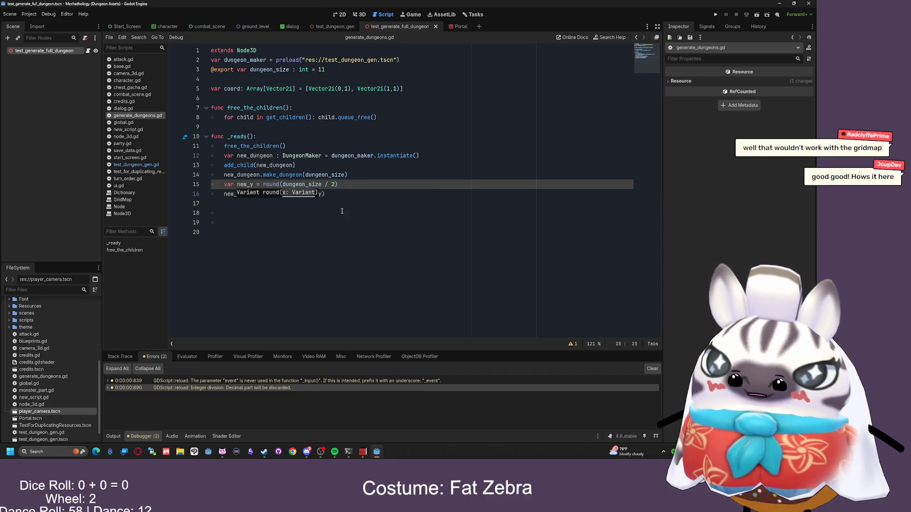
{"action": "key", "text": "Down"}
{"action": "key", "text": "End"}
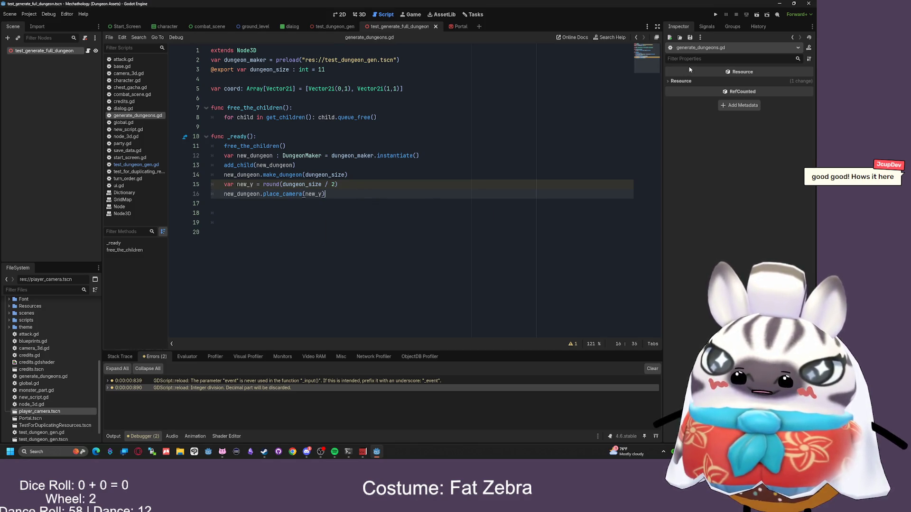
{"action": "left_click", "coordinate": [340, 268]}
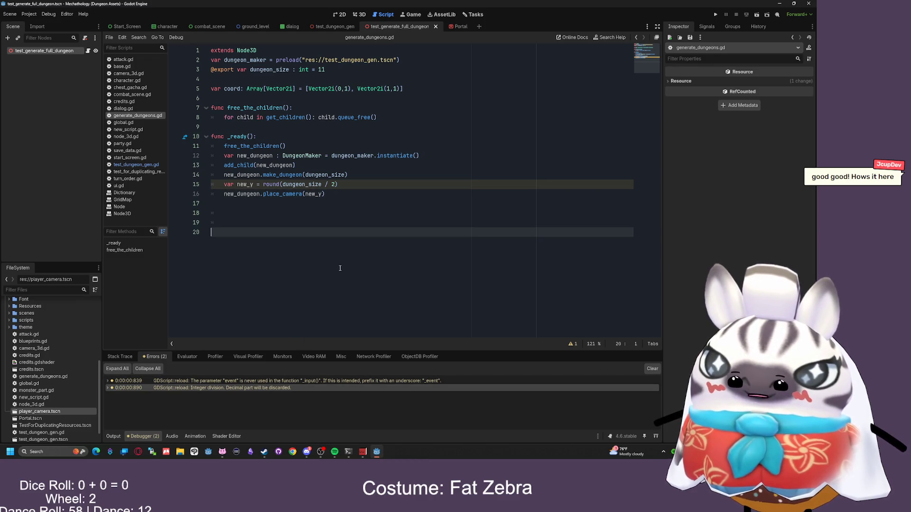